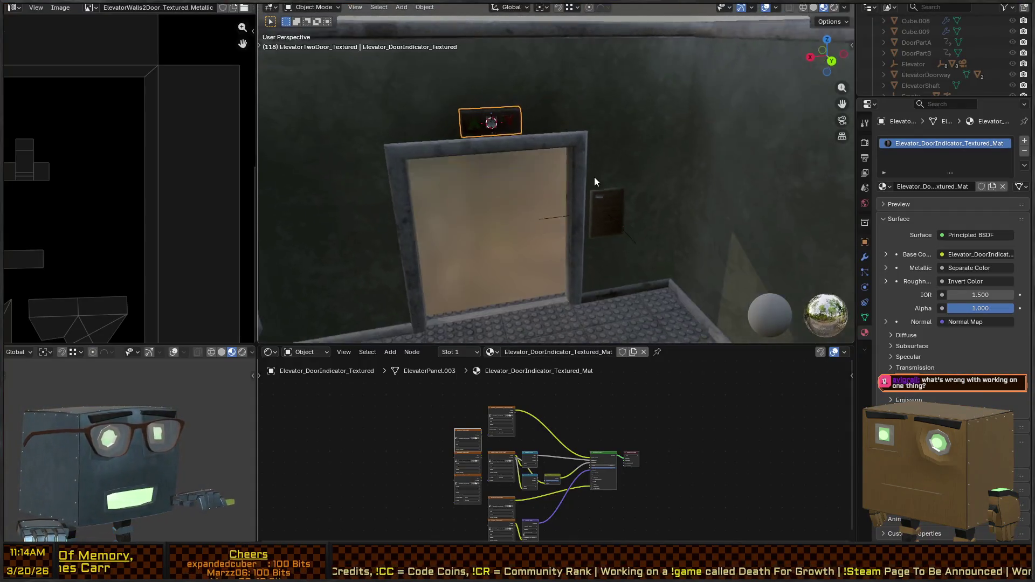
- Orbit and zoom the Blender viewport onto the elevator door indicator panel
{"action": "mouse_move", "coordinate": [595, 177]}
{"action": "left_mouse_down"}
{"action": "mouse_move", "coordinate": [529, 188]}
{"action": "mouse_move", "coordinate": [564, 143]}
{"action": "mouse_move", "coordinate": [542, 172]}
{"action": "mouse_move", "coordinate": [537, 130]}
{"action": "left_mouse_up"}
{"action": "scroll", "coordinate": [538, 131], "scroll_direction": "down", "scroll_amount": 6}
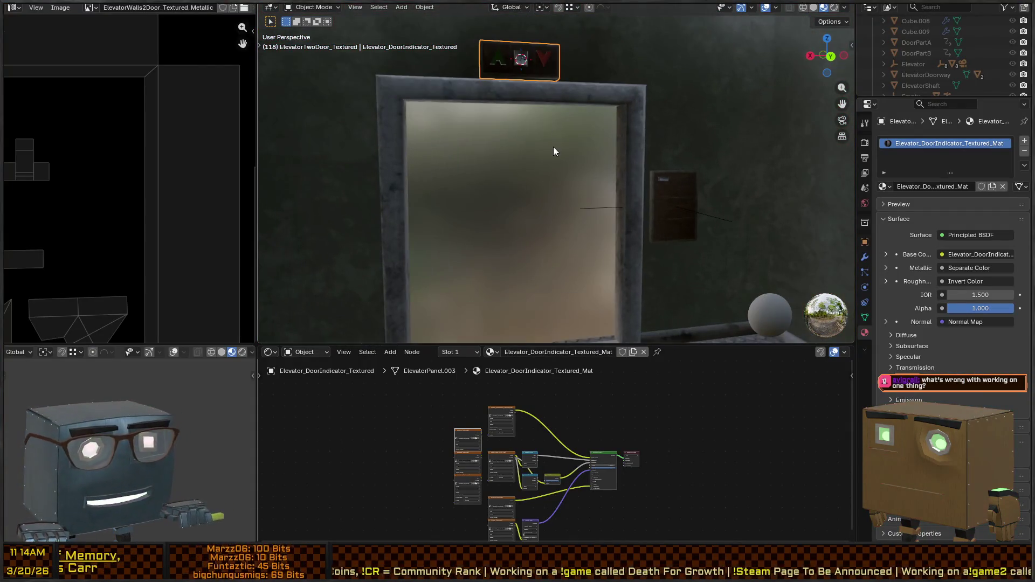
- Maximise the 3D viewport and orbit inside the elevator up toward the ceiling
{"action": "mouse_move", "coordinate": [656, 169]}
{"action": "left_mouse_down"}
{"action": "mouse_move", "coordinate": [584, 228]}
{"action": "mouse_move", "coordinate": [643, 192]}
{"action": "mouse_move", "coordinate": [531, 167]}
{"action": "mouse_move", "coordinate": [516, 212]}
{"action": "mouse_move", "coordinate": [555, 221]}
{"action": "mouse_move", "coordinate": [527, 208]}
{"action": "mouse_move", "coordinate": [716, 183]}
{"action": "mouse_move", "coordinate": [695, 208]}
{"action": "mouse_move", "coordinate": [552, 261]}
{"action": "mouse_move", "coordinate": [514, 247]}
{"action": "mouse_move", "coordinate": [571, 228]}
{"action": "mouse_move", "coordinate": [586, 192]}
{"action": "mouse_move", "coordinate": [651, 235]}
{"action": "mouse_move", "coordinate": [740, 261]}
{"action": "mouse_move", "coordinate": [638, 247]}
{"action": "mouse_move", "coordinate": [648, 202]}
{"action": "mouse_move", "coordinate": [624, 210]}
{"action": "mouse_move", "coordinate": [555, 203]}
{"action": "mouse_move", "coordinate": [575, 212]}
{"action": "left_mouse_up"}
{"action": "key", "text": "ctrl+space"}
{"action": "scroll", "coordinate": [694, 208], "scroll_direction": "down", "scroll_amount": 5}
{"action": "scroll", "coordinate": [642, 222], "scroll_direction": "down", "scroll_amount": 6}
{"action": "scroll", "coordinate": [552, 261], "scroll_direction": "up", "scroll_amount": 2}
{"action": "scroll", "coordinate": [554, 203], "scroll_direction": "up", "scroll_amount": 5}
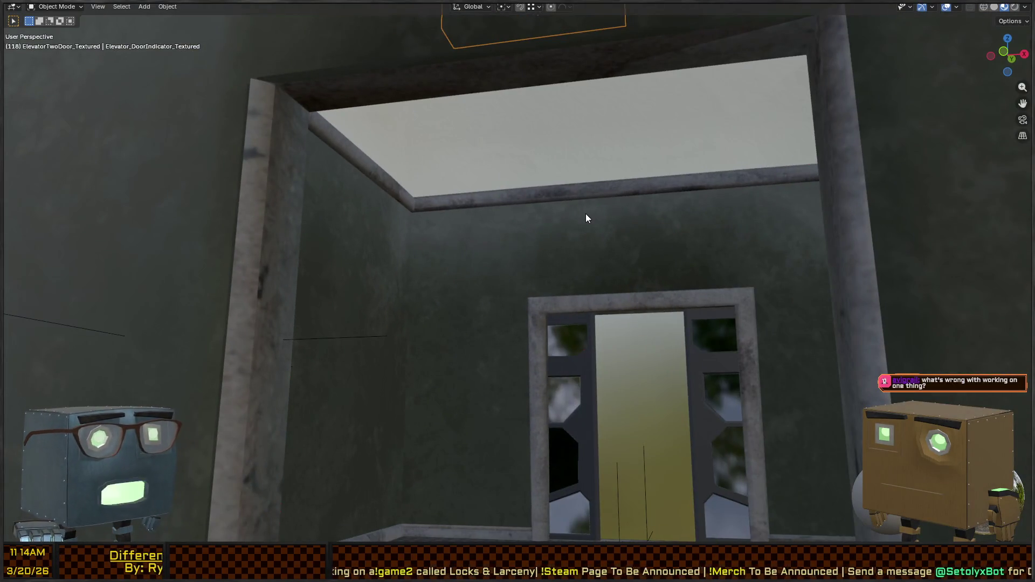
{"action": "scroll", "coordinate": [586, 214], "scroll_direction": "up", "scroll_amount": 5}
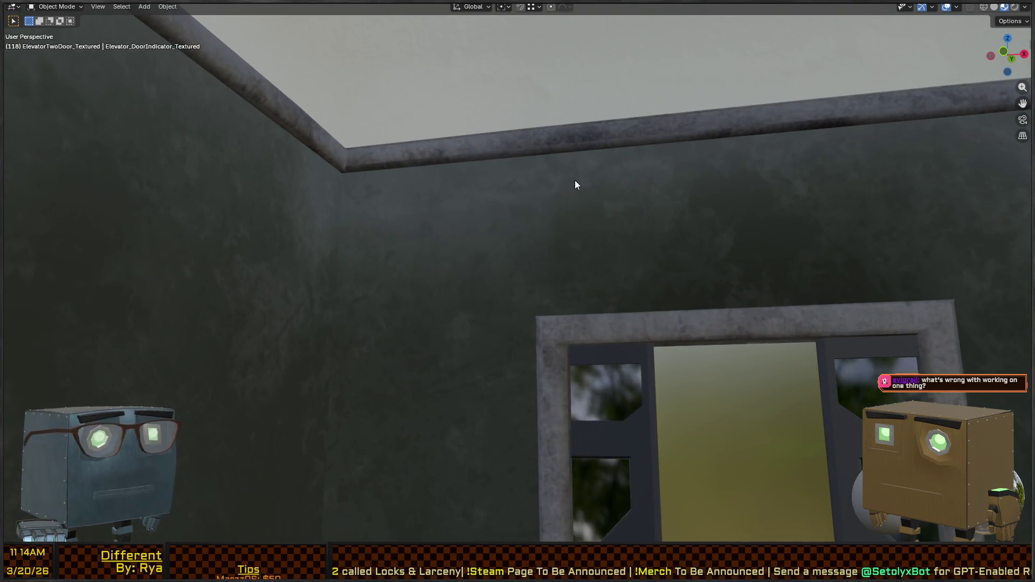
{"action": "mouse_move", "coordinate": [575, 185]}
{"action": "left_mouse_down"}
{"action": "mouse_move", "coordinate": [543, 218]}
{"action": "mouse_move", "coordinate": [619, 174]}
{"action": "mouse_move", "coordinate": [708, 178]}
{"action": "mouse_move", "coordinate": [810, 225]}
{"action": "mouse_move", "coordinate": [841, 225]}
{"action": "mouse_move", "coordinate": [769, 168]}
{"action": "mouse_move", "coordinate": [576, 169]}
{"action": "mouse_move", "coordinate": [398, 154]}
{"action": "mouse_move", "coordinate": [296, 164]}
{"action": "mouse_move", "coordinate": [128, 231]}
{"action": "mouse_move", "coordinate": [374, 224]}
{"action": "mouse_move", "coordinate": [370, 185]}
{"action": "mouse_move", "coordinate": [366, 198]}
{"action": "mouse_move", "coordinate": [412, 154]}
{"action": "mouse_move", "coordinate": [437, 158]}
{"action": "left_mouse_up"}
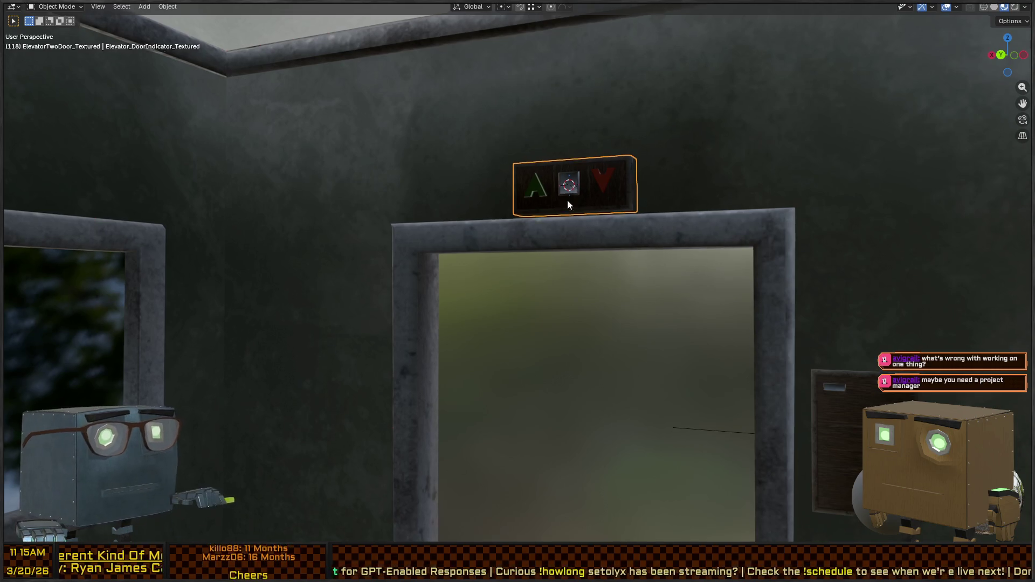
- Orbit to the door indicator and wall panel, then frame the call button
{"action": "left_click_drag", "start_coordinate": [567, 200], "coordinate": [519, 289]}
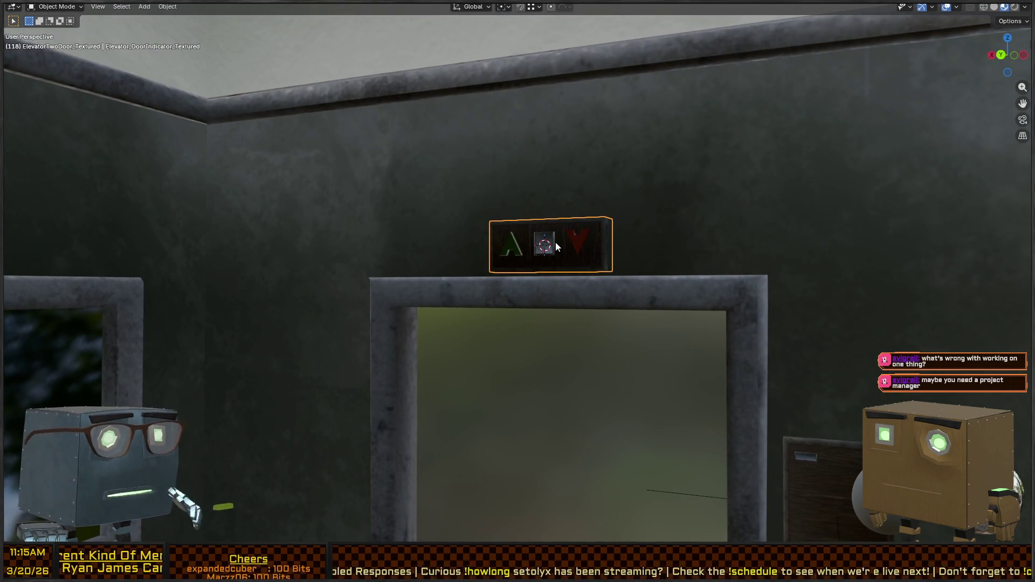
{"action": "mouse_move", "coordinate": [545, 254]}
{"action": "left_mouse_down"}
{"action": "mouse_move", "coordinate": [566, 280]}
{"action": "mouse_move", "coordinate": [503, 196]}
{"action": "left_mouse_up"}
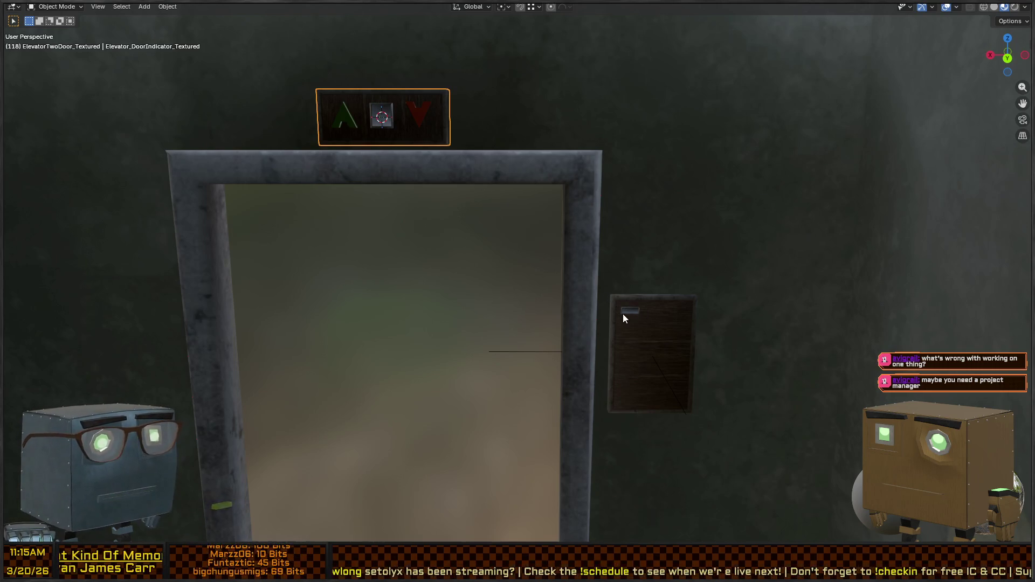
{"action": "left_click_drag", "start_coordinate": [624, 318], "coordinate": [620, 229]}
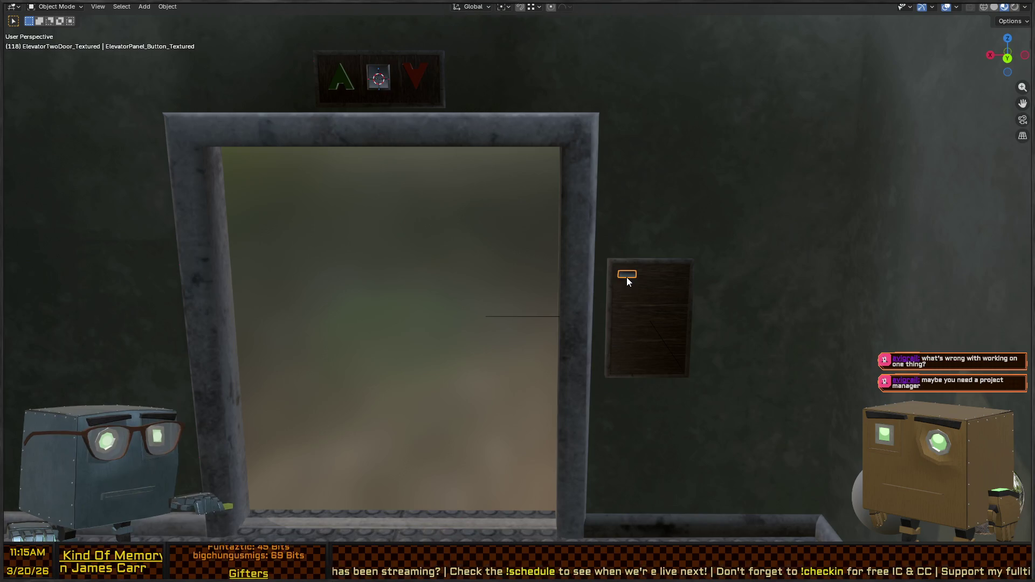
{"action": "key", "text": "KP_3"}
{"action": "key", "text": "KP_Decimal"}
- Pull back to view the whole elevator building, then quit Blender
{"action": "scroll", "coordinate": [481, 276], "scroll_direction": "down", "scroll_amount": 10}
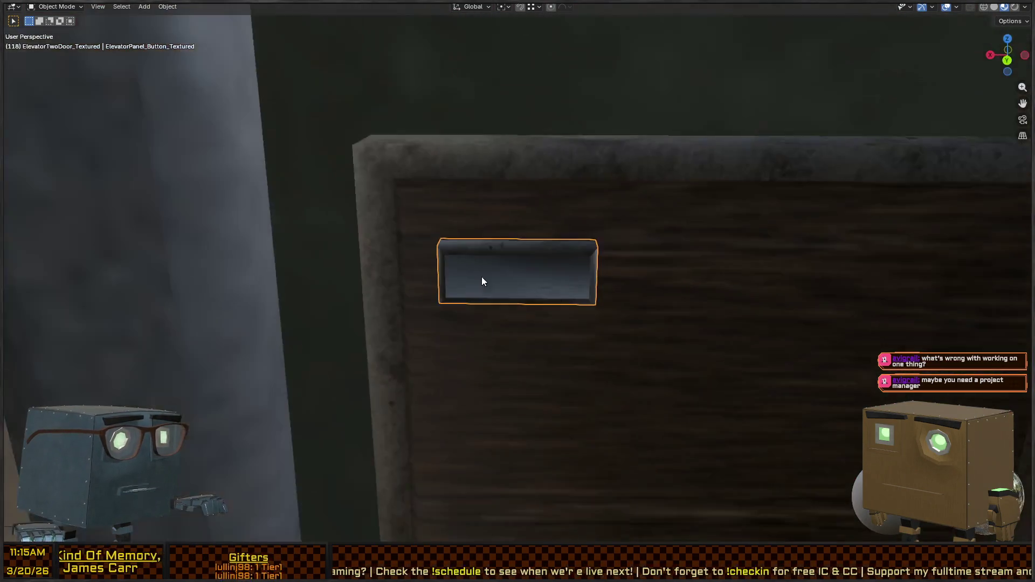
{"action": "mouse_move", "coordinate": [481, 276]}
{"action": "left_mouse_down"}
{"action": "mouse_move", "coordinate": [551, 276]}
{"action": "mouse_move", "coordinate": [504, 253]}
{"action": "mouse_move", "coordinate": [506, 211]}
{"action": "mouse_move", "coordinate": [735, 238]}
{"action": "left_mouse_up"}
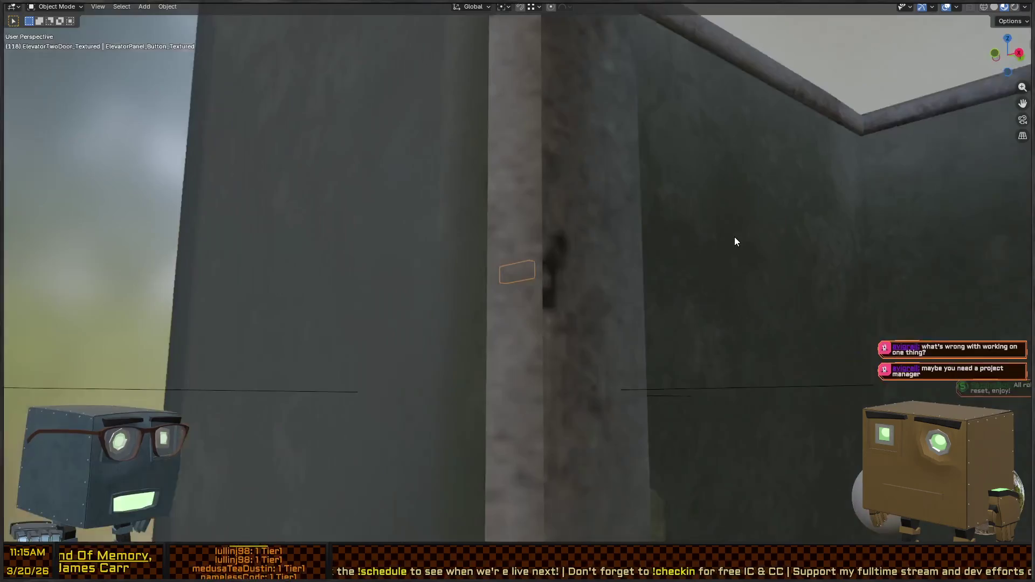
{"action": "scroll", "coordinate": [737, 240], "scroll_direction": "down", "scroll_amount": 10}
{"action": "mouse_move", "coordinate": [798, 289]}
{"action": "left_mouse_down"}
{"action": "mouse_move", "coordinate": [678, 258]}
{"action": "mouse_move", "coordinate": [673, 304]}
{"action": "left_mouse_up"}
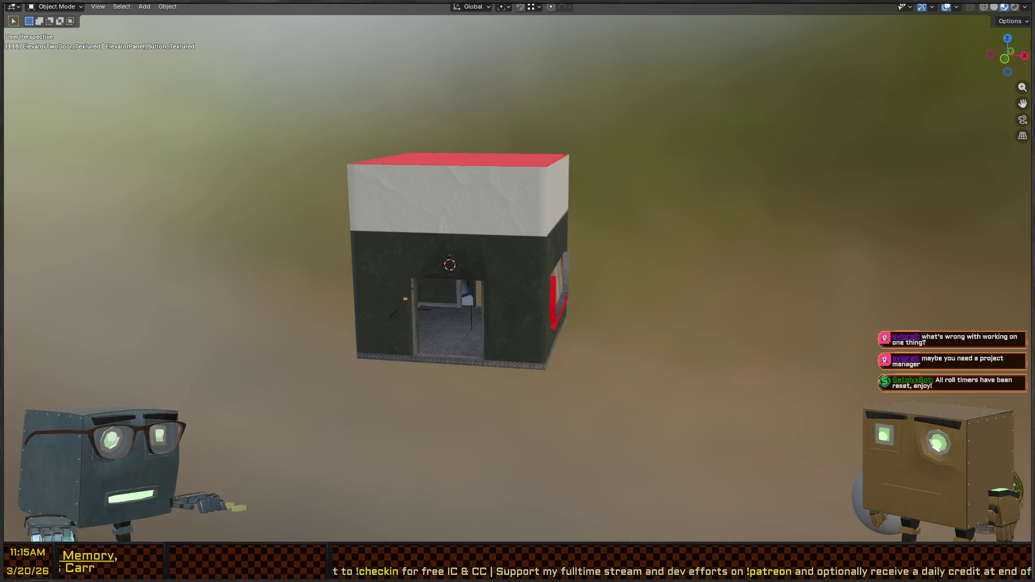
{"action": "key", "text": "ctrl+q"}
- Discard the Blender changes and fly Unity's Scene camera from the kitchen to the street
{"action": "left_click", "coordinate": [548, 281]}
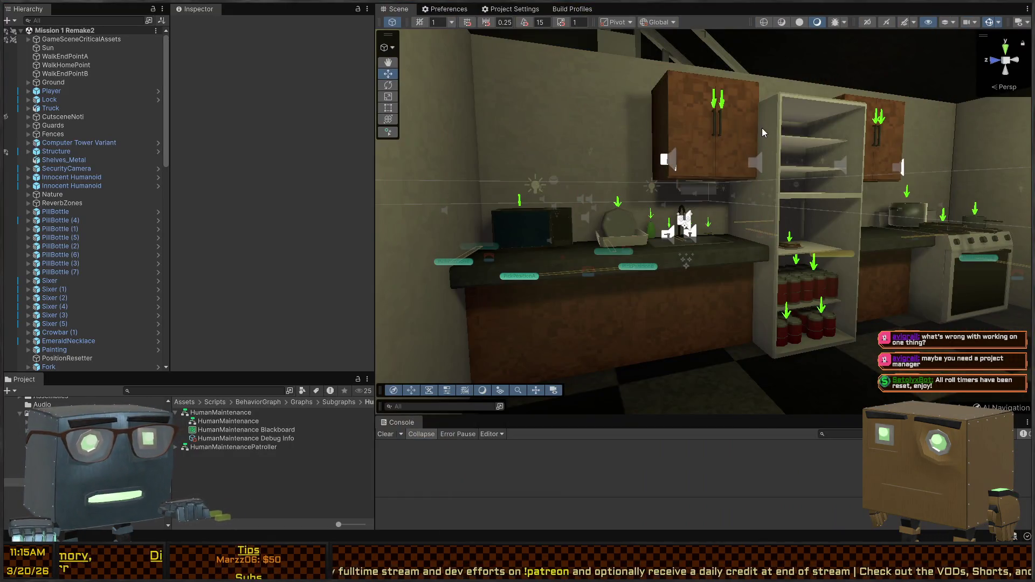
{"action": "mouse_move", "coordinate": [762, 128]}
{"action": "left_mouse_down"}
{"action": "mouse_move", "coordinate": [801, 225]}
{"action": "mouse_move", "coordinate": [804, 134]}
{"action": "left_mouse_up"}
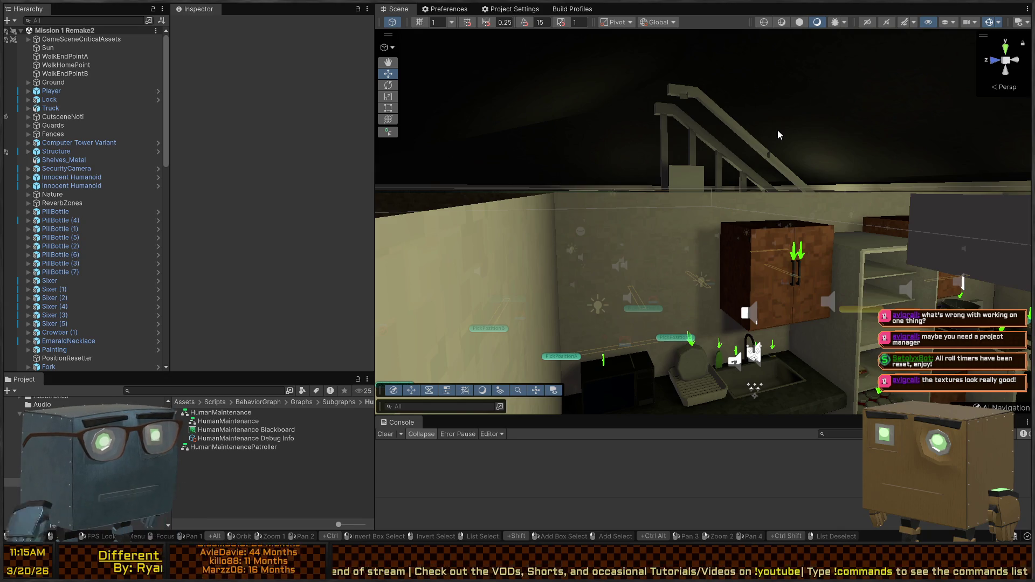
{"action": "mouse_move", "coordinate": [749, 95]}
{"action": "left_mouse_down"}
{"action": "mouse_move", "coordinate": [723, 207]}
{"action": "mouse_move", "coordinate": [525, 193]}
{"action": "mouse_move", "coordinate": [910, 192]}
{"action": "mouse_move", "coordinate": [819, 193]}
{"action": "mouse_move", "coordinate": [841, 204]}
{"action": "left_mouse_up"}
{"action": "key", "text": "w"}
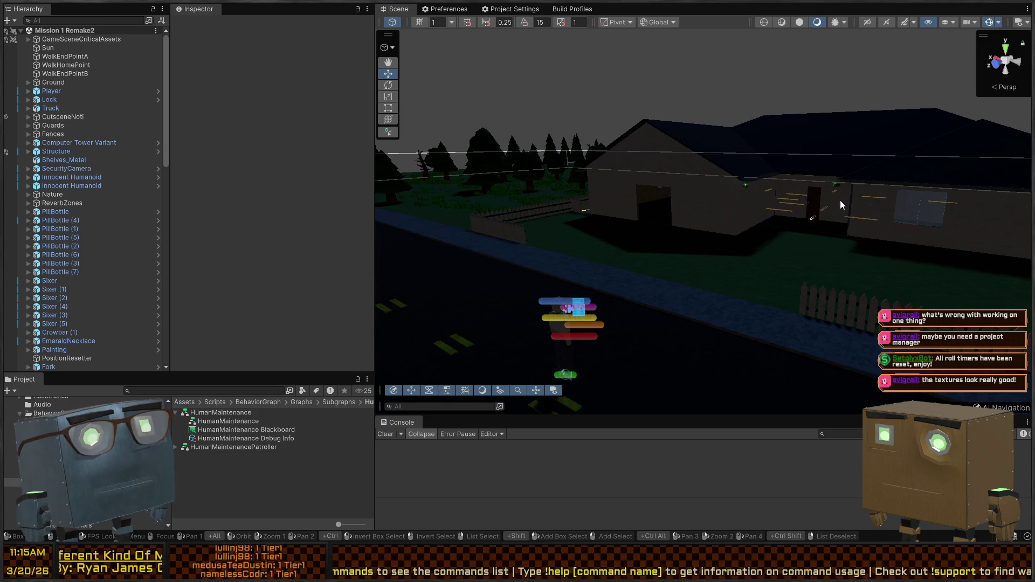
- Fly the Scene camera over the house and switch the Scene view to lit Shaded drawing
{"action": "mouse_move", "coordinate": [840, 204]}
{"action": "left_mouse_down"}
{"action": "mouse_move", "coordinate": [914, 202]}
{"action": "mouse_move", "coordinate": [871, 221]}
{"action": "mouse_move", "coordinate": [838, 217]}
{"action": "left_mouse_up"}
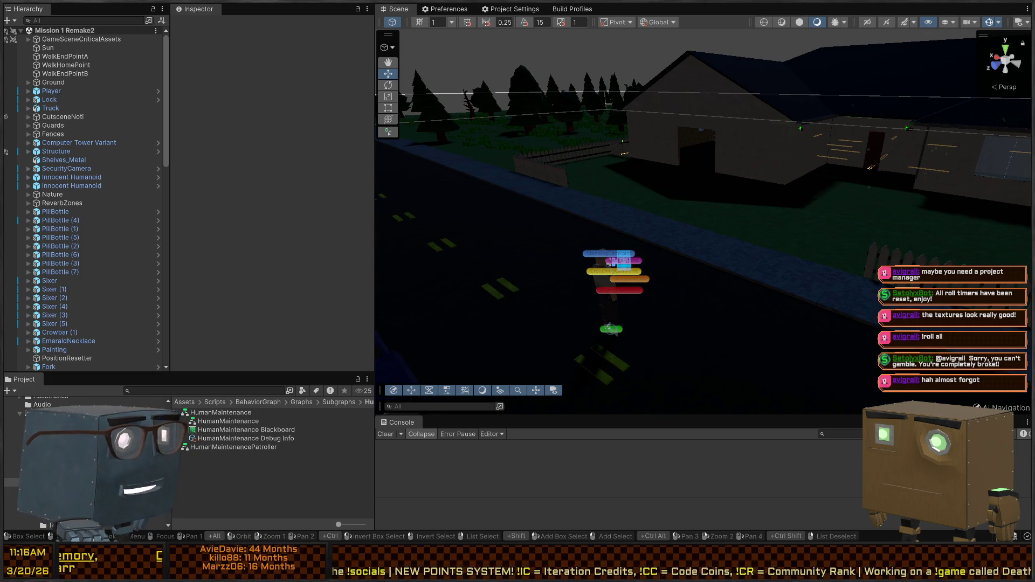
{"action": "mouse_move", "coordinate": [755, 161]}
{"action": "left_mouse_down"}
{"action": "mouse_move", "coordinate": [804, 157]}
{"action": "mouse_move", "coordinate": [439, 363]}
{"action": "mouse_move", "coordinate": [852, 206]}
{"action": "mouse_move", "coordinate": [786, 173]}
{"action": "left_mouse_up"}
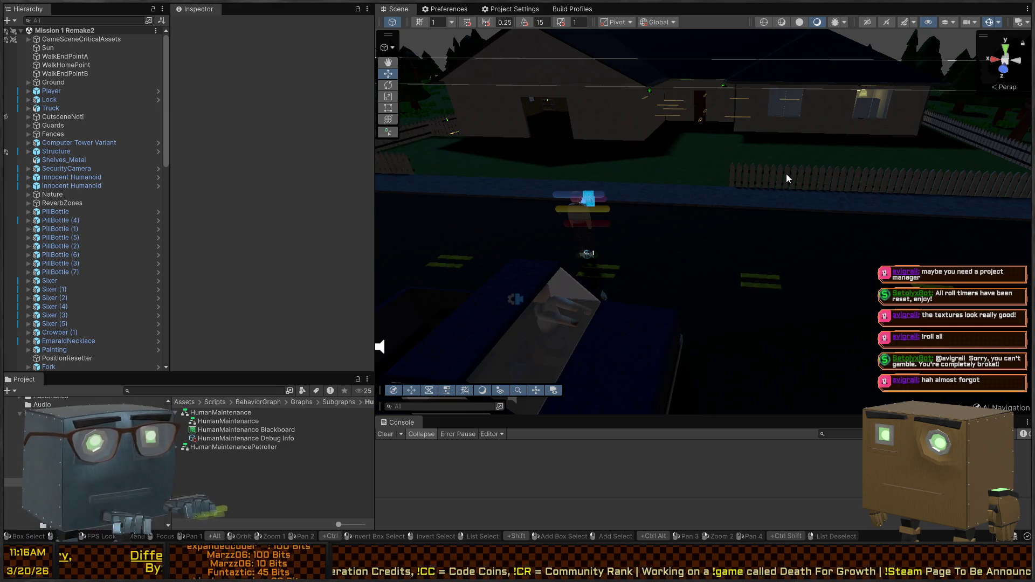
{"action": "mouse_move", "coordinate": [734, 122]}
{"action": "left_mouse_down"}
{"action": "mouse_move", "coordinate": [694, 120]}
{"action": "mouse_move", "coordinate": [797, 140]}
{"action": "mouse_move", "coordinate": [743, 91]}
{"action": "left_mouse_up"}
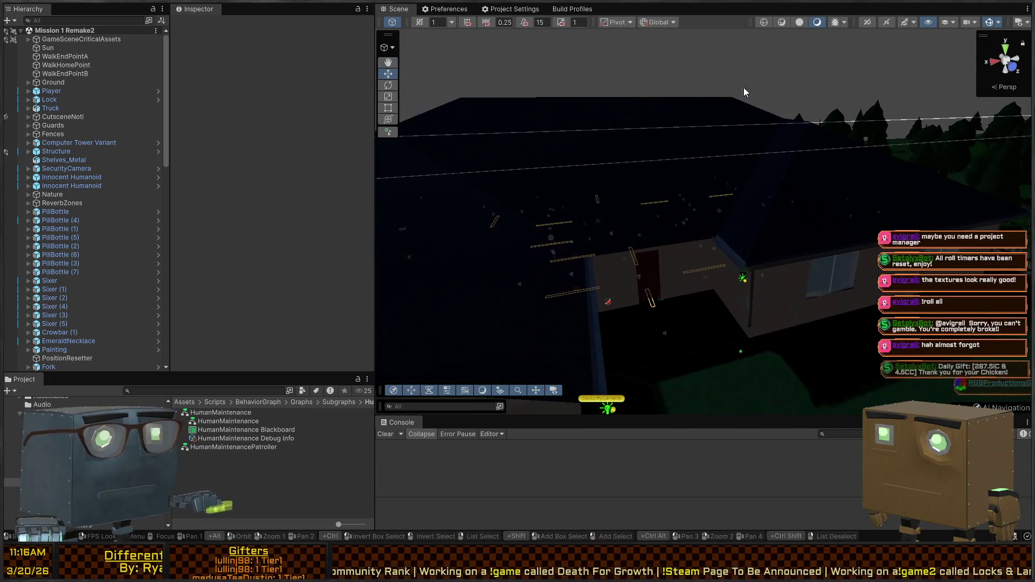
{"action": "left_click", "coordinate": [804, 21]}
{"action": "mouse_move", "coordinate": [755, 141]}
{"action": "left_mouse_down"}
{"action": "mouse_move", "coordinate": [723, 157]}
{"action": "mouse_move", "coordinate": [799, 157]}
{"action": "mouse_move", "coordinate": [624, 157]}
{"action": "mouse_move", "coordinate": [235, 125]}
{"action": "mouse_move", "coordinate": [355, 124]}
{"action": "mouse_move", "coordinate": [311, 118]}
{"action": "mouse_move", "coordinate": [315, 105]}
{"action": "mouse_move", "coordinate": [175, 117]}
{"action": "mouse_move", "coordinate": [241, 128]}
{"action": "mouse_move", "coordinate": [355, 109]}
{"action": "mouse_move", "coordinate": [345, 118]}
{"action": "mouse_move", "coordinate": [903, 123]}
{"action": "mouse_move", "coordinate": [76, 138]}
{"action": "mouse_move", "coordinate": [58, 116]}
{"action": "mouse_move", "coordinate": [357, 115]}
{"action": "mouse_move", "coordinate": [423, 103]}
{"action": "mouse_move", "coordinate": [300, 112]}
{"action": "mouse_move", "coordinate": [227, 149]}
{"action": "mouse_move", "coordinate": [580, 142]}
{"action": "mouse_move", "coordinate": [490, 148]}
{"action": "mouse_move", "coordinate": [536, 141]}
{"action": "mouse_move", "coordinate": [458, 134]}
{"action": "mouse_move", "coordinate": [482, 117]}
{"action": "mouse_move", "coordinate": [459, 130]}
{"action": "mouse_move", "coordinate": [410, 162]}
{"action": "mouse_move", "coordinate": [355, 255]}
{"action": "mouse_move", "coordinate": [609, 228]}
{"action": "mouse_move", "coordinate": [708, 234]}
{"action": "left_mouse_up"}
- Fly the Scene camera around the house and fence to the street, then enter Play mode
{"action": "mouse_move", "coordinate": [643, 249]}
{"action": "left_mouse_down"}
{"action": "mouse_move", "coordinate": [574, 229]}
{"action": "mouse_move", "coordinate": [670, 201]}
{"action": "mouse_move", "coordinate": [540, 216]}
{"action": "mouse_move", "coordinate": [494, 208]}
{"action": "mouse_move", "coordinate": [416, 224]}
{"action": "mouse_move", "coordinate": [401, 214]}
{"action": "left_mouse_up"}
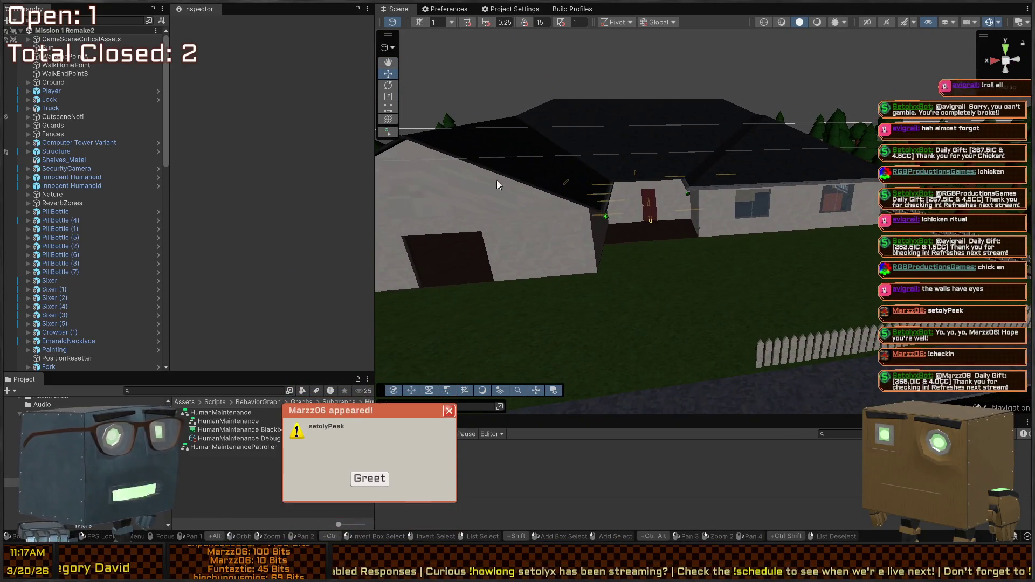
{"action": "left_click_drag", "start_coordinate": [495, 181], "coordinate": [522, 200]}
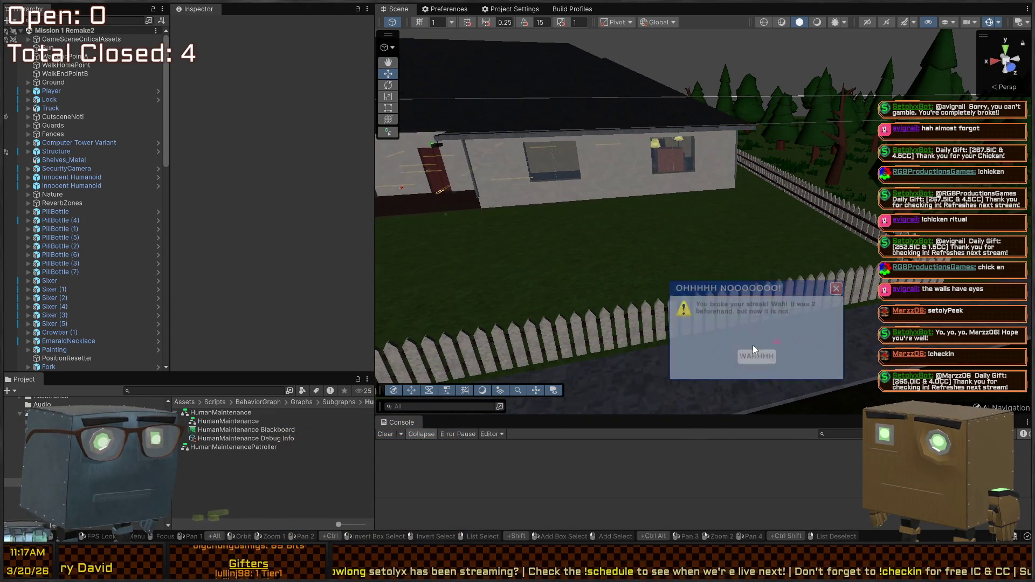
{"action": "mouse_move", "coordinate": [596, 201]}
{"action": "left_mouse_down"}
{"action": "mouse_move", "coordinate": [585, 138]}
{"action": "mouse_move", "coordinate": [642, 143]}
{"action": "left_mouse_up"}
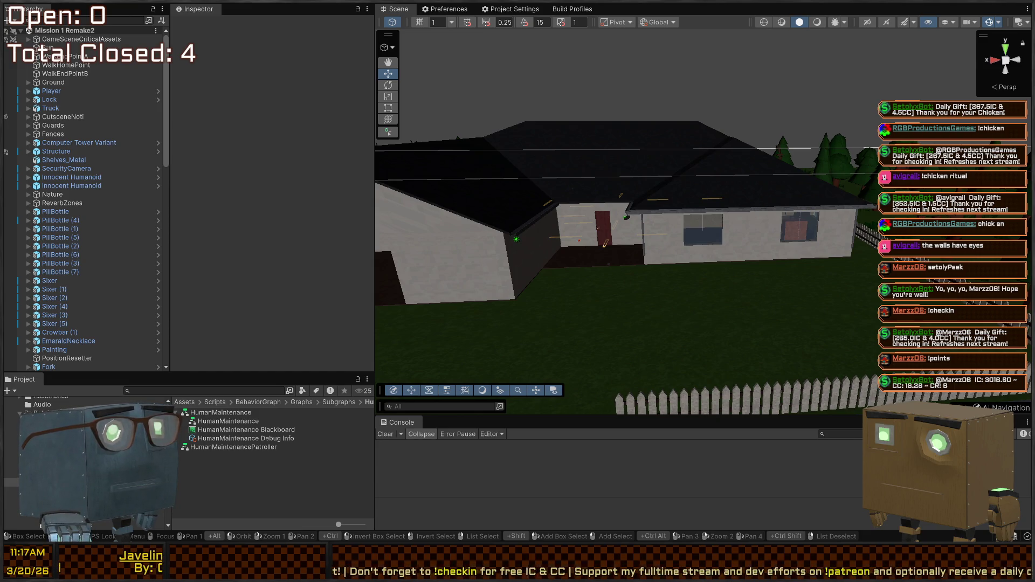
{"action": "mouse_move", "coordinate": [620, 135]}
{"action": "left_mouse_down"}
{"action": "mouse_move", "coordinate": [578, 167]}
{"action": "mouse_move", "coordinate": [601, 152]}
{"action": "left_mouse_up"}
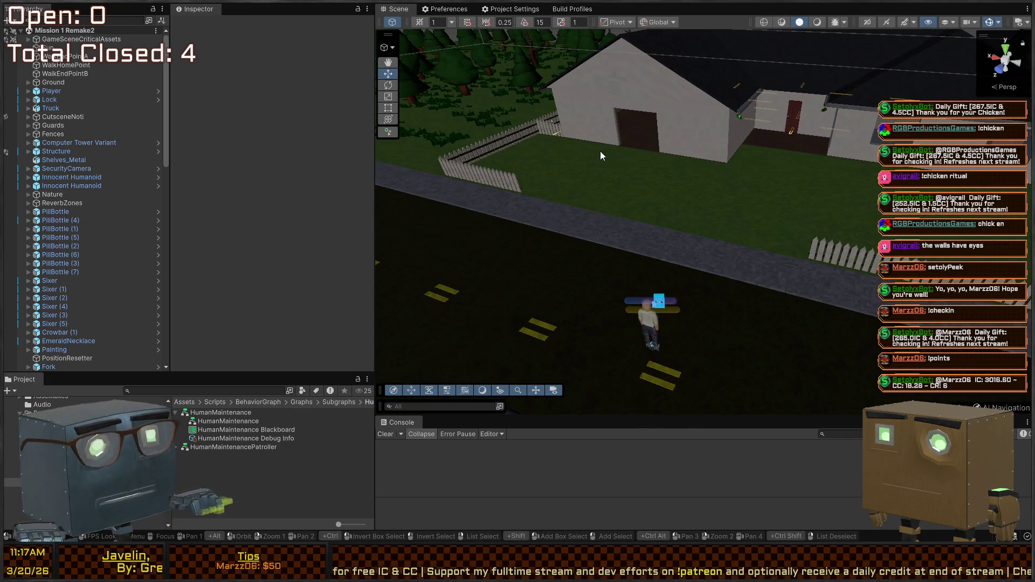
{"action": "key", "text": "ctrl+p"}
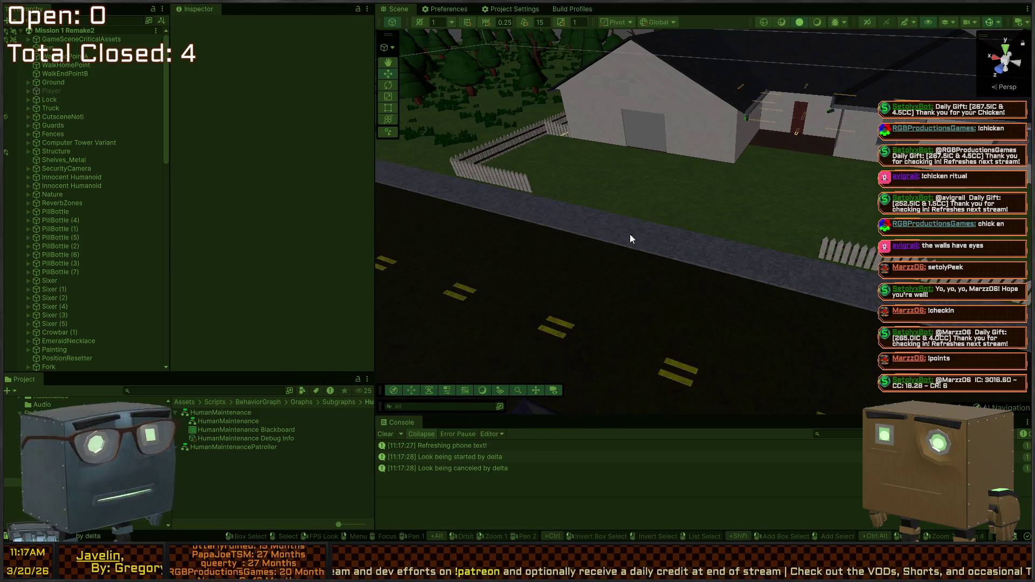
- Orbit the Scene camera to the far side of the house and fly to its front
{"action": "left_click_drag", "start_coordinate": [630, 238], "coordinate": [837, 214]}
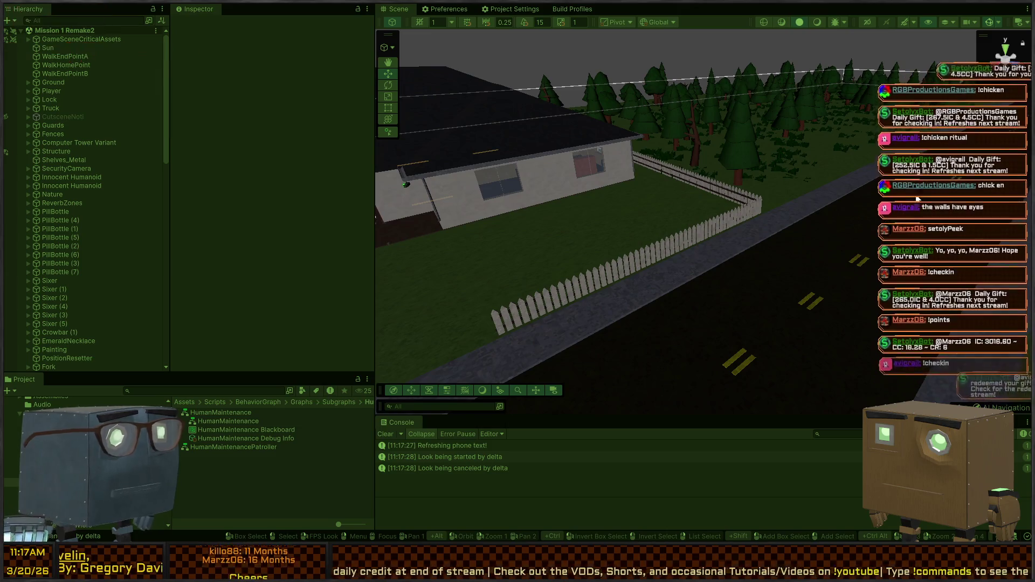
{"action": "mouse_move", "coordinate": [836, 209]}
{"action": "left_mouse_down"}
{"action": "mouse_move", "coordinate": [679, 206]}
{"action": "mouse_move", "coordinate": [654, 219]}
{"action": "left_mouse_up"}
{"action": "key", "text": "w"}
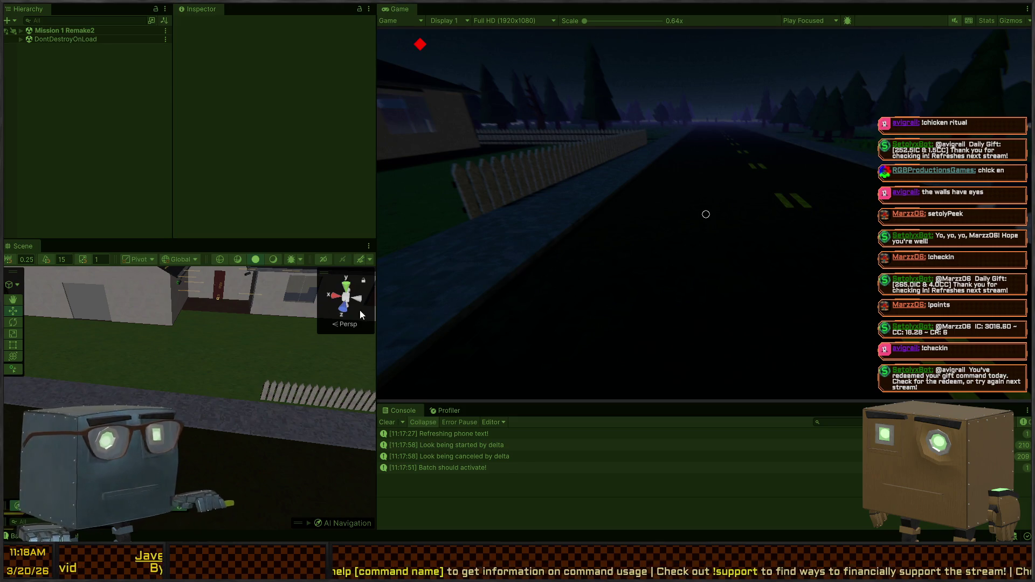
- Select the guard walking on the road, focus it, and enlarge the Hierarchy and Inspector panes
{"action": "mouse_move", "coordinate": [360, 309]}
{"action": "left_mouse_down"}
{"action": "mouse_move", "coordinate": [509, 274]}
{"action": "mouse_move", "coordinate": [273, 283]}
{"action": "mouse_move", "coordinate": [261, 303]}
{"action": "mouse_move", "coordinate": [172, 319]}
{"action": "mouse_move", "coordinate": [144, 346]}
{"action": "left_mouse_up"}
{"action": "left_click", "coordinate": [148, 342]}
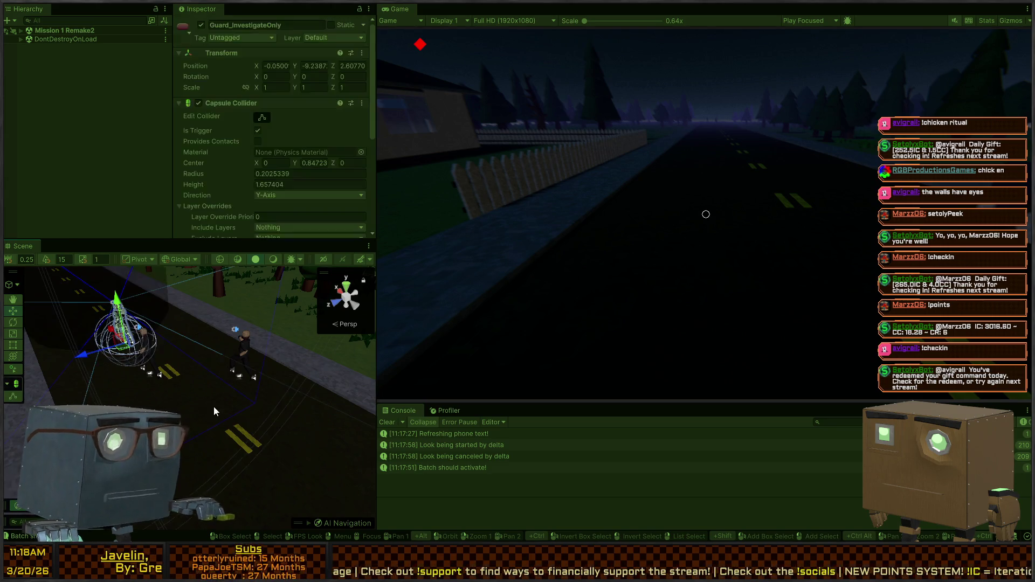
{"action": "key", "text": "f"}
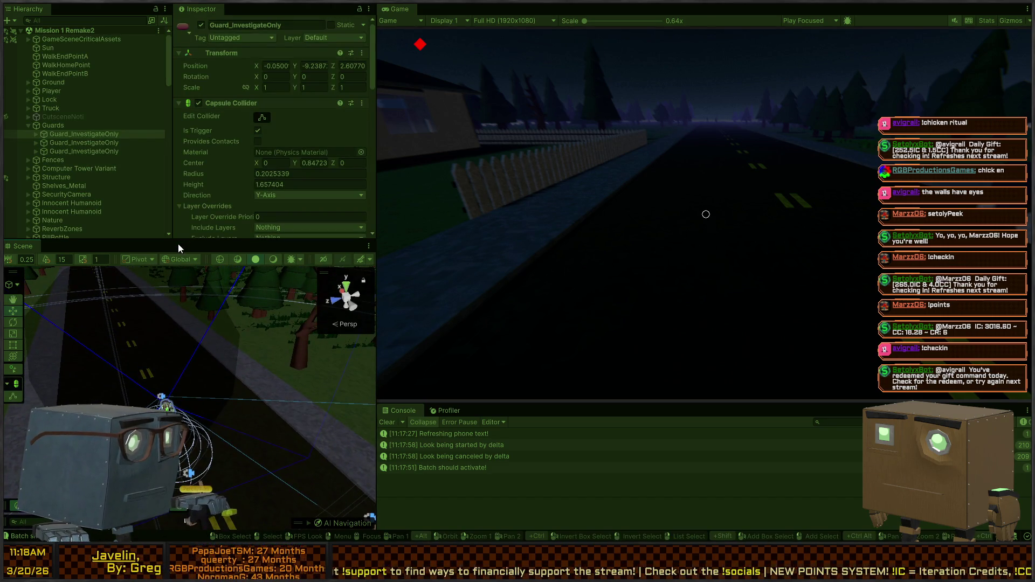
{"action": "left_click_drag", "start_coordinate": [178, 242], "coordinate": [179, 319]}
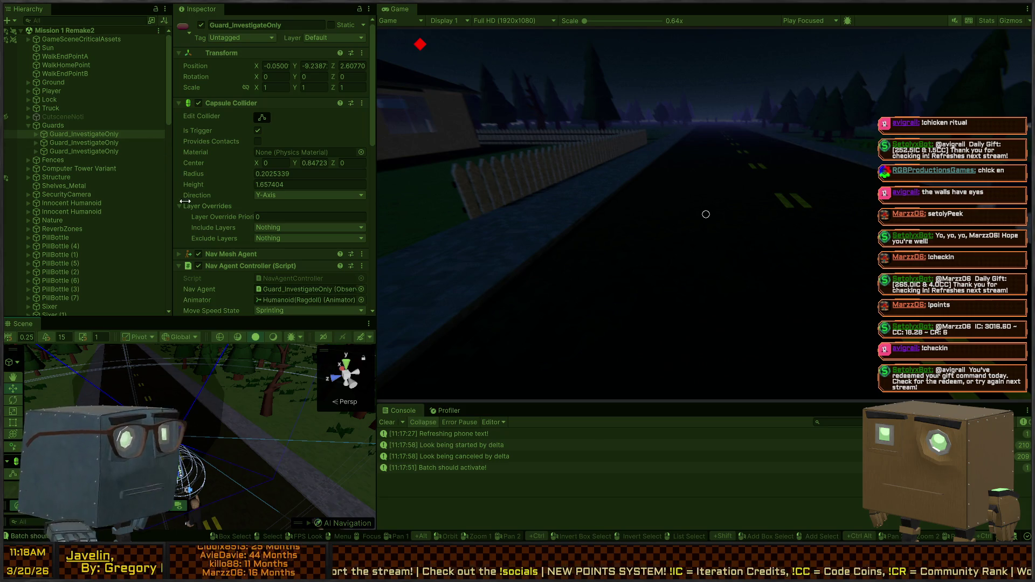
{"action": "scroll", "coordinate": [185, 201], "scroll_direction": "down", "scroll_amount": 5}
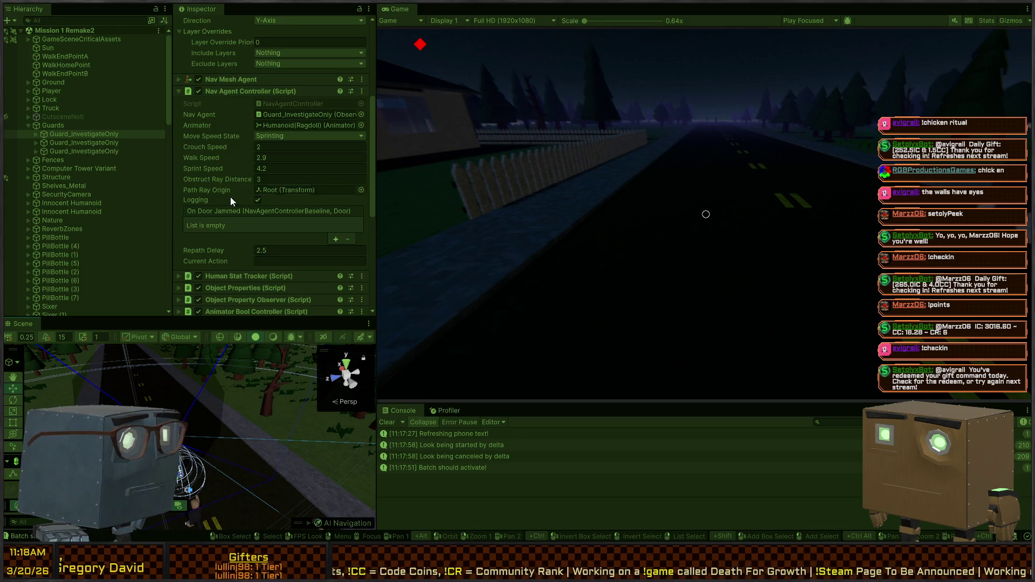
{"action": "scroll", "coordinate": [231, 196], "scroll_direction": "down", "scroll_amount": 8}
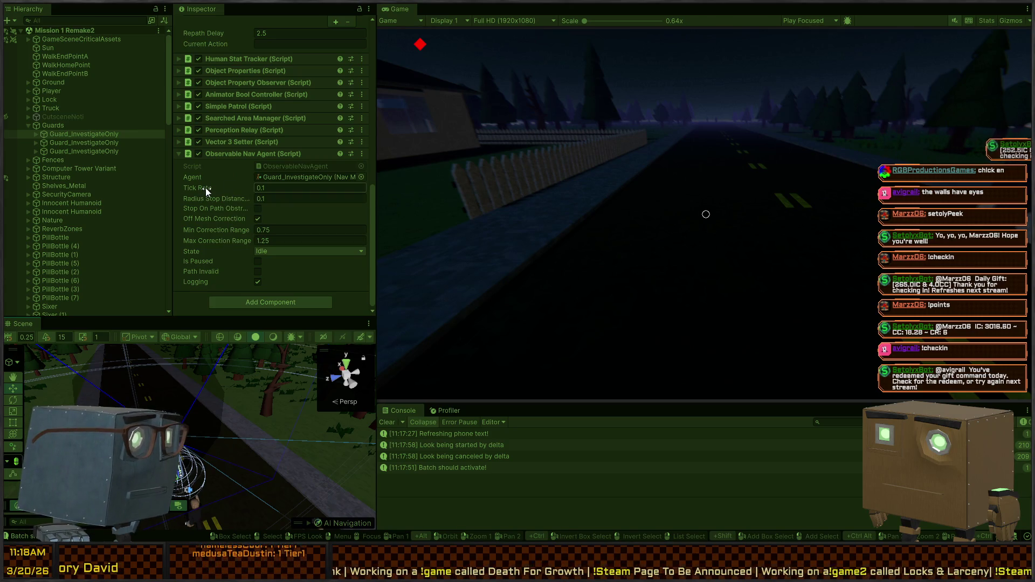
{"action": "scroll", "coordinate": [256, 225], "scroll_direction": "up", "scroll_amount": 5}
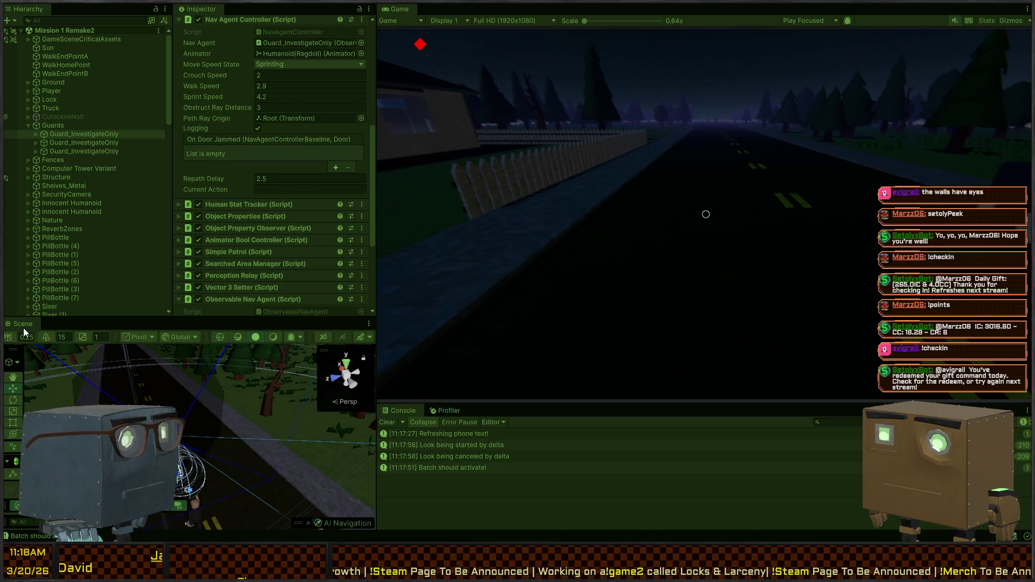
- Reframe and orbit around the guard while reviewing its Inspector components
{"action": "key", "text": "f"}
{"action": "left_click_drag", "start_coordinate": [268, 401], "coordinate": [248, 417]}
{"action": "scroll", "coordinate": [275, 151], "scroll_direction": "up", "scroll_amount": 3}
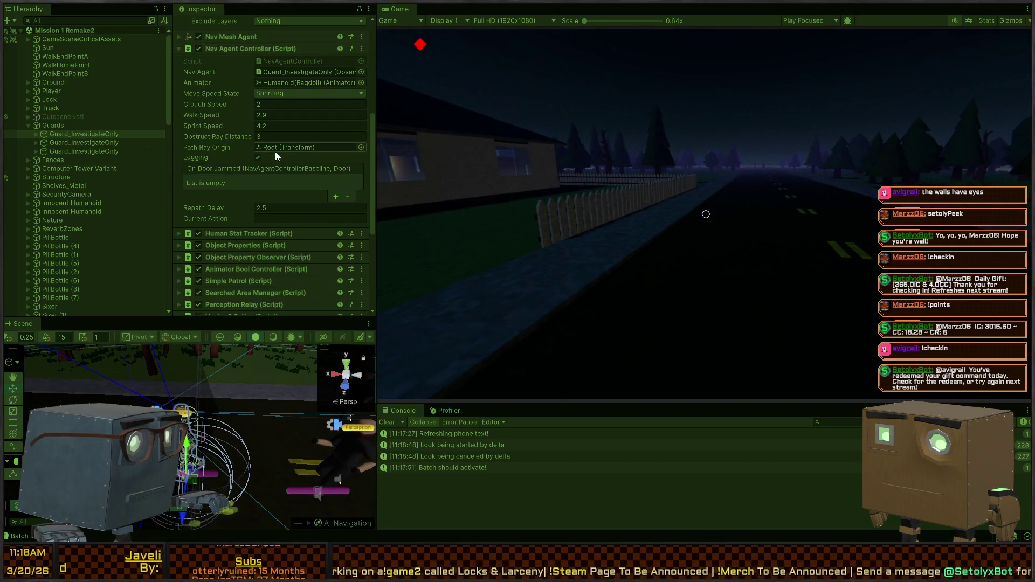
{"action": "scroll", "coordinate": [237, 159], "scroll_direction": "down", "scroll_amount": 2}
{"action": "scroll", "coordinate": [218, 165], "scroll_direction": "down", "scroll_amount": 5}
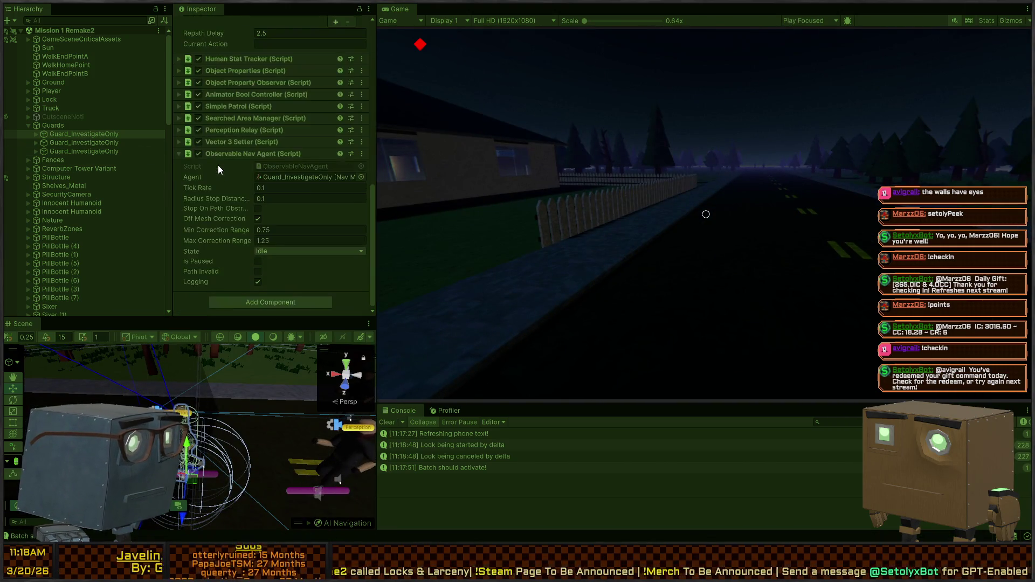
- Check the BehaviorOrchestrator, trace 'Batch should activate!' to GlobalAlertingSystem, then reselect Guard_InvestigateOnly
{"action": "left_click", "coordinate": [36, 135]}
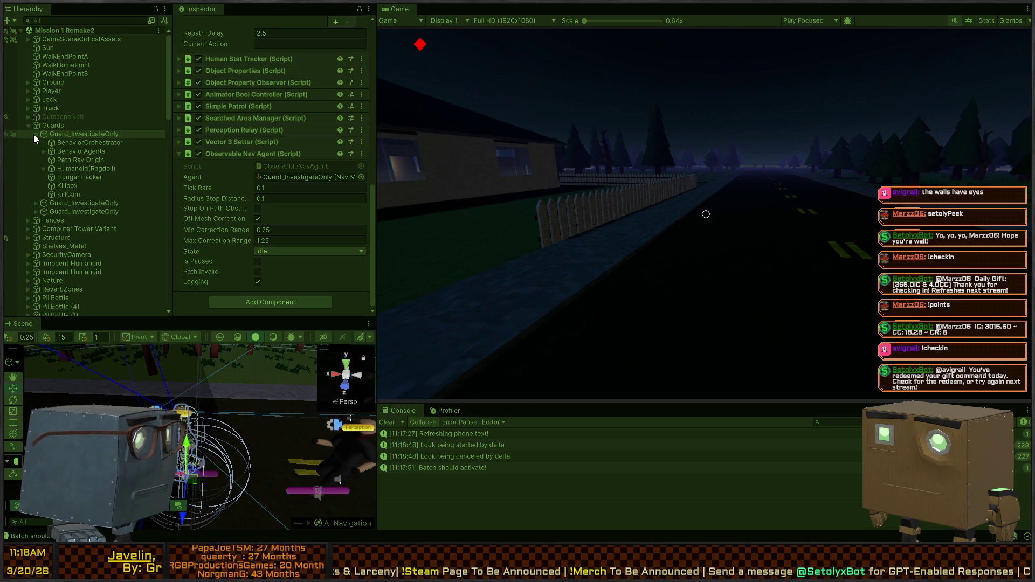
{"action": "left_click", "coordinate": [90, 143]}
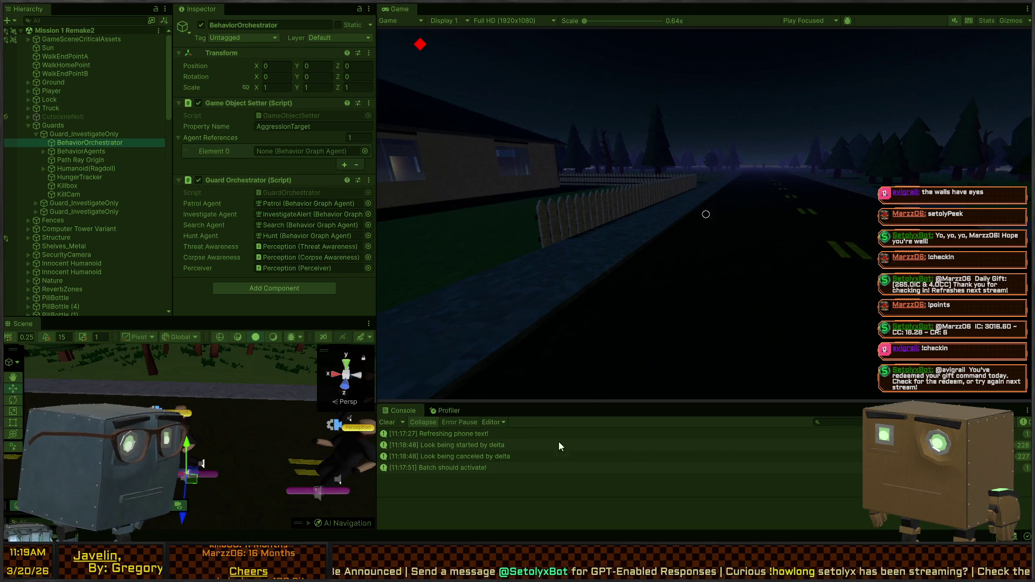
{"action": "left_click", "coordinate": [435, 471]}
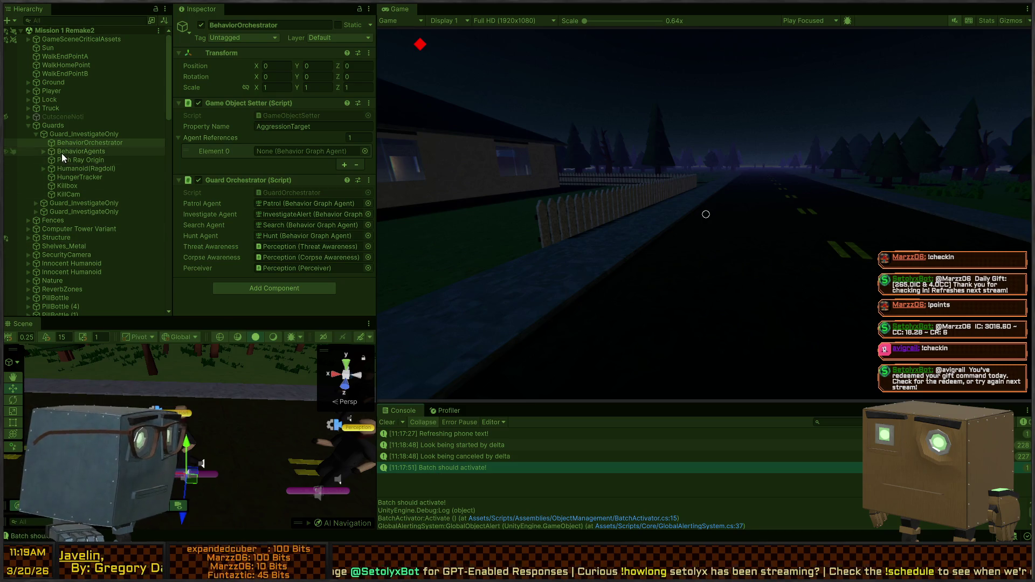
{"action": "left_click", "coordinate": [76, 136]}
{"action": "scroll", "coordinate": [233, 175], "scroll_direction": "down", "scroll_amount": 5}
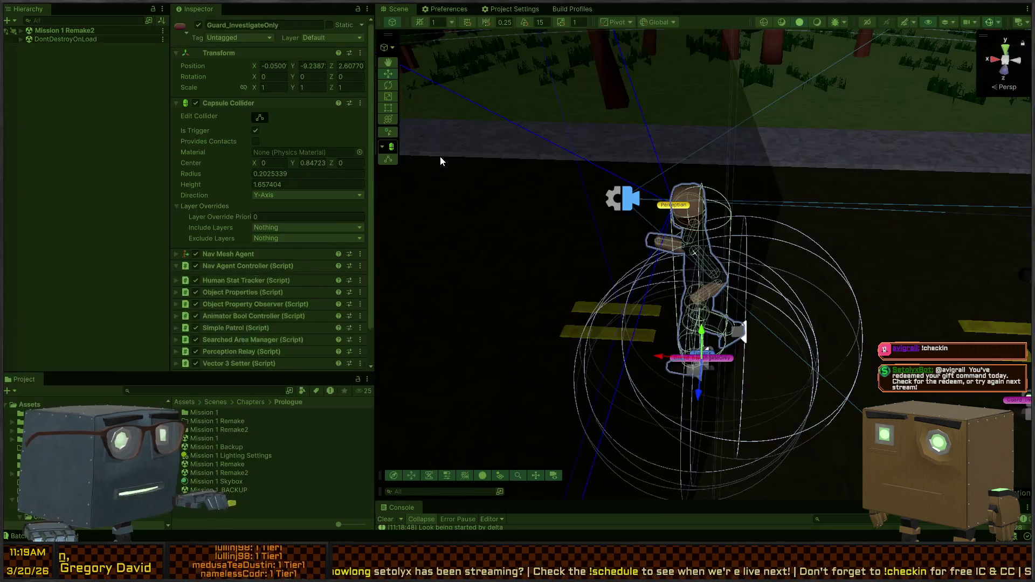
- Fly the Scene view over the guards, expand Mission 1 Remake2, and pick a guard
{"action": "left_click_drag", "start_coordinate": [440, 156], "coordinate": [445, 139]}
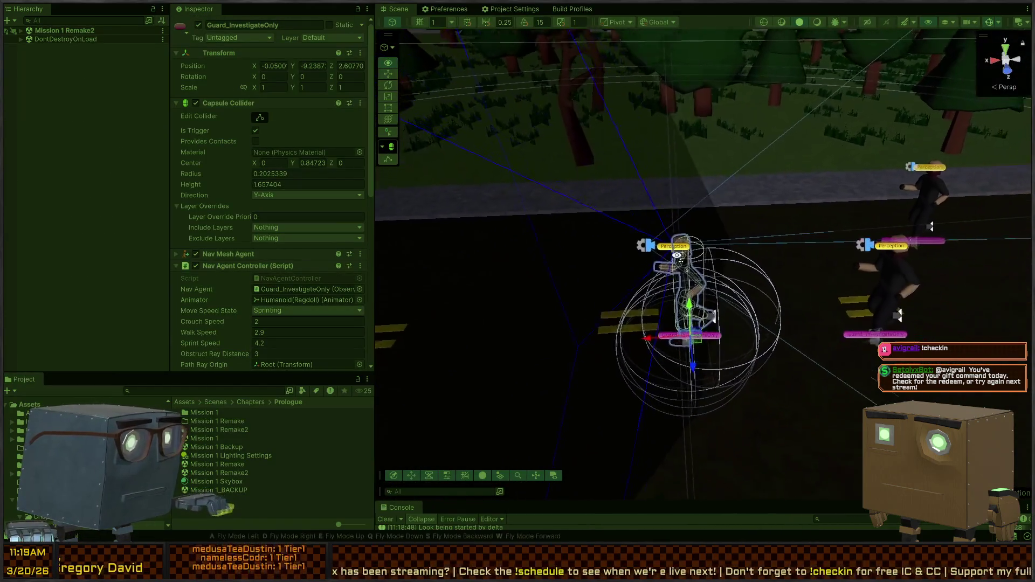
{"action": "mouse_move", "coordinate": [677, 255]}
{"action": "left_mouse_down"}
{"action": "mouse_move", "coordinate": [535, 494]}
{"action": "mouse_move", "coordinate": [555, 360]}
{"action": "left_mouse_up"}
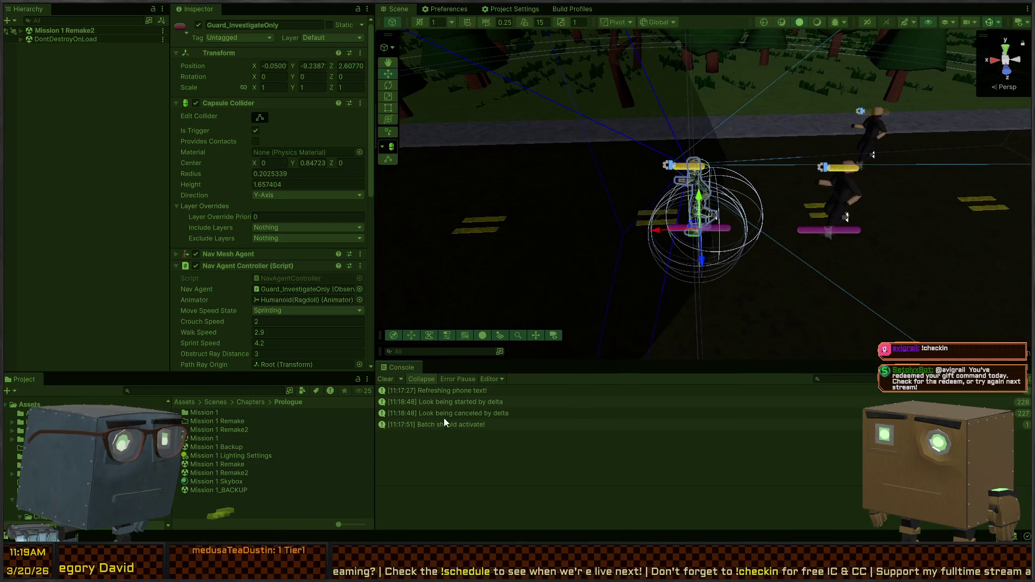
{"action": "scroll", "coordinate": [224, 158], "scroll_direction": "down", "scroll_amount": 10}
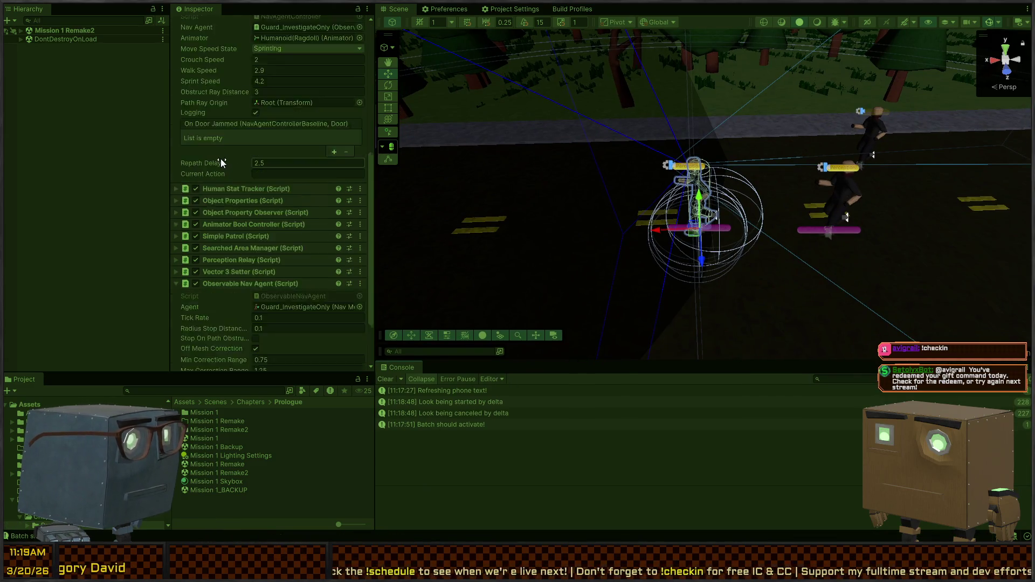
{"action": "left_click", "coordinate": [19, 39]}
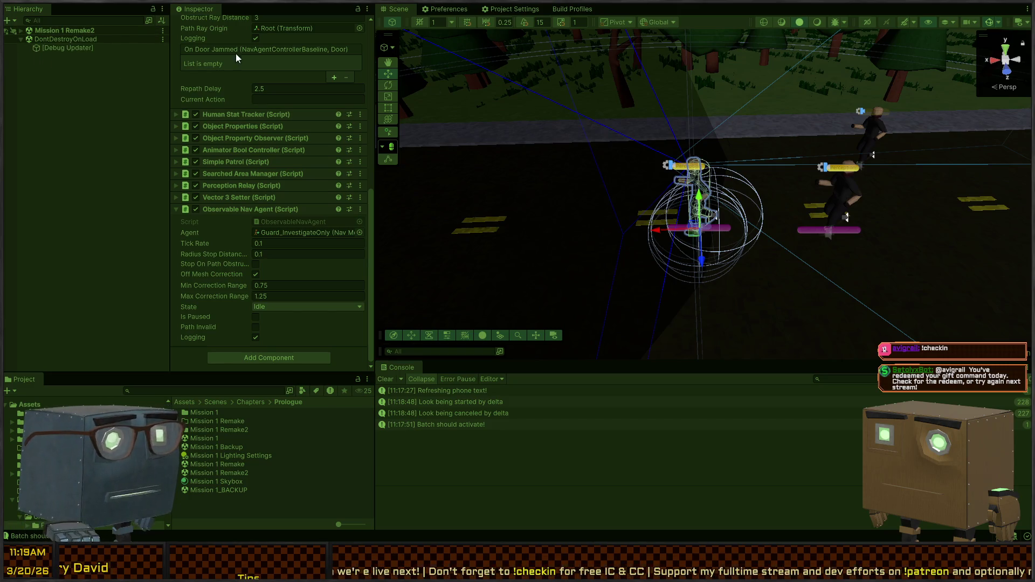
{"action": "left_click", "coordinate": [21, 31]}
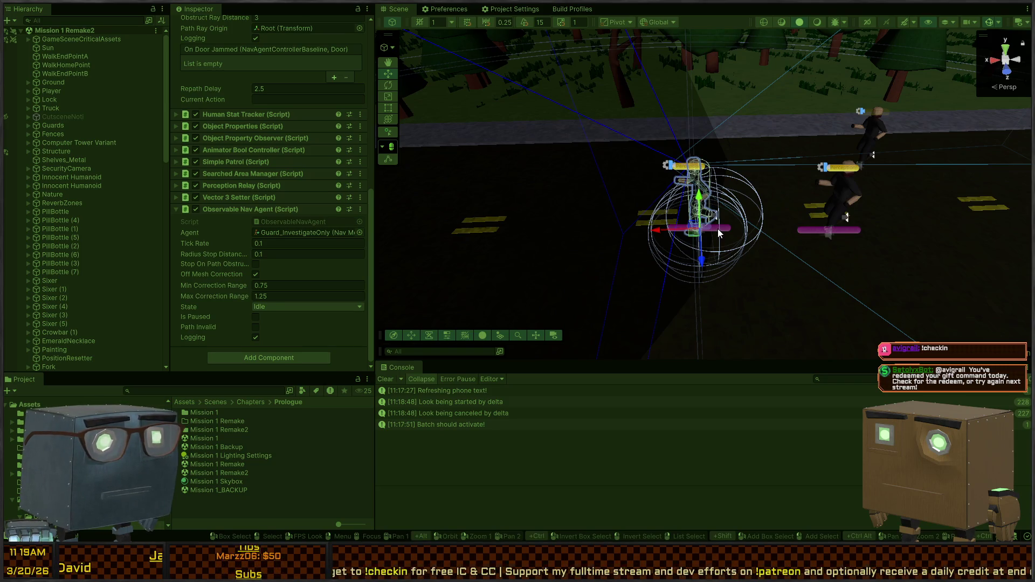
{"action": "left_click", "coordinate": [718, 229]}
{"action": "left_click", "coordinate": [705, 225]}
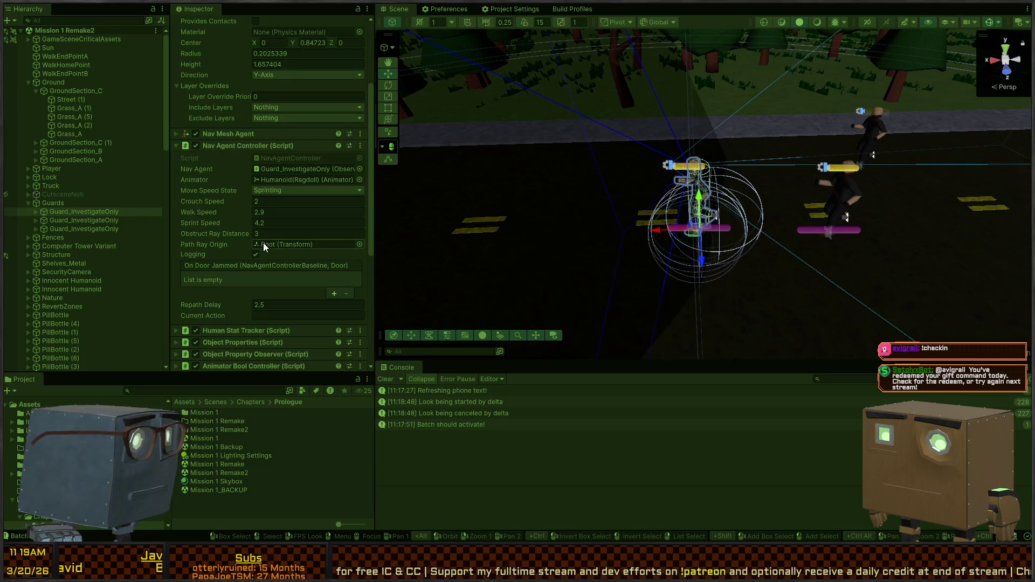
- Expand the first guard in the Hierarchy and select its BehaviorOrchestrator child
{"action": "scroll", "coordinate": [224, 254], "scroll_direction": "down", "scroll_amount": 5}
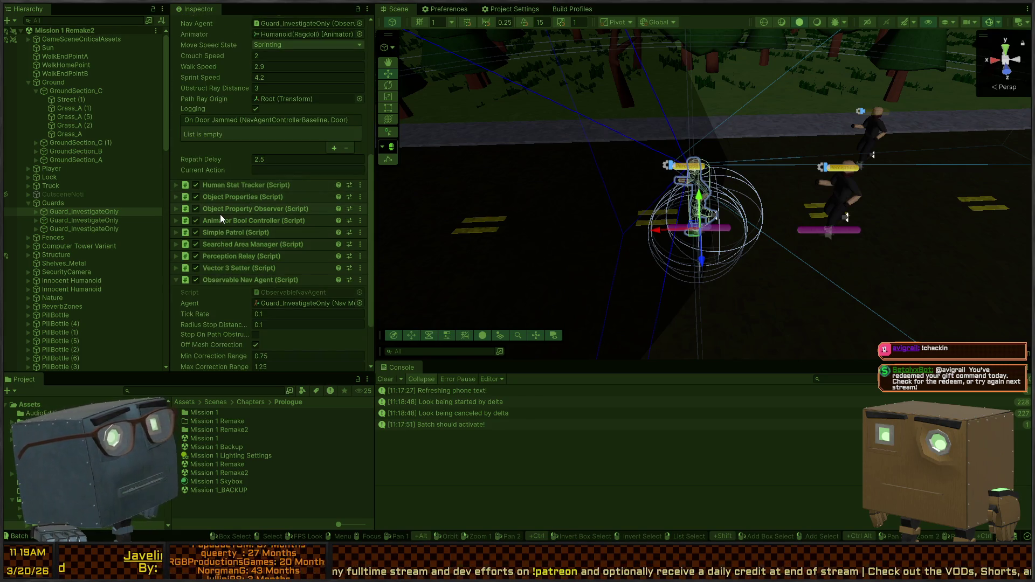
{"action": "scroll", "coordinate": [231, 171], "scroll_direction": "down", "scroll_amount": 2}
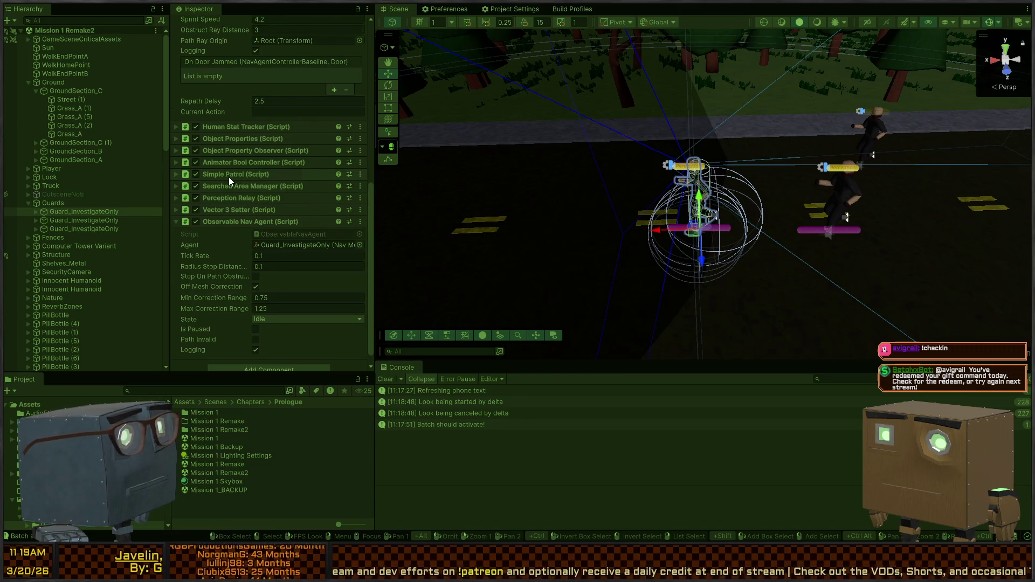
{"action": "scroll", "coordinate": [229, 177], "scroll_direction": "down", "scroll_amount": 1}
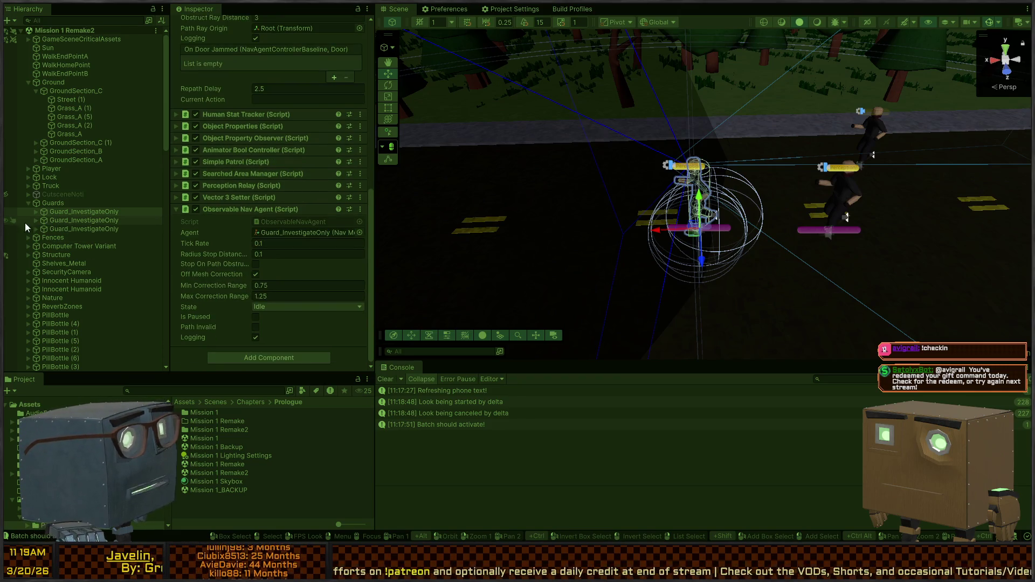
{"action": "left_click", "coordinate": [36, 212]}
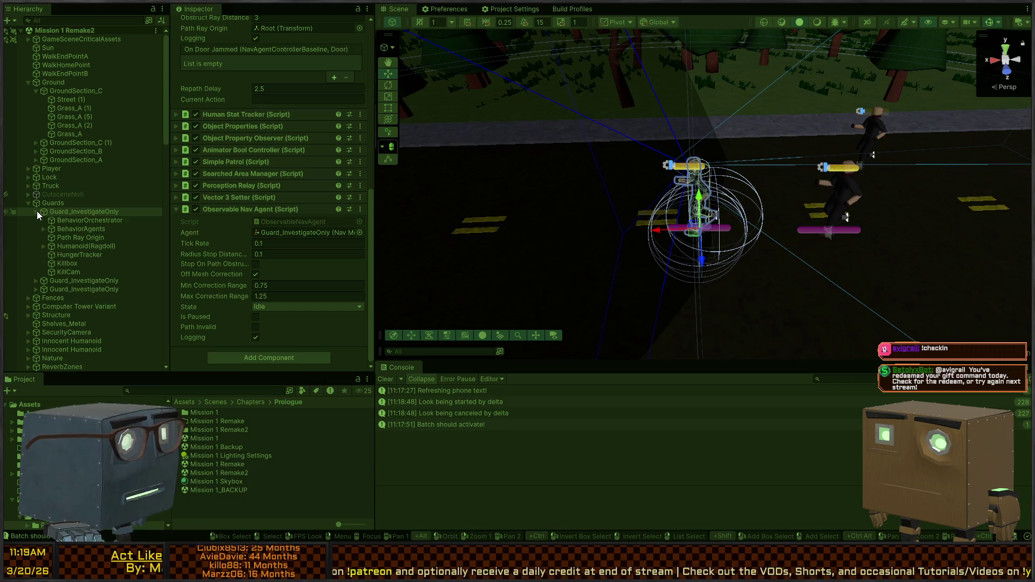
{"action": "left_click", "coordinate": [79, 220]}
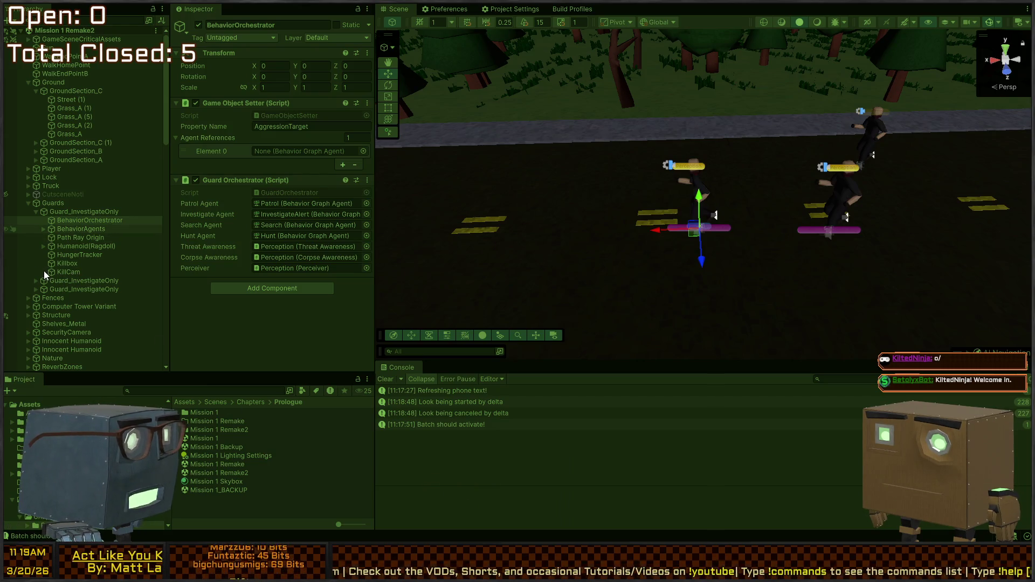
- Compare the InvestigateAlert, Search and Hunt agents, then open the InvestigateAlert_Guard graph asset
{"action": "left_click", "coordinate": [44, 229]}
{"action": "left_click", "coordinate": [75, 249]}
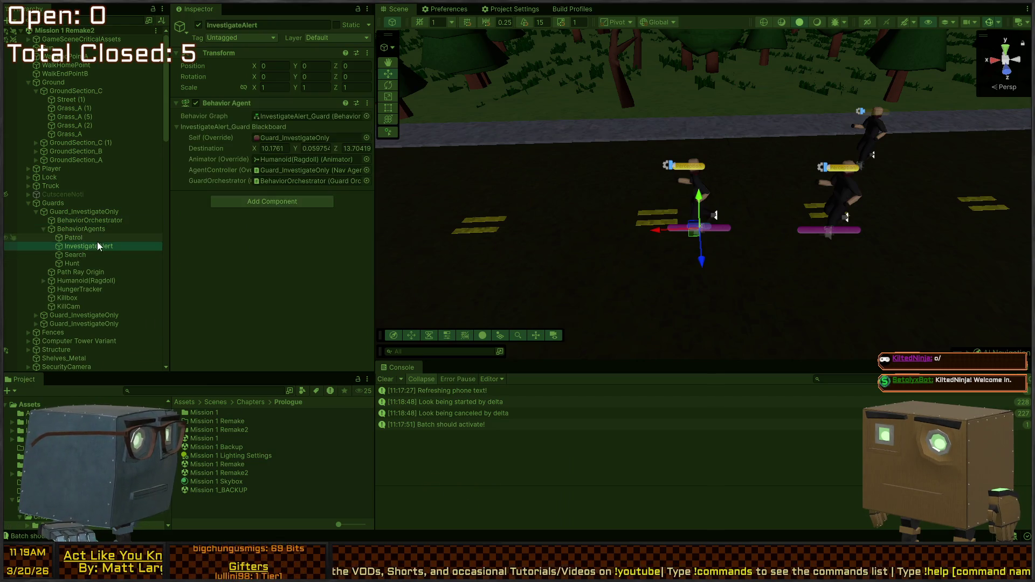
{"action": "left_click", "coordinate": [69, 254]}
{"action": "left_click", "coordinate": [66, 265]}
{"action": "left_click", "coordinate": [70, 246]}
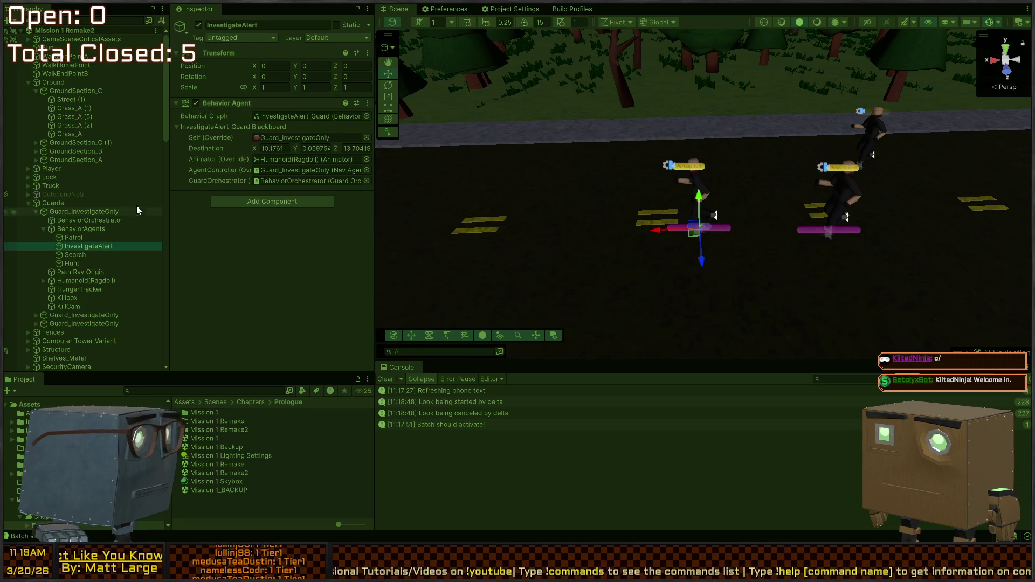
{"action": "left_click", "coordinate": [310, 116]}
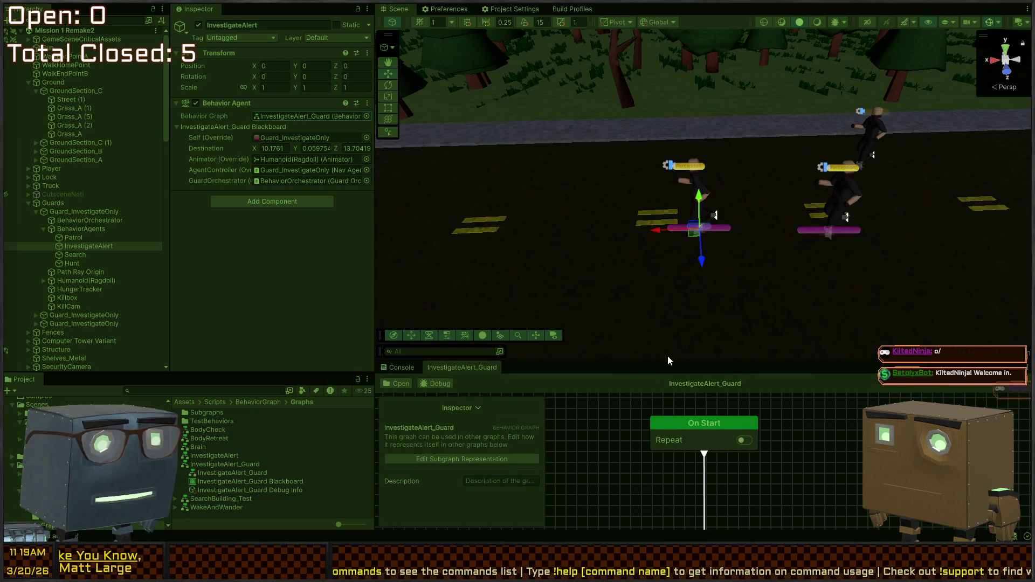
- Enlarge the behaviour graph panel and debug it on the InvestigateAlert agent
{"action": "left_click_drag", "start_coordinate": [670, 360], "coordinate": [609, 216]}
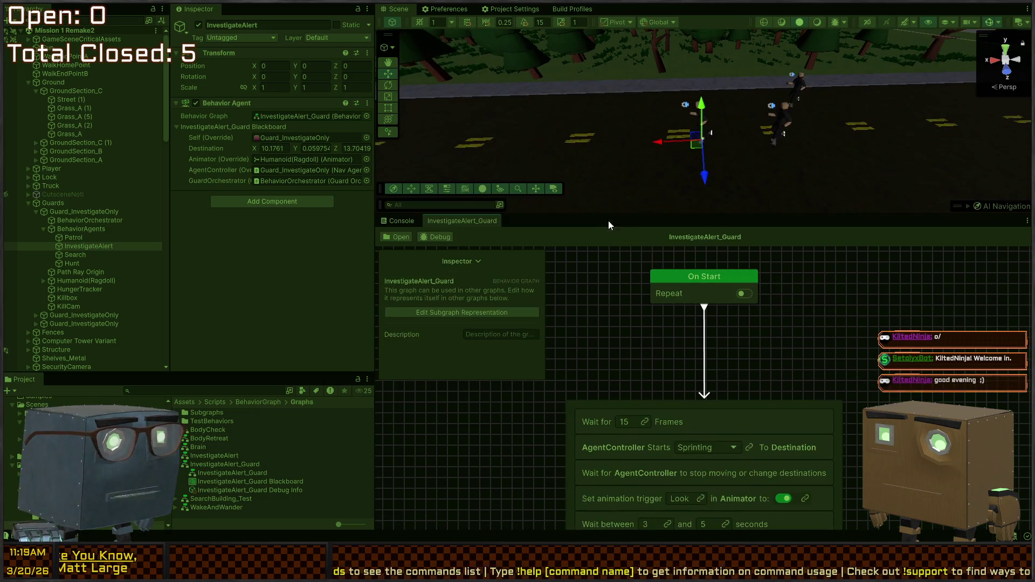
{"action": "left_click", "coordinate": [438, 237]}
{"action": "left_click", "coordinate": [419, 350]}
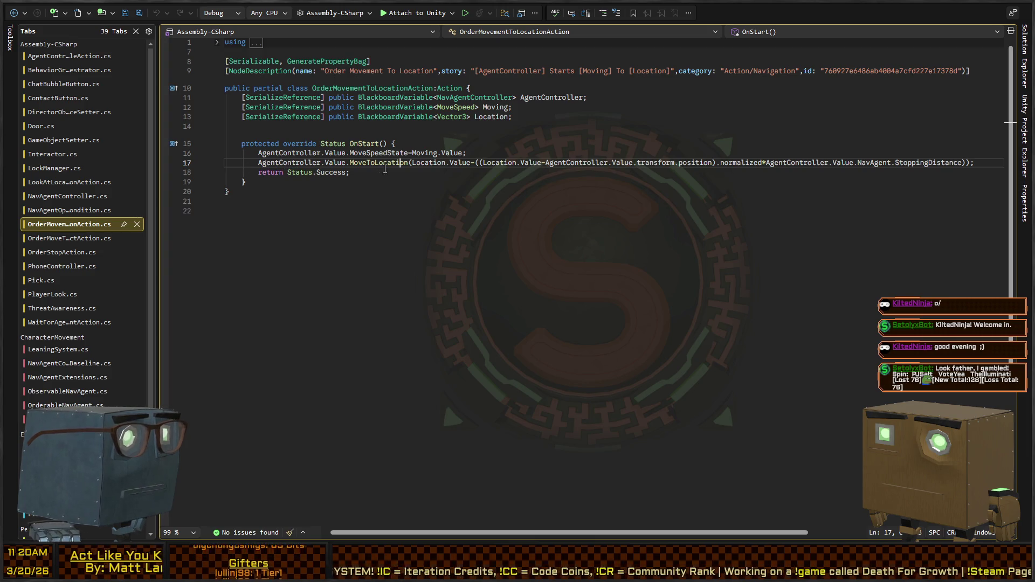
- Trace the MoveToLocation call on line 17 to its definition and TravelTo's movement-order storage
{"action": "left_click", "coordinate": [409, 164]}
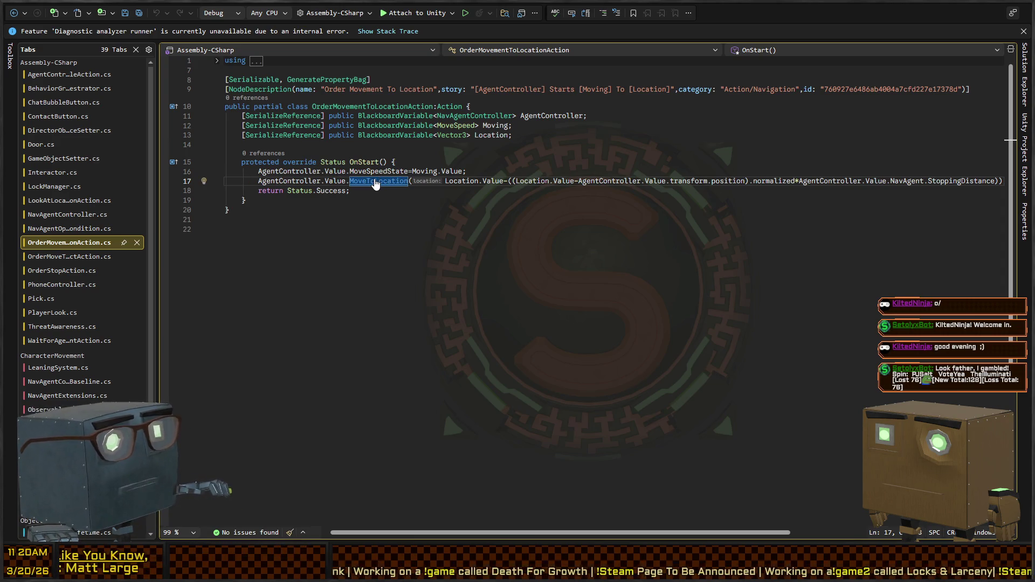
{"action": "left_click", "coordinate": [376, 181], "text": "ctrl"}
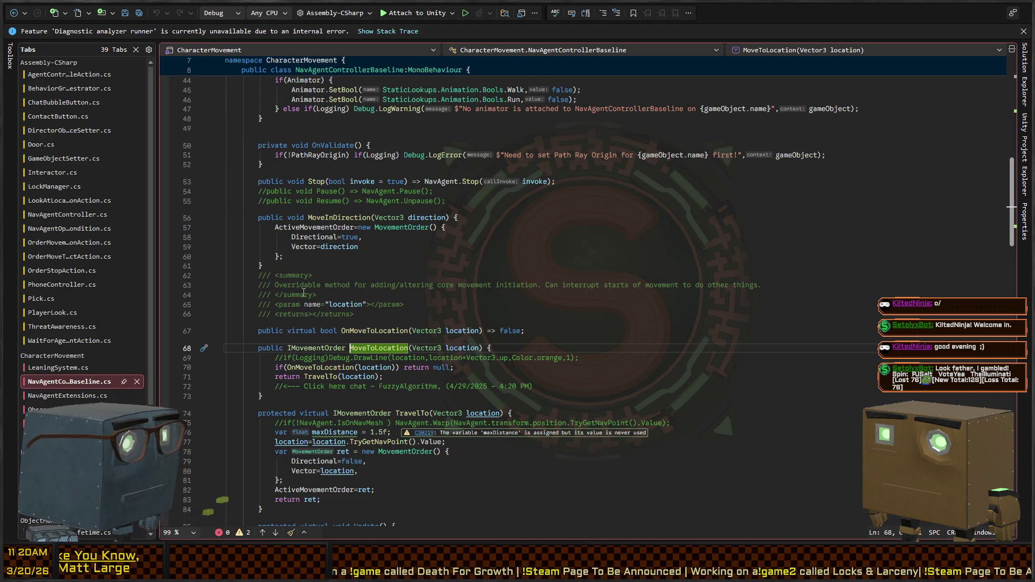
{"action": "scroll", "coordinate": [303, 293], "scroll_direction": "down", "scroll_amount": 4}
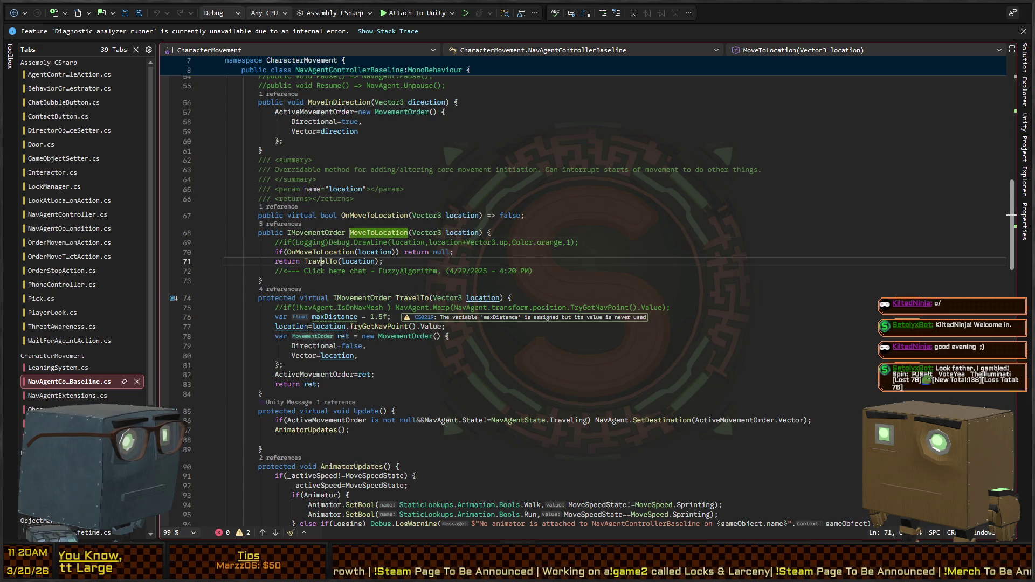
{"action": "left_click", "coordinate": [320, 261]}
{"action": "scroll", "coordinate": [339, 302], "scroll_direction": "down", "scroll_amount": 2}
{"action": "scroll", "coordinate": [339, 302], "scroll_direction": "down", "scroll_amount": 2}
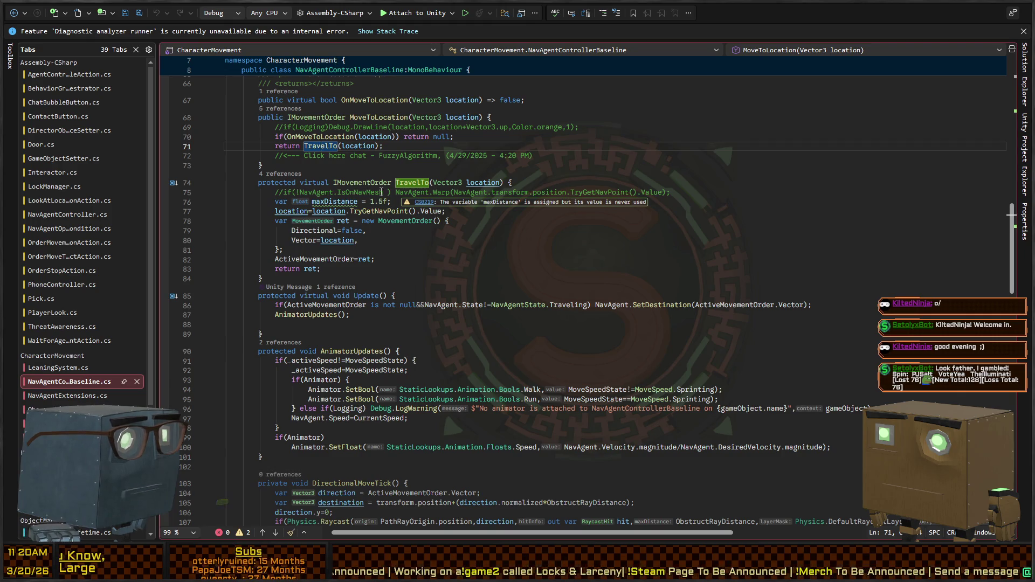
{"action": "left_click", "coordinate": [405, 264]}
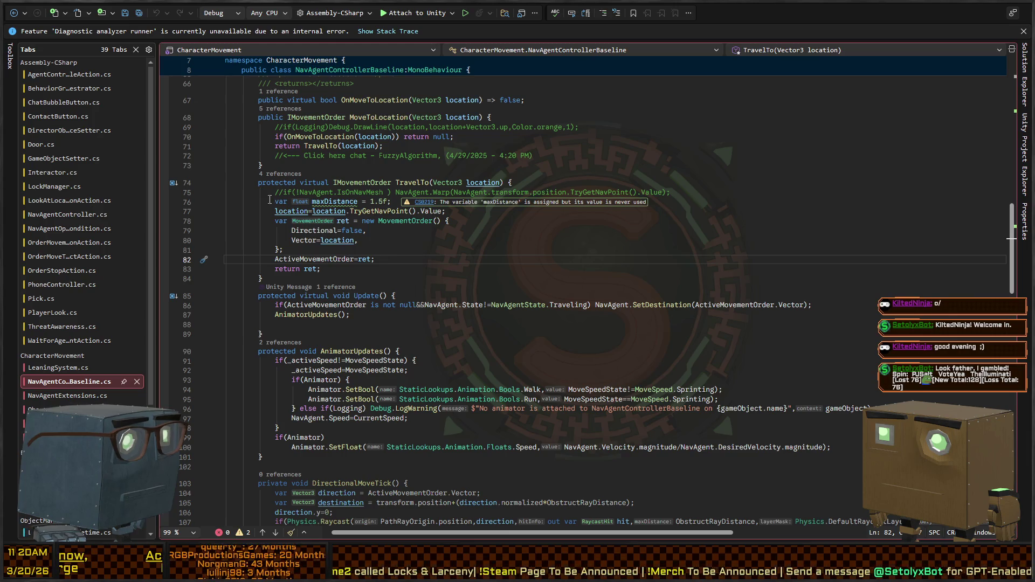
- Go to the OnMoveToLocation declaration on line 67 via the line-70 check
{"action": "left_click", "coordinate": [300, 137]}
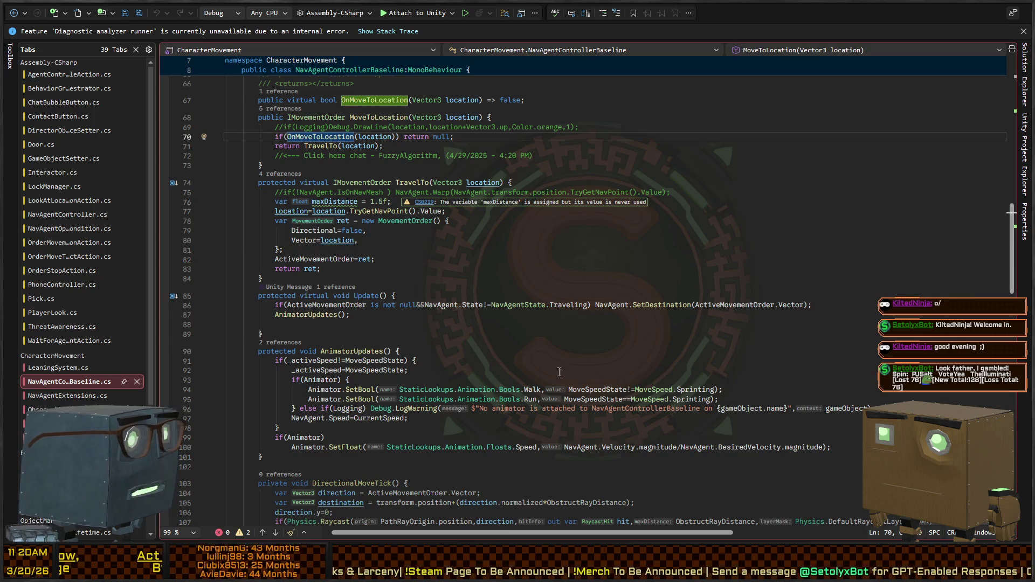
{"action": "key", "text": "ctrl+minus"}
{"action": "key", "text": "ctrl+shift+minus"}
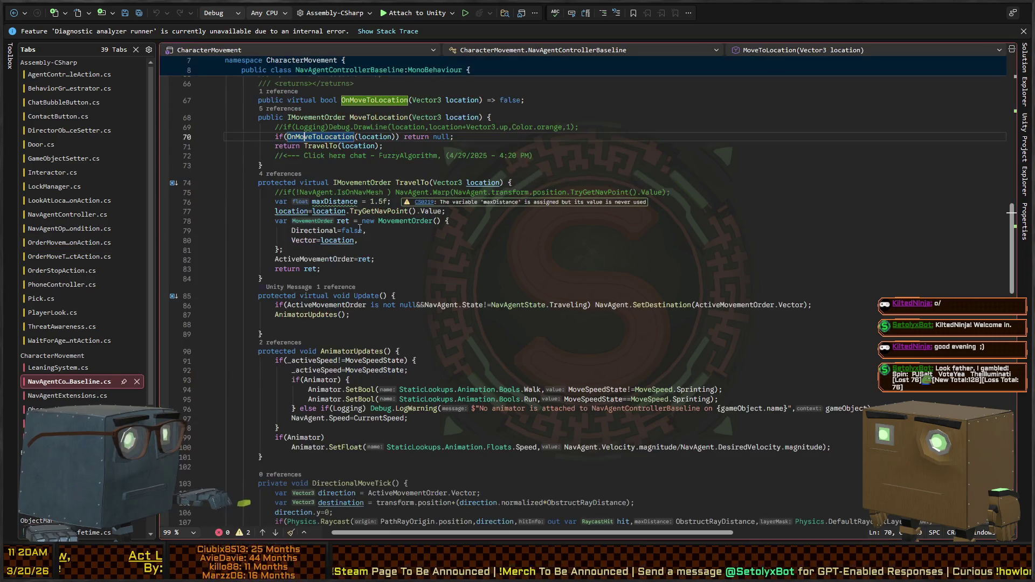
{"action": "left_click", "coordinate": [336, 139], "text": "ctrl"}
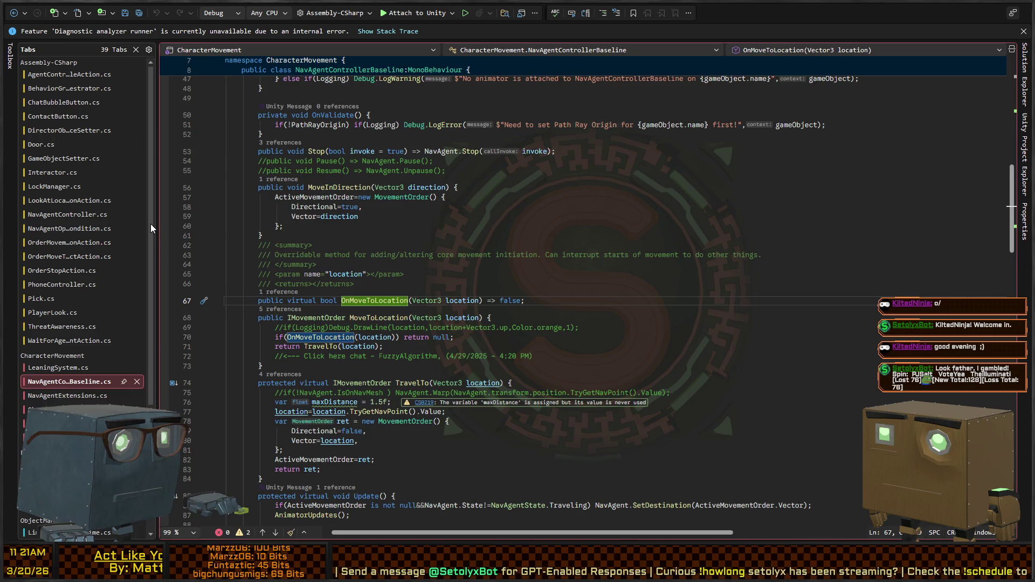
- Navigate back and forth between NavAgentController and the baseline movement file
{"action": "key", "text": "ctrl+minus"}
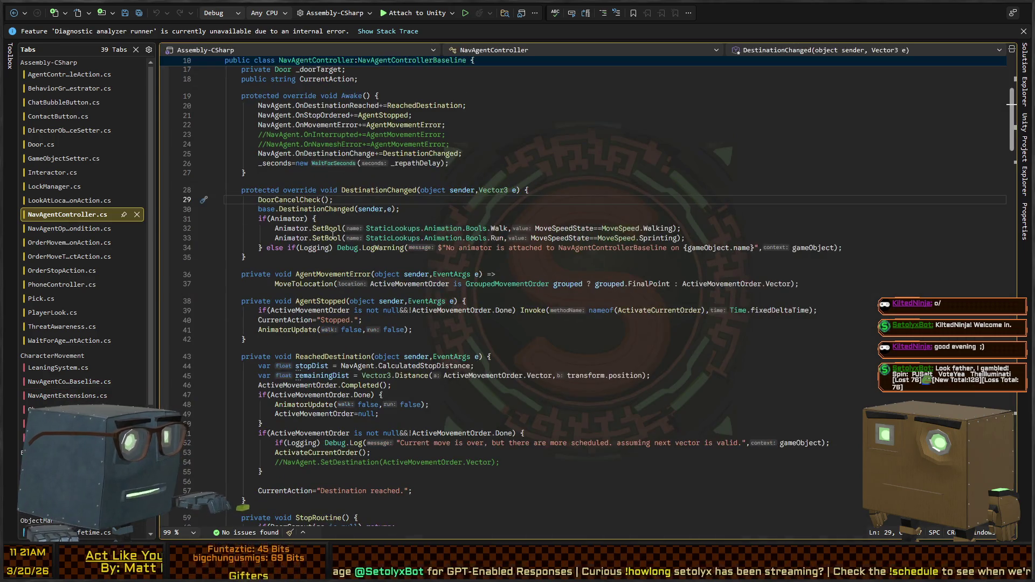
{"action": "scroll", "coordinate": [378, 247], "scroll_direction": "down", "scroll_amount": 6}
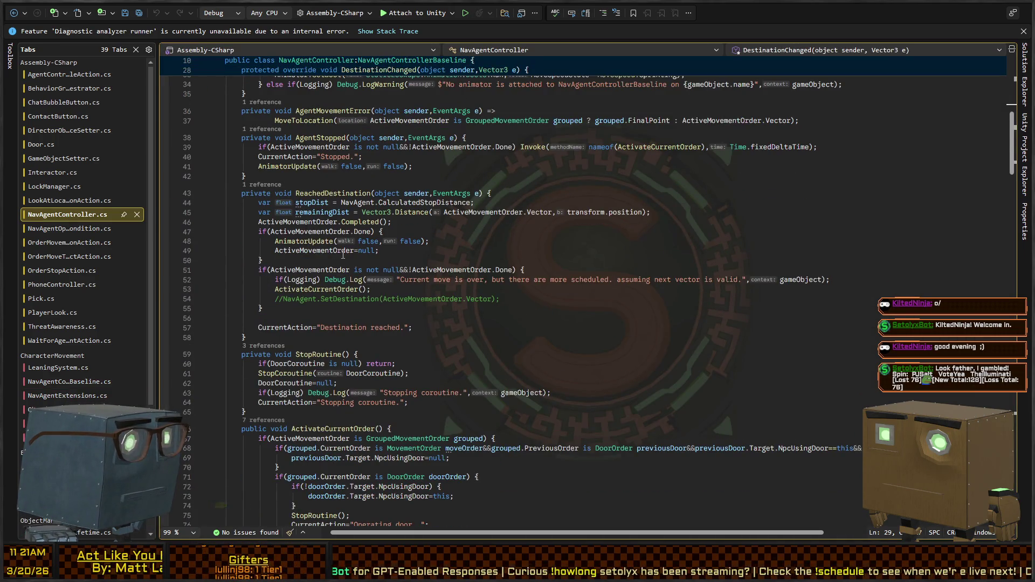
{"action": "key", "text": "ctrl+minus"}
{"action": "scroll", "coordinate": [385, 261], "scroll_direction": "down", "scroll_amount": 10}
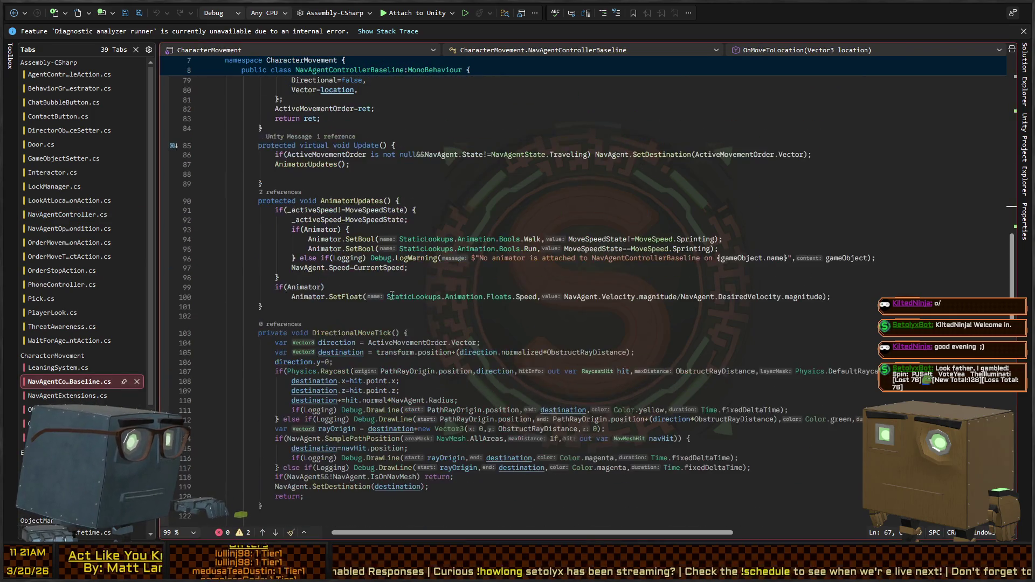
{"action": "scroll", "coordinate": [385, 290], "scroll_direction": "up", "scroll_amount": 5}
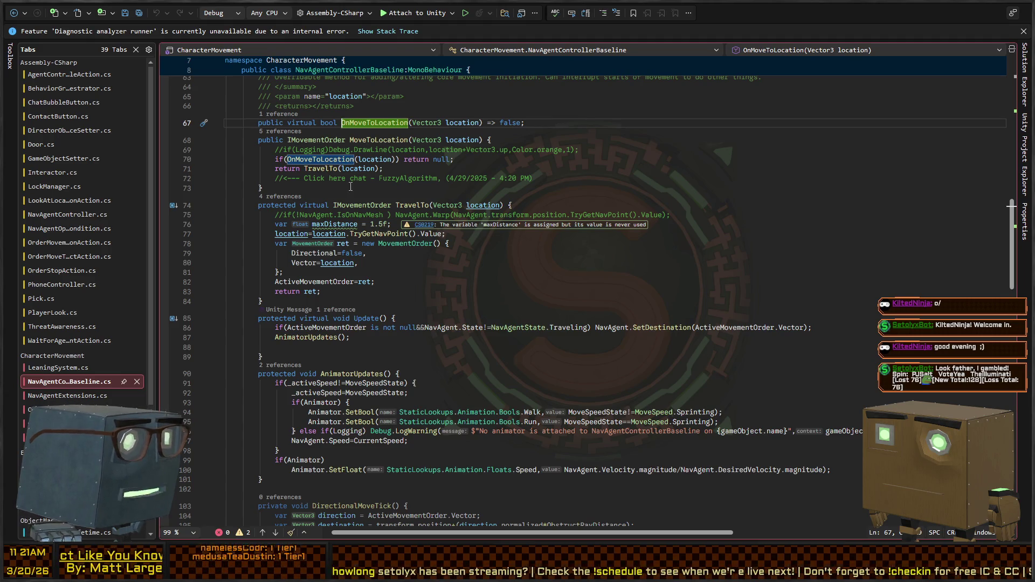
{"action": "key", "text": "ctrl+shift+minus"}
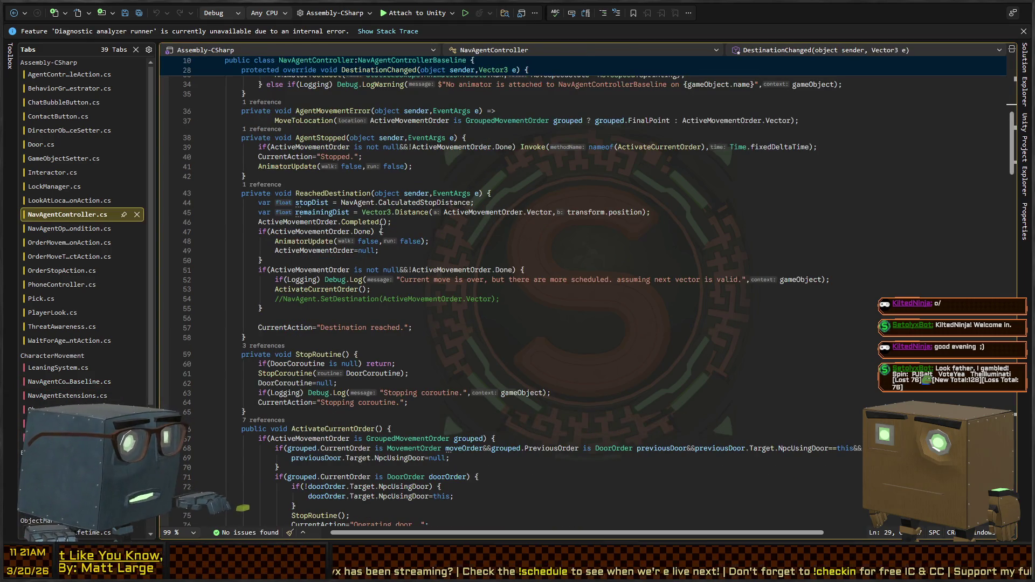
{"action": "scroll", "coordinate": [373, 246], "scroll_direction": "down", "scroll_amount": 11}
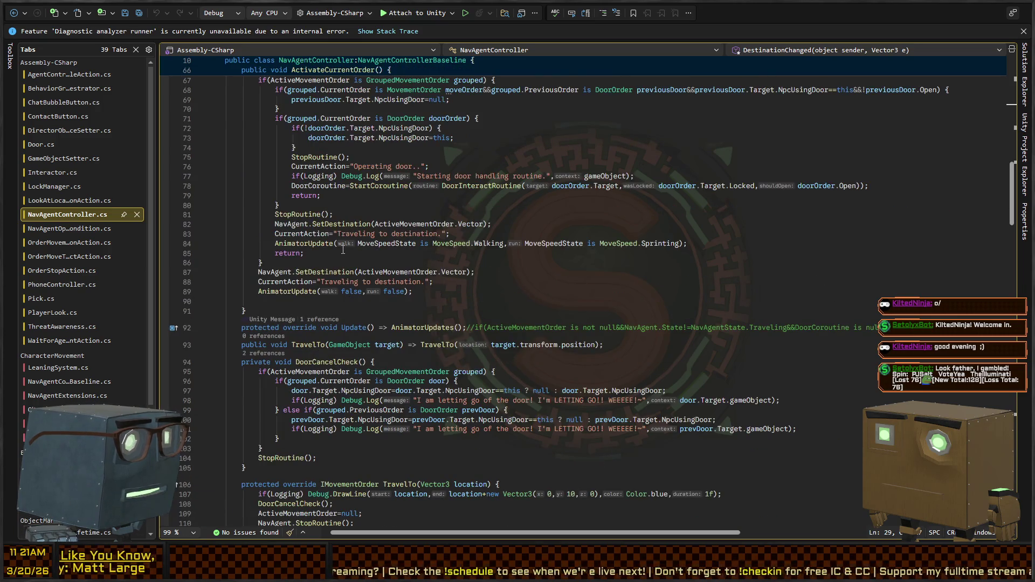
- Search NavAgentController.cs for 'movetolocation' and scroll through the matches
{"action": "key", "text": "ctrl+f"}
{"action": "type", "text": "movetoloc"}
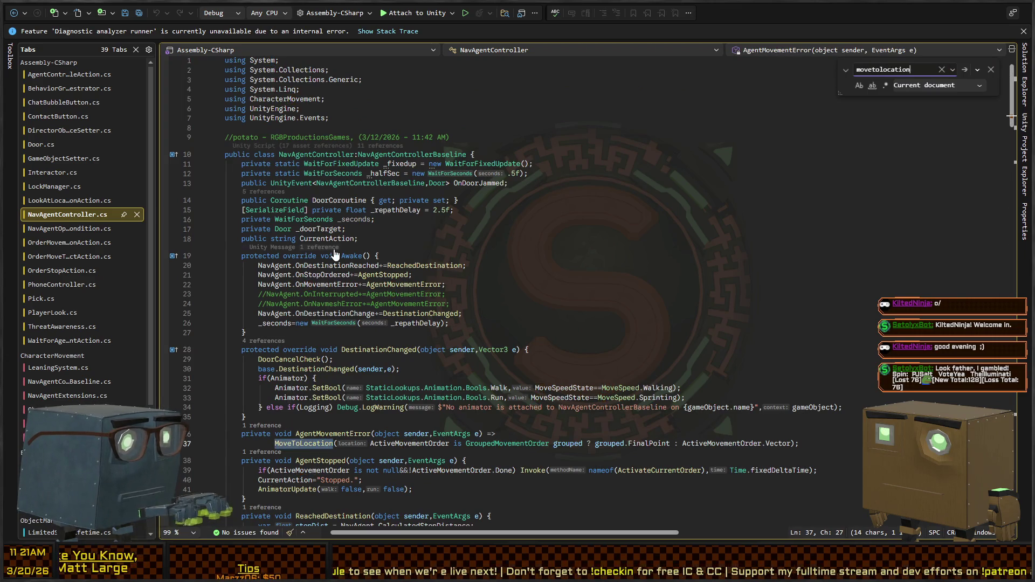
{"action": "type", "text": "ation"}
{"action": "key", "text": "ctrl+f"}
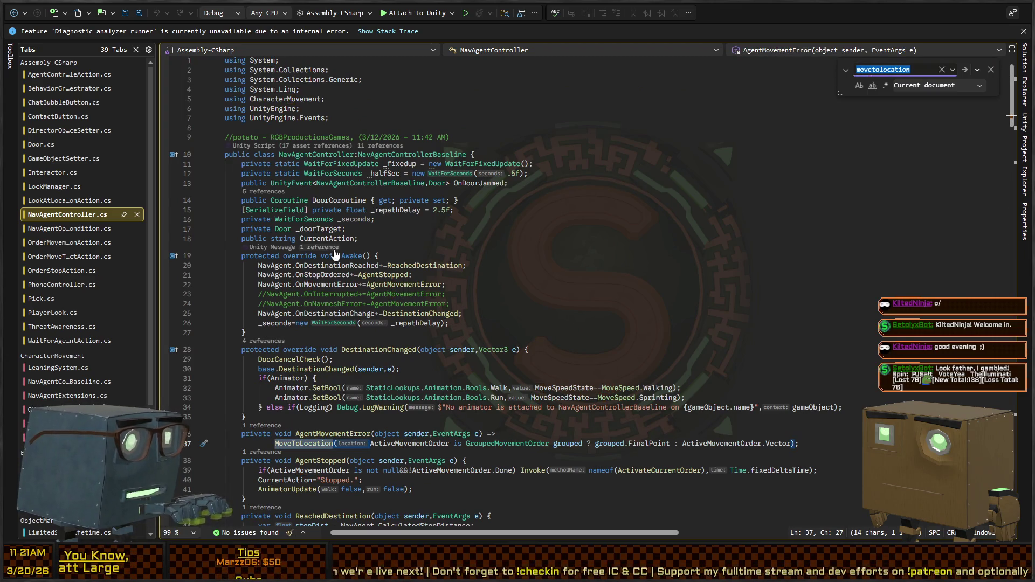
{"action": "scroll", "coordinate": [334, 253], "scroll_direction": "down", "scroll_amount": 15}
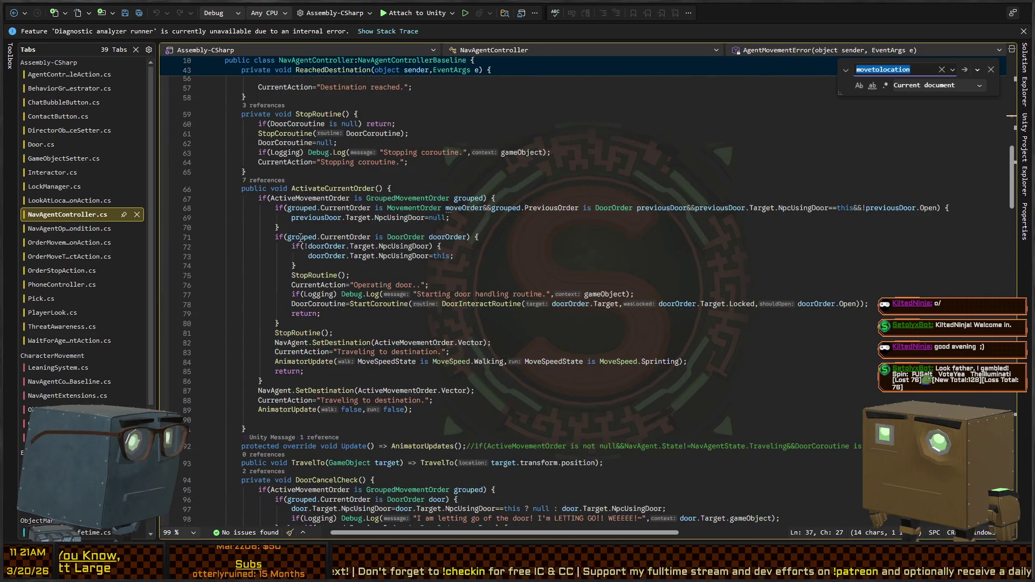
{"action": "scroll", "coordinate": [301, 237], "scroll_direction": "down", "scroll_amount": 12}
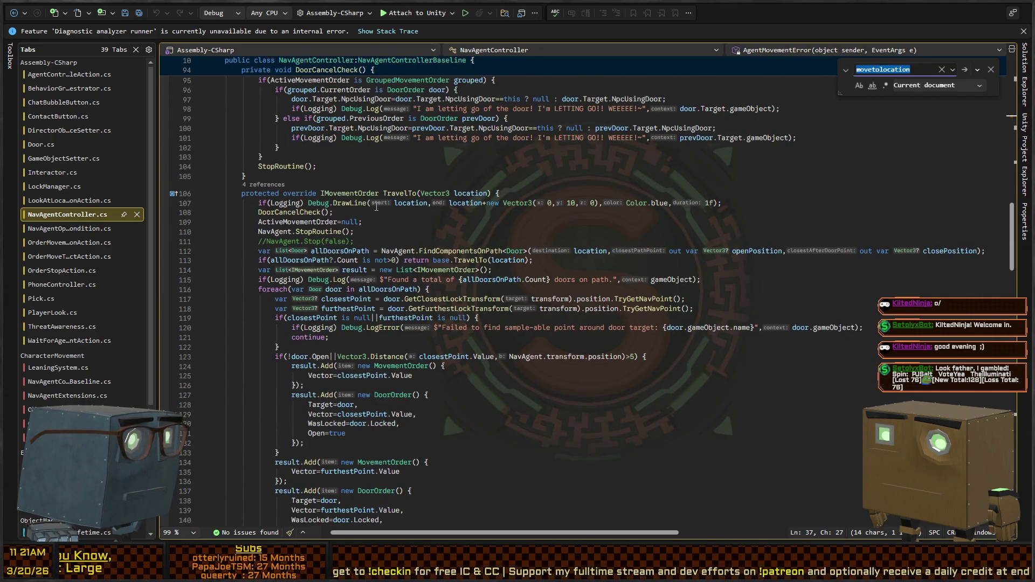
{"action": "scroll", "coordinate": [376, 207], "scroll_direction": "down", "scroll_amount": 2}
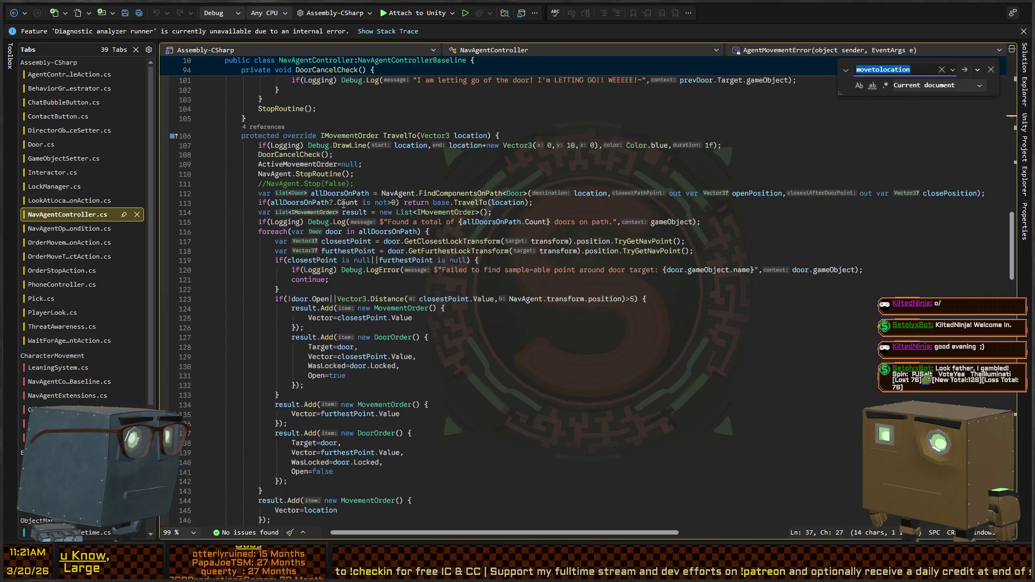
- Select TravelTo on line 106 and dock its references list below the code
{"action": "double_click", "coordinate": [399, 135]}
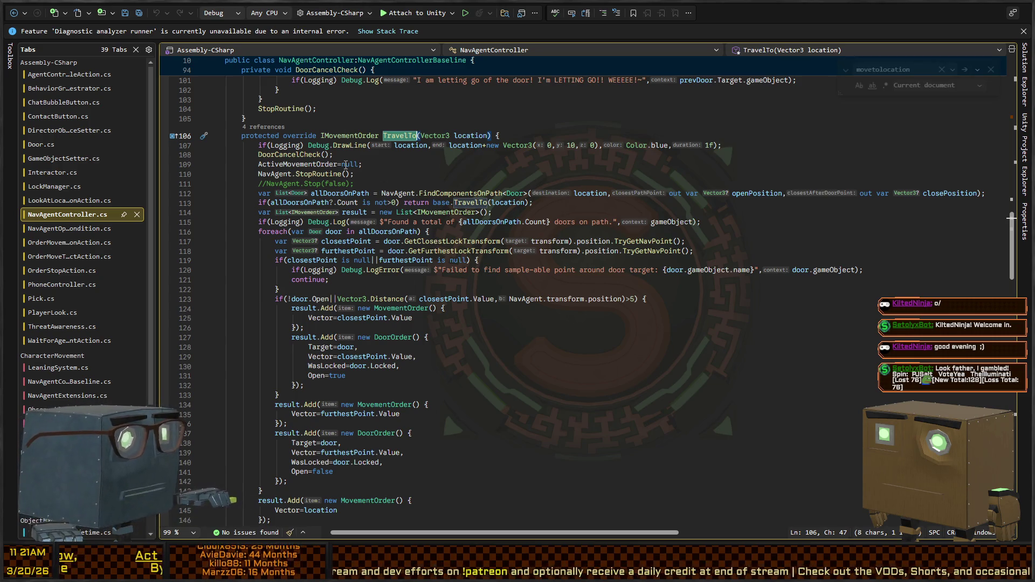
{"action": "key", "text": "ctrl+shift+Up"}
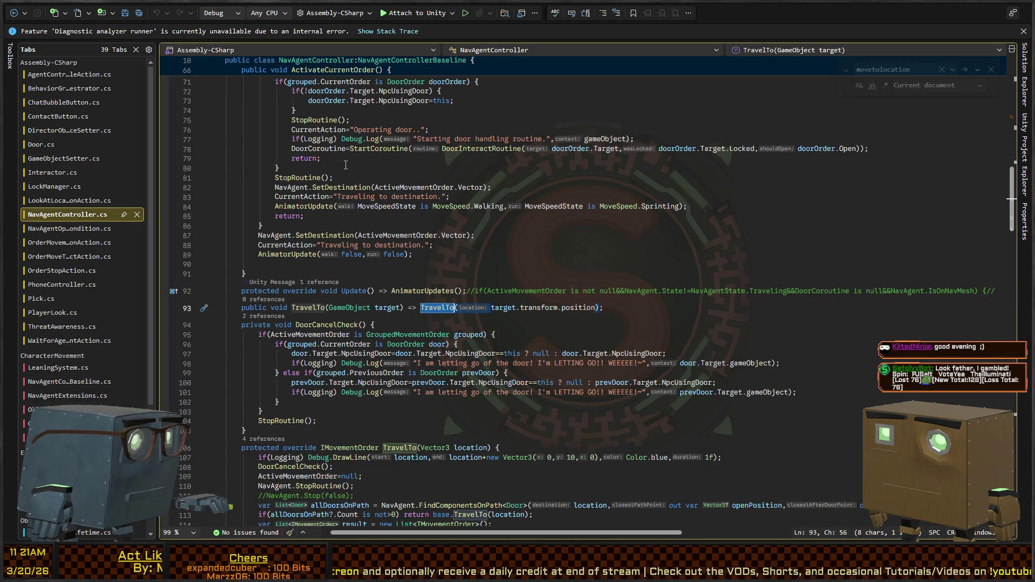
{"action": "key", "text": "ctrl+shift+Up"}
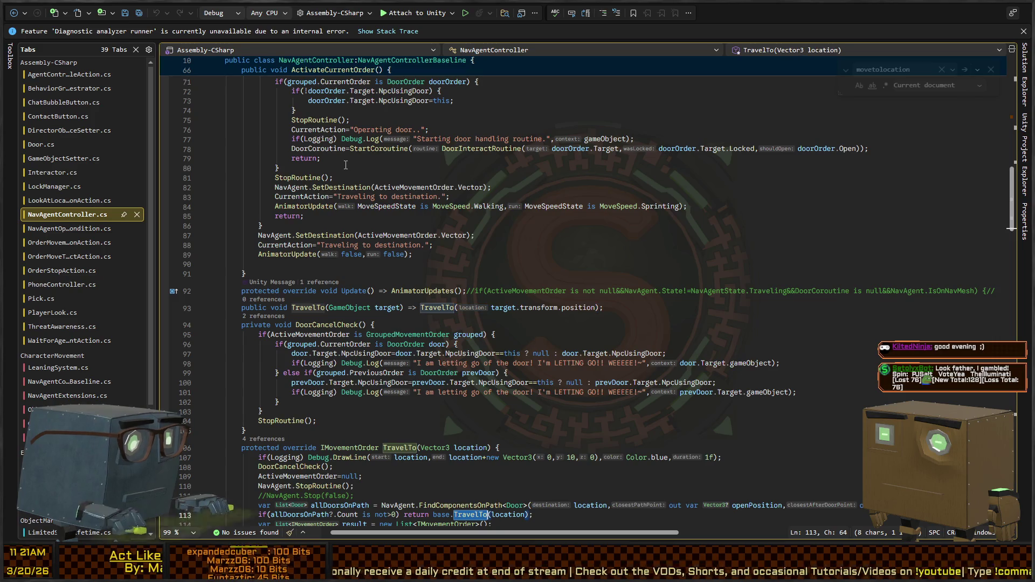
{"action": "key", "text": "ctrl+shift+Down"}
{"action": "key", "text": "ctrl+shift+Down"}
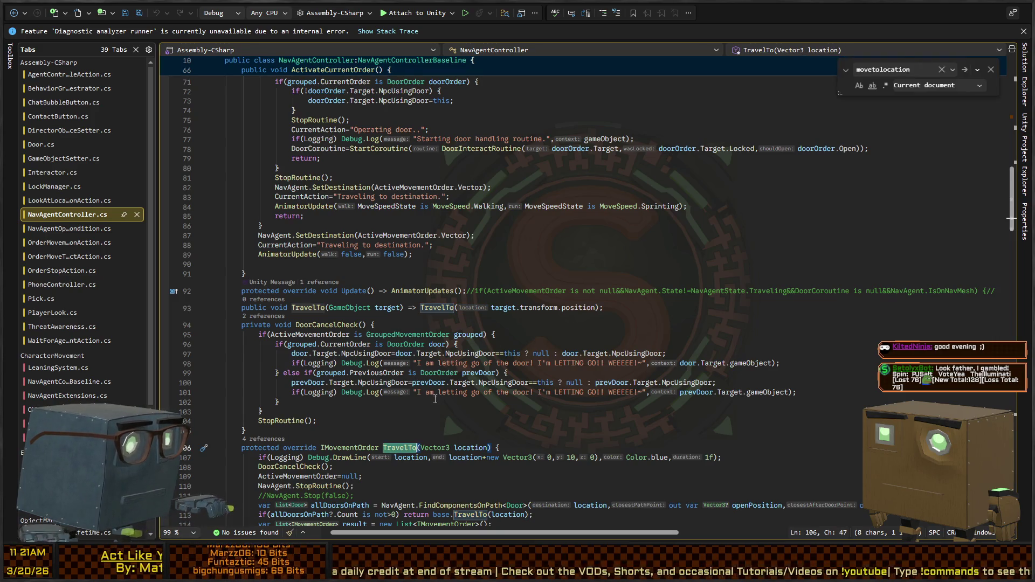
{"action": "left_click", "coordinate": [279, 448]}
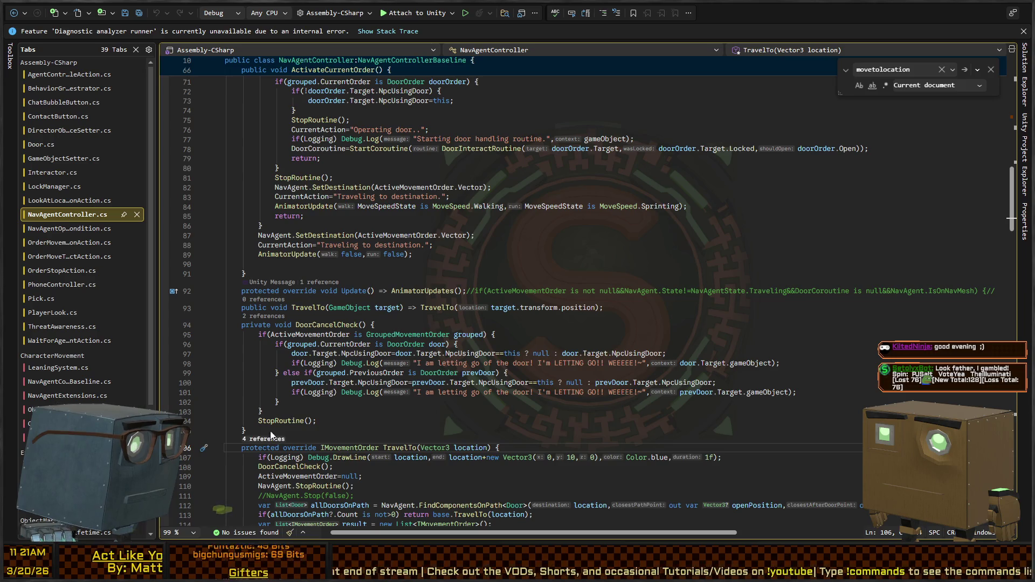
{"action": "left_click", "coordinate": [272, 436]}
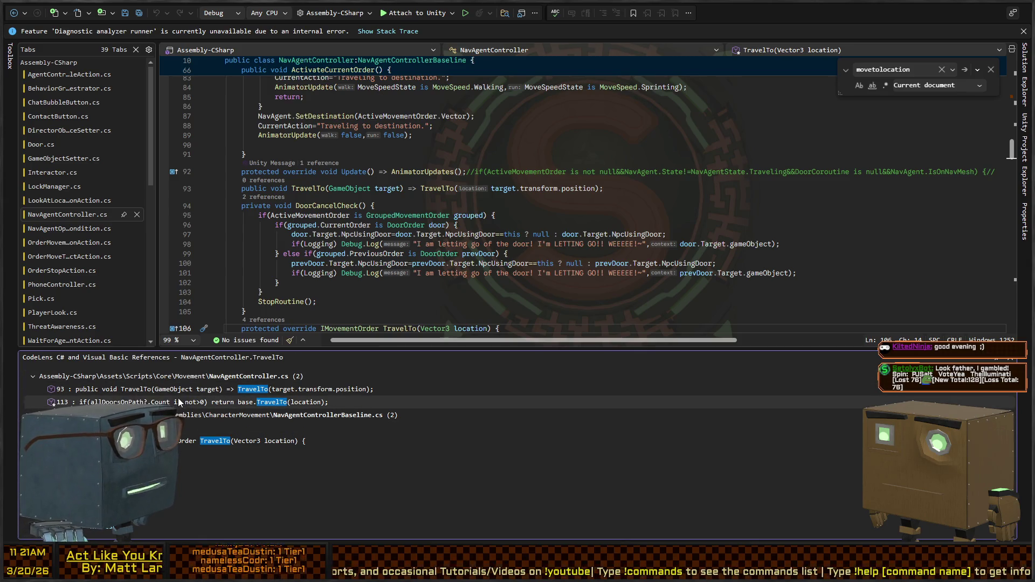
- Visit TravelTo's references on lines 93 and 113, then list MoveToLocation's references
{"action": "left_click", "coordinate": [199, 389]}
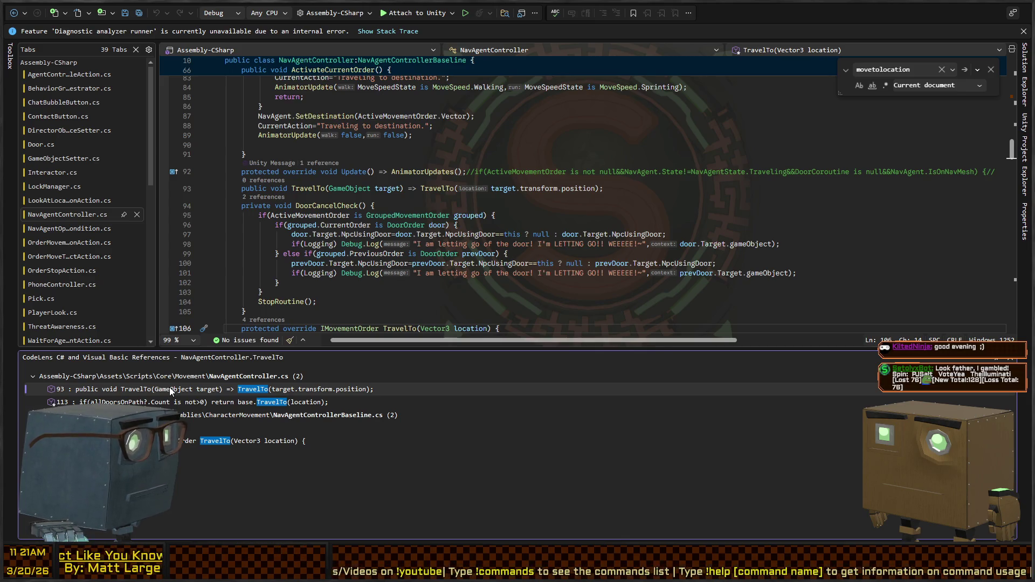
{"action": "double_click", "coordinate": [169, 387]}
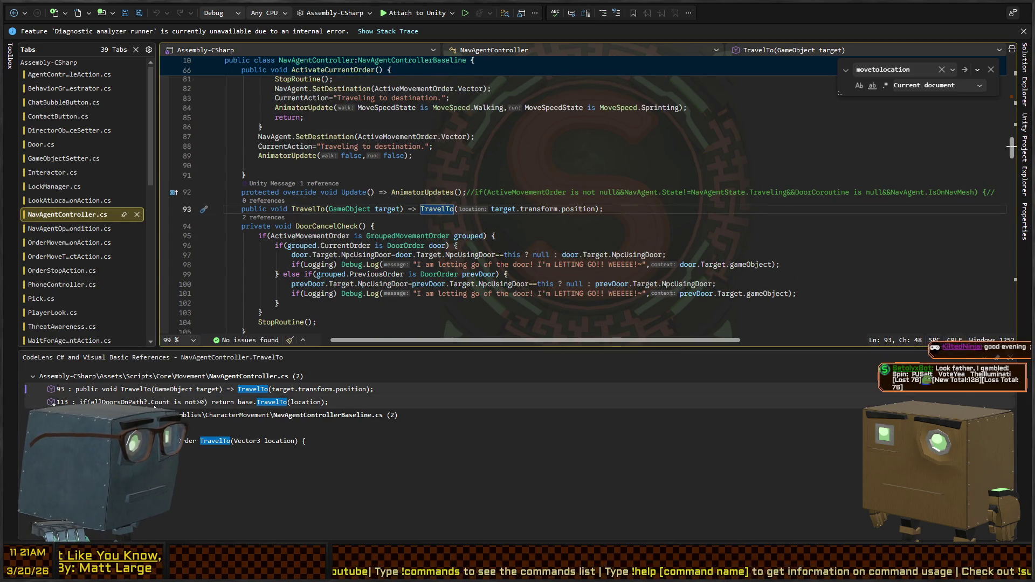
{"action": "double_click", "coordinate": [155, 404]}
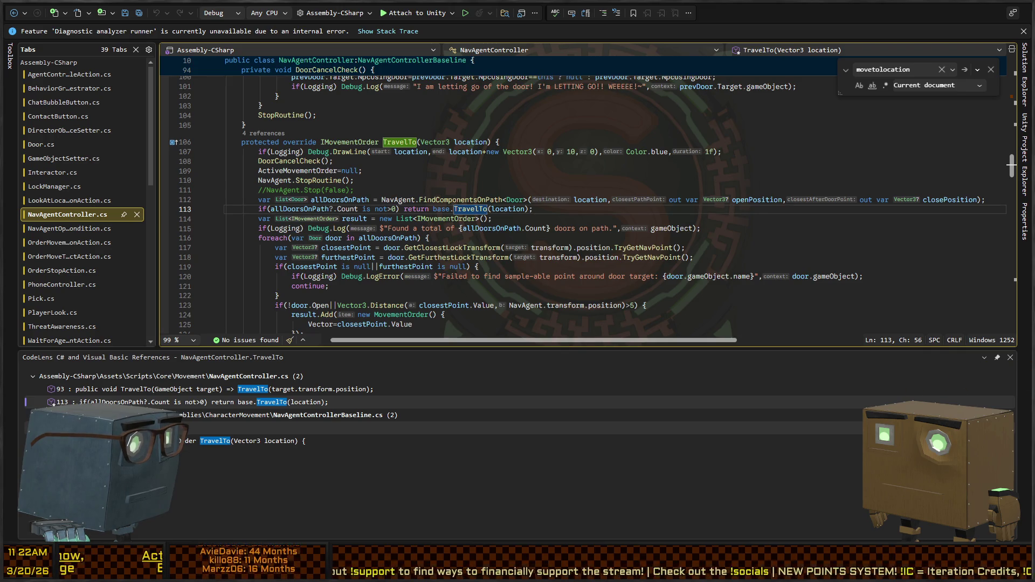
{"action": "key", "text": "F8"}
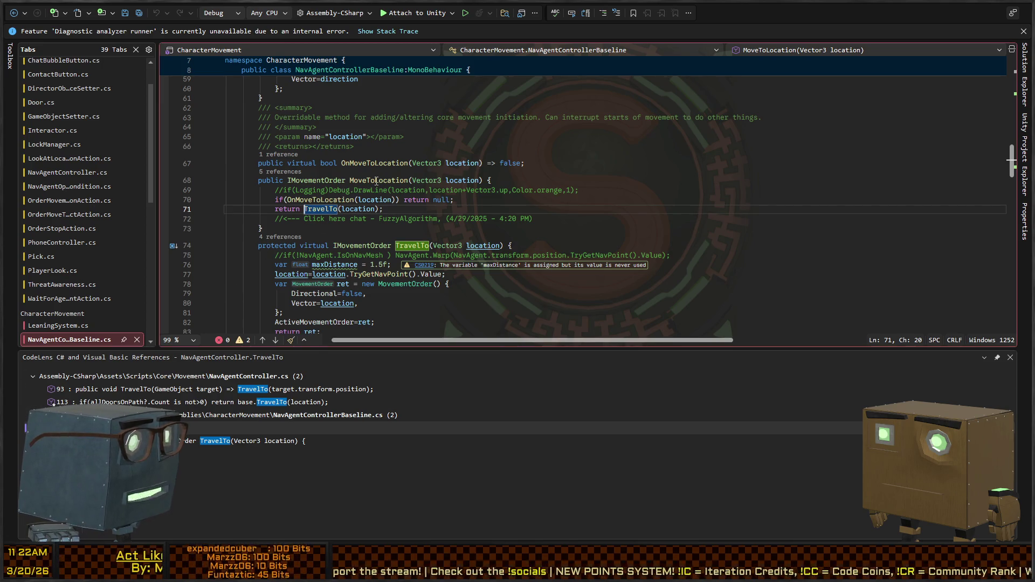
{"action": "left_click", "coordinate": [280, 180]}
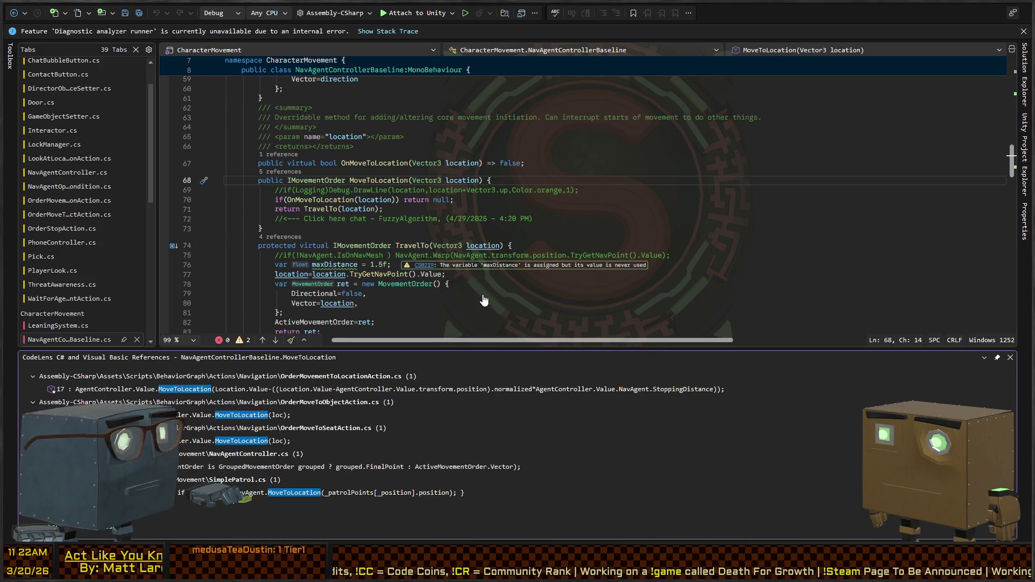
{"action": "key", "text": "Escape"}
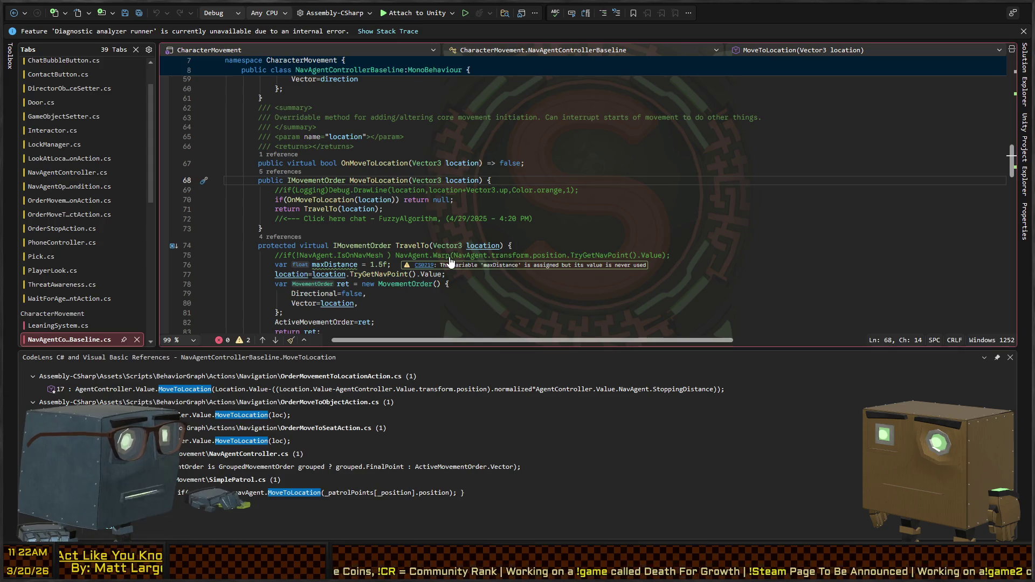
- Store the MoveToLocation result in 'var response=' in OrderMovementToLocationAction's OnStart
{"action": "key", "text": "F8"}
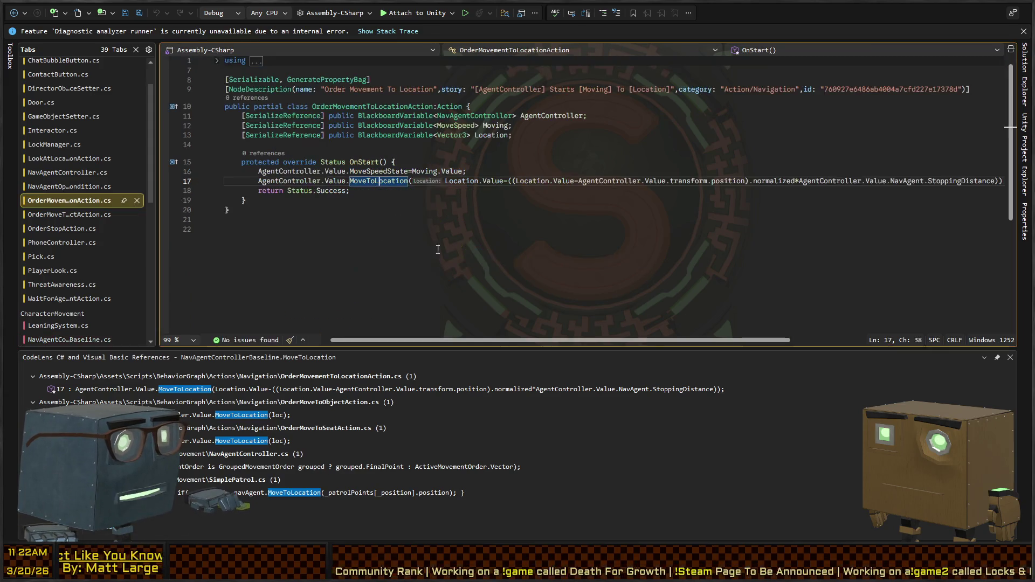
{"action": "left_click", "coordinate": [262, 190]}
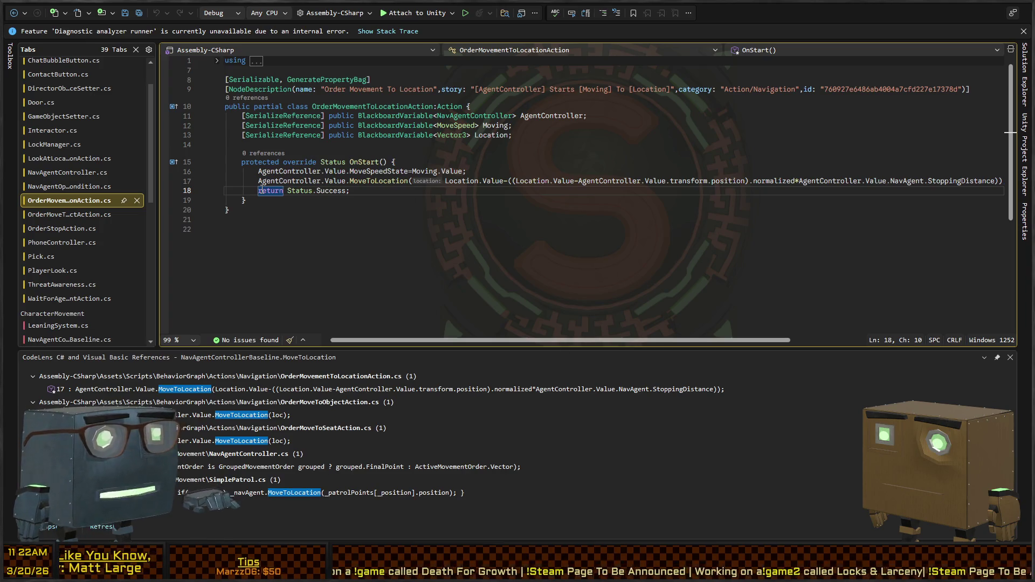
{"action": "left_click", "coordinate": [261, 182]}
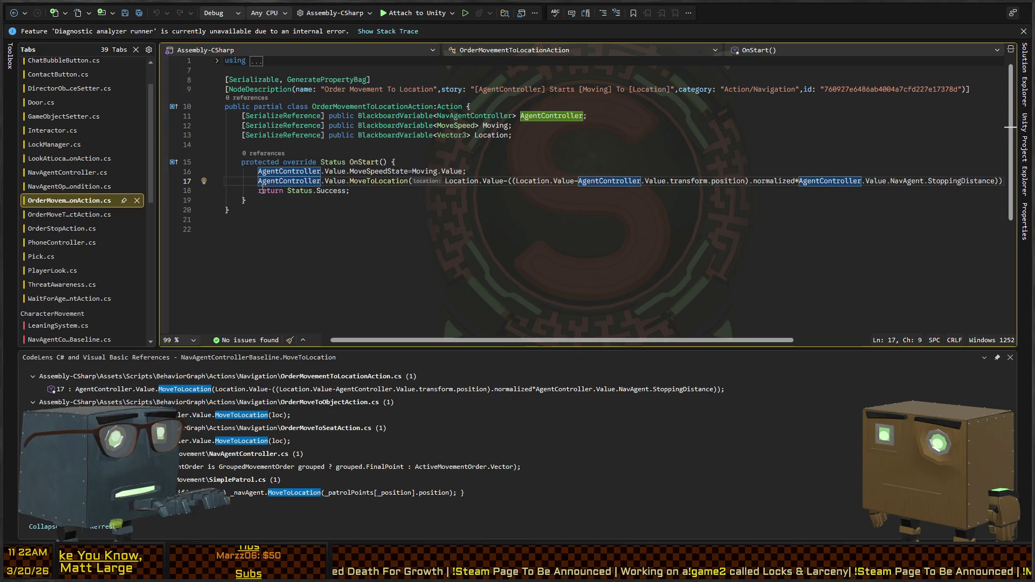
{"action": "type", "text": "var response="}
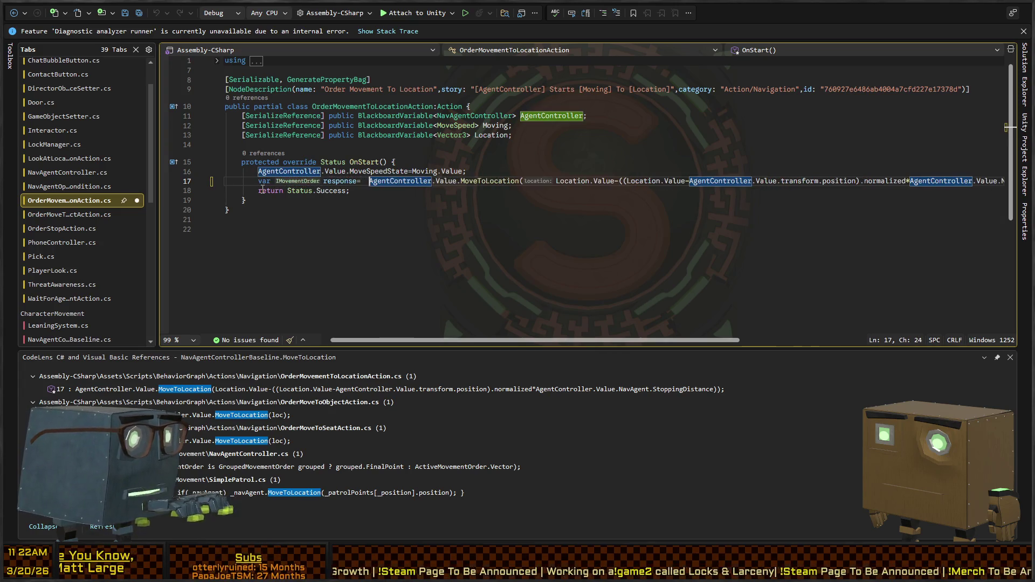
{"action": "key", "text": "End"}
{"action": "key", "text": "Return"}
- Add 'if(response is null)return Status.Failure;', save the script and return to Unity
{"action": "type", "text": "if(r"}
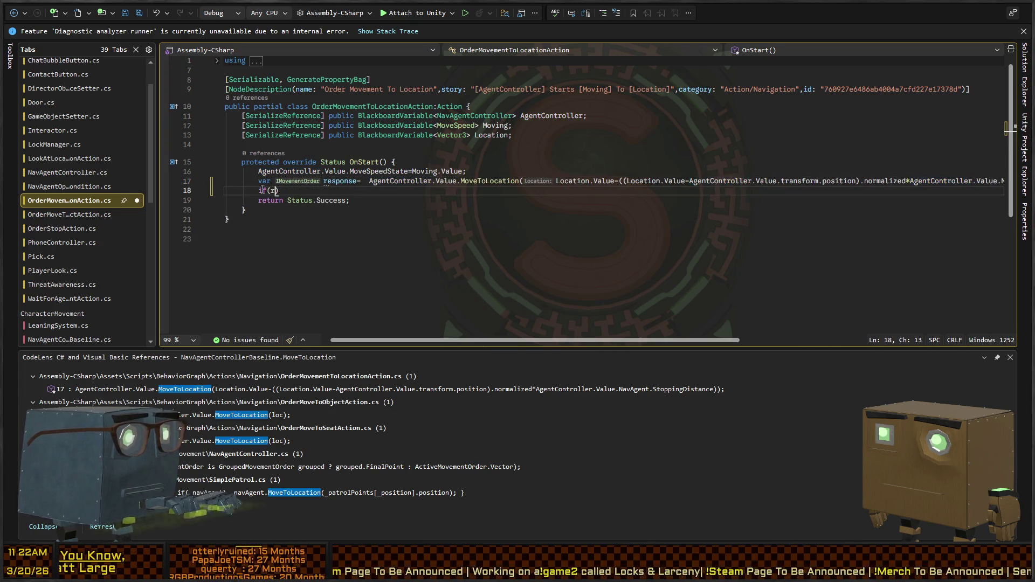
{"action": "type", "text": "espo"}
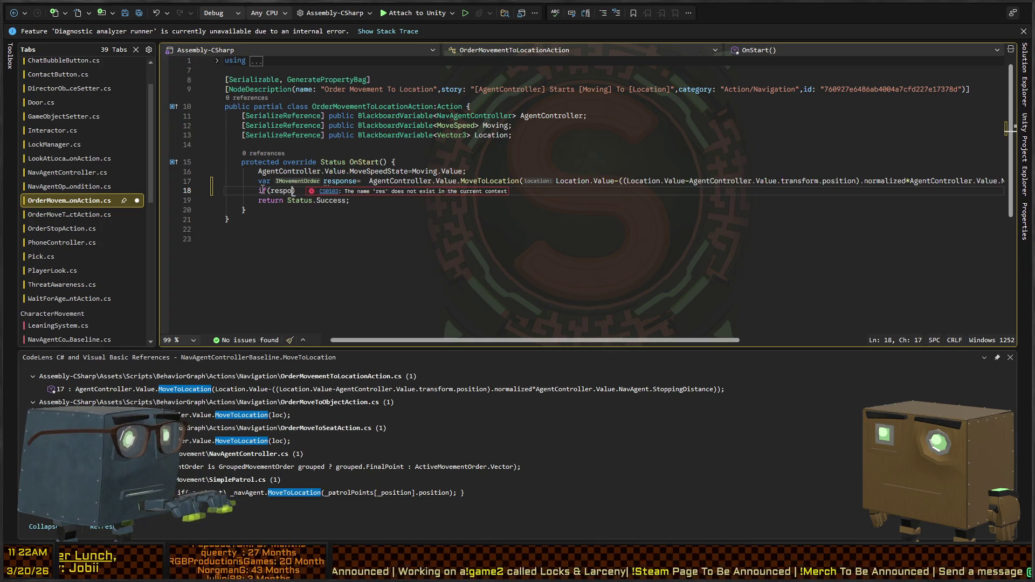
{"action": "type", "text": "nse is null"}
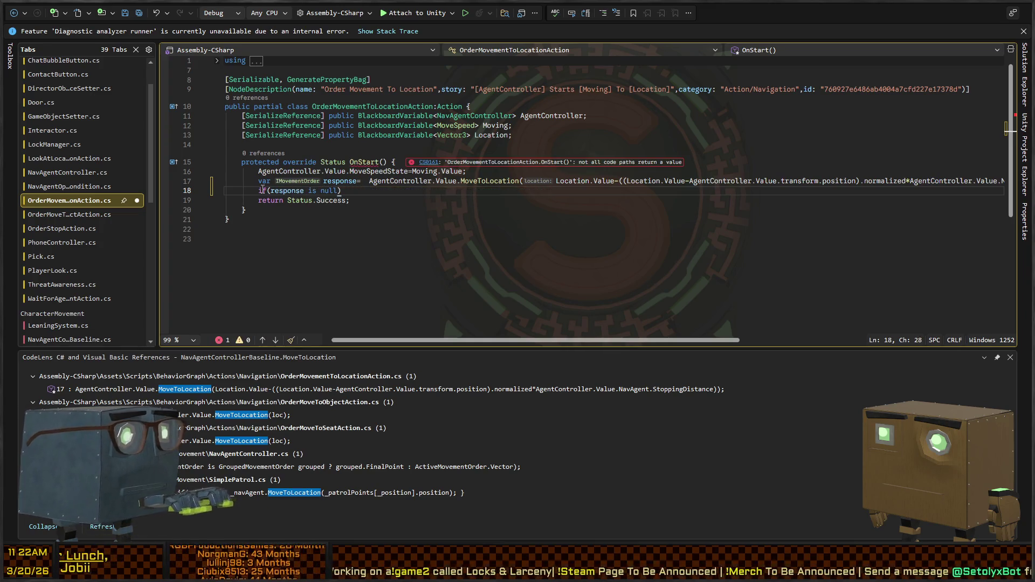
{"action": "type", "text": ")retur"}
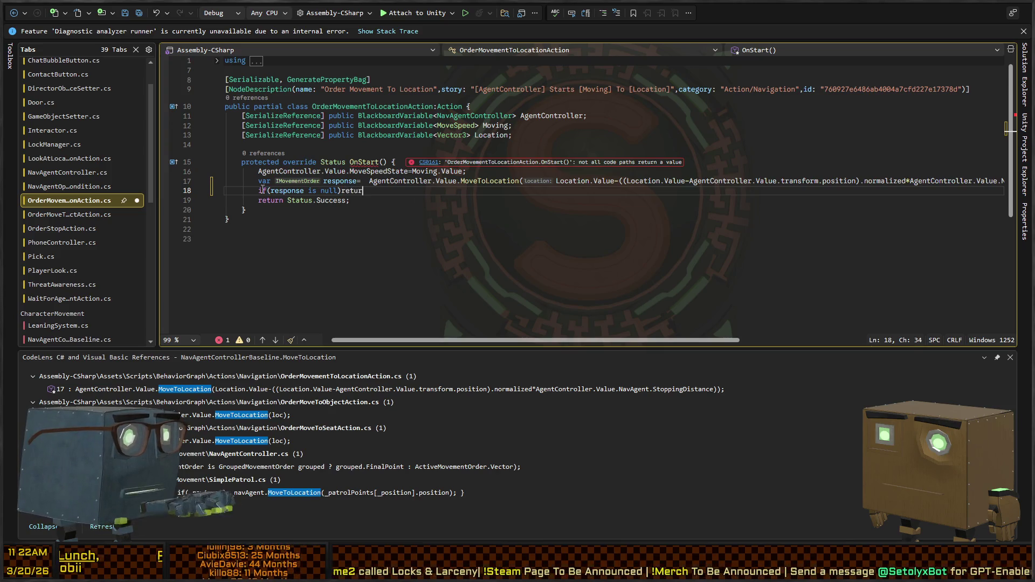
{"action": "type", "text": "n Status.failed"}
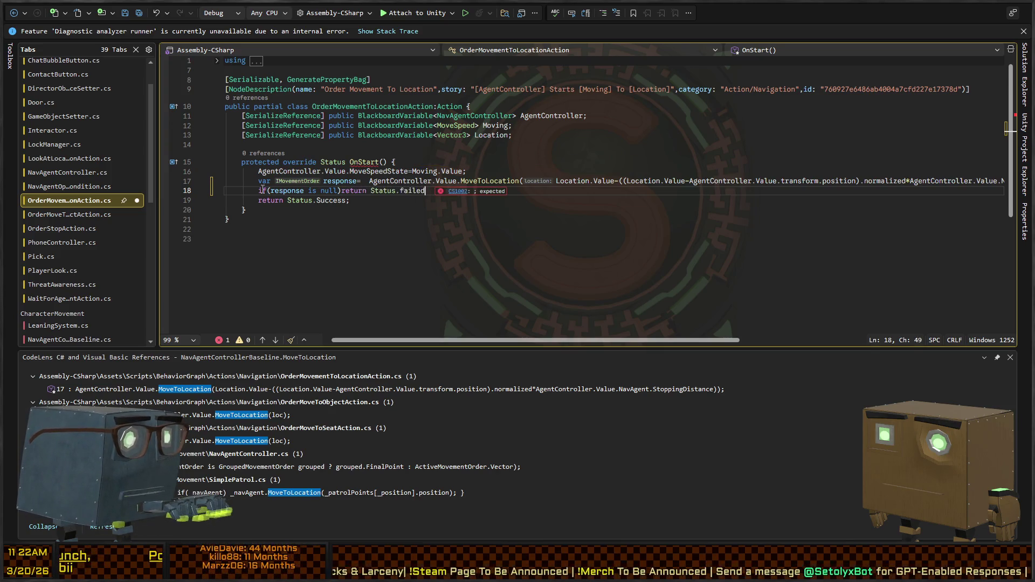
{"action": "key", "text": "BackSpace"}
{"action": "key", "text": "BackSpace"}
{"action": "key", "text": "BackSpace"}
{"action": "type", "text": "Failure;"}
{"action": "key", "text": "ctrl+s"}
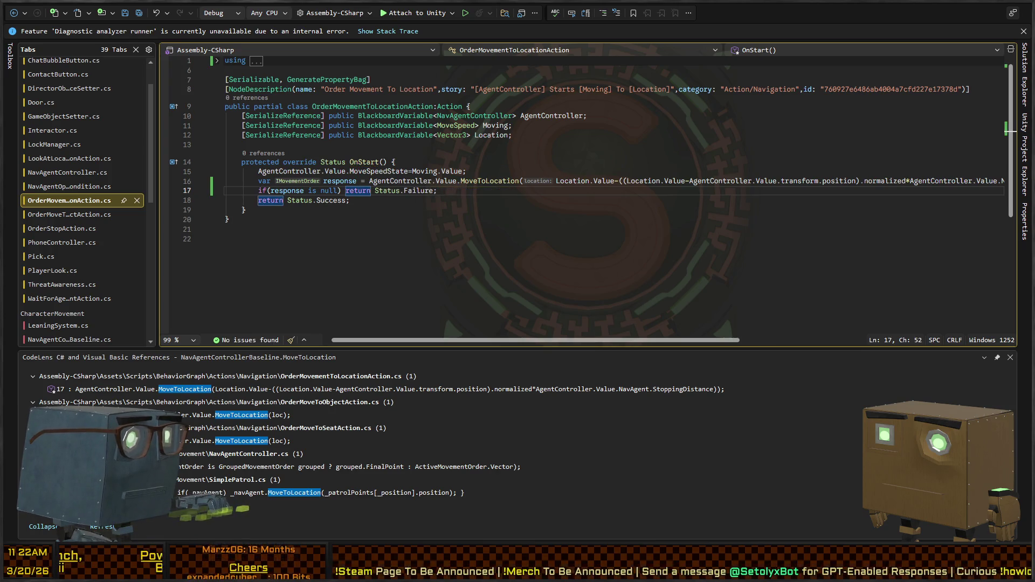
{"action": "key", "text": "alt+Tab"}
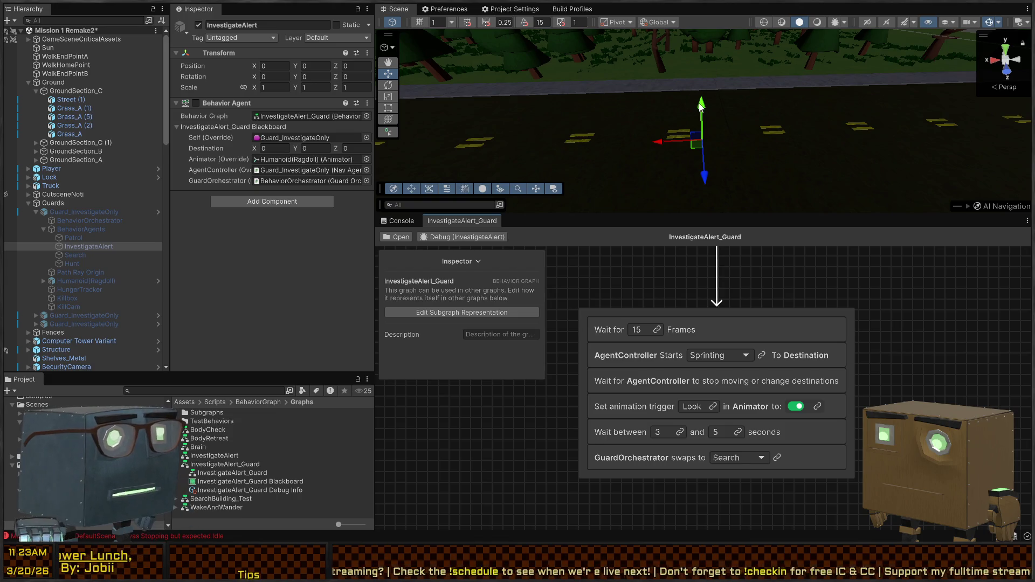
- Enter Play mode, debug the second guard's InvestigateAlert agent, and frame it in the Scene view
{"action": "key", "text": "ctrl+p"}
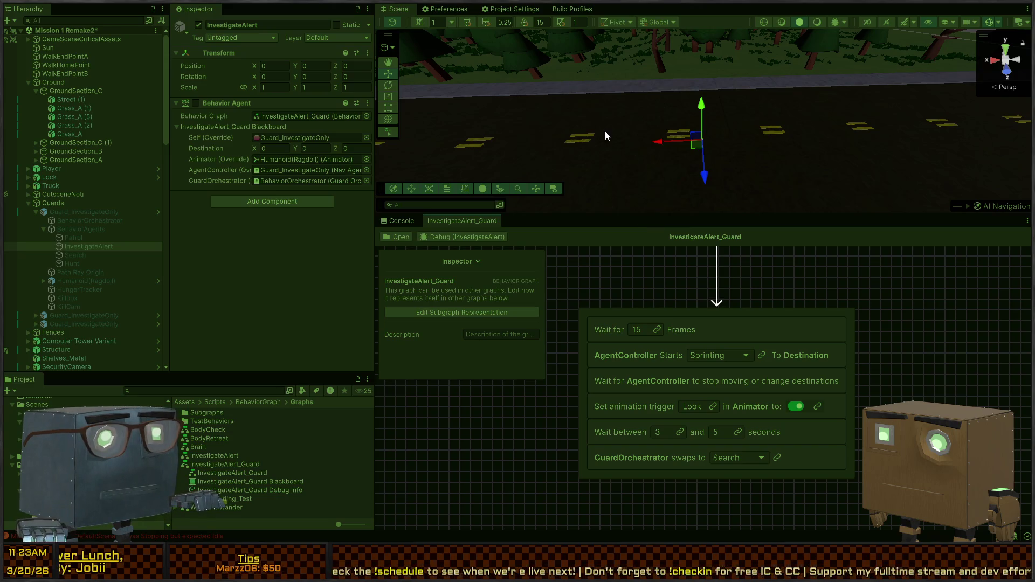
{"action": "left_click_drag", "start_coordinate": [623, 140], "coordinate": [534, 95]}
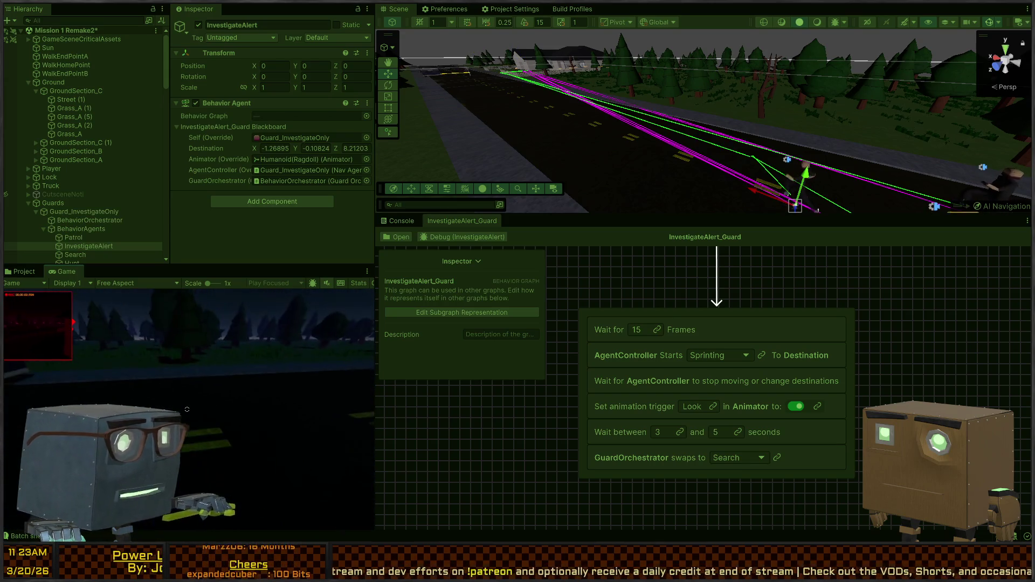
{"action": "left_click", "coordinate": [457, 237]}
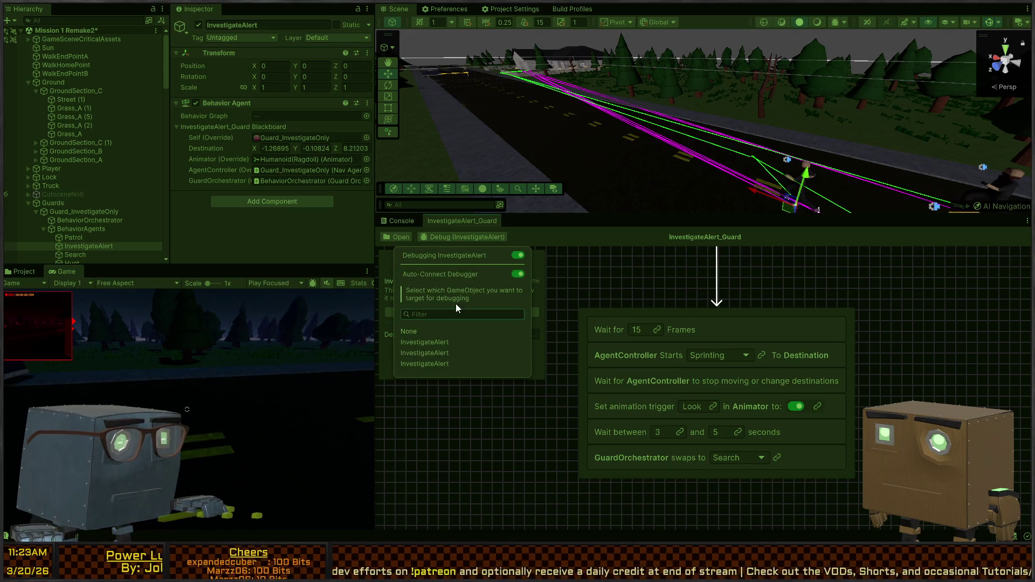
{"action": "left_click", "coordinate": [426, 342]}
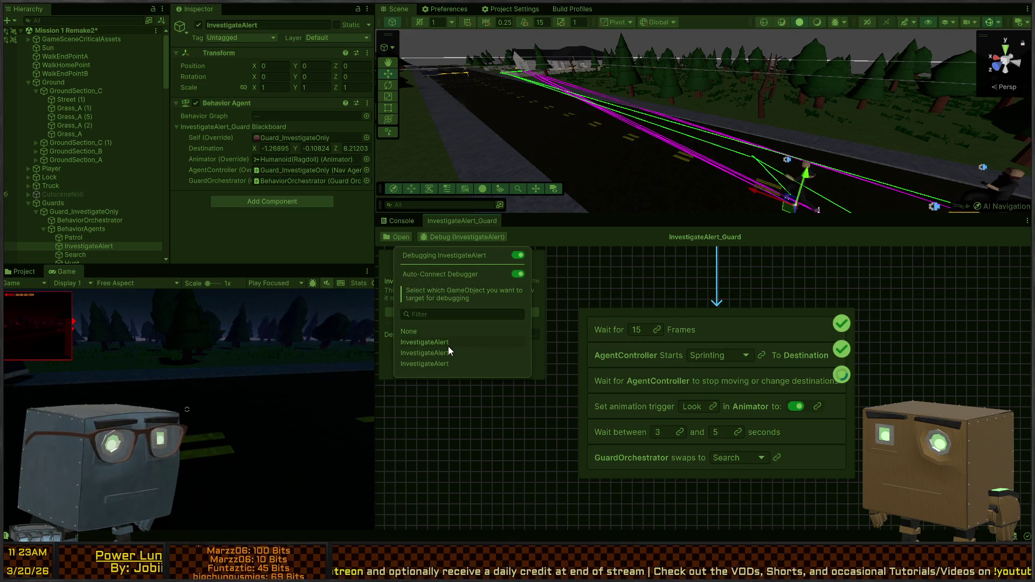
{"action": "left_click", "coordinate": [440, 353]}
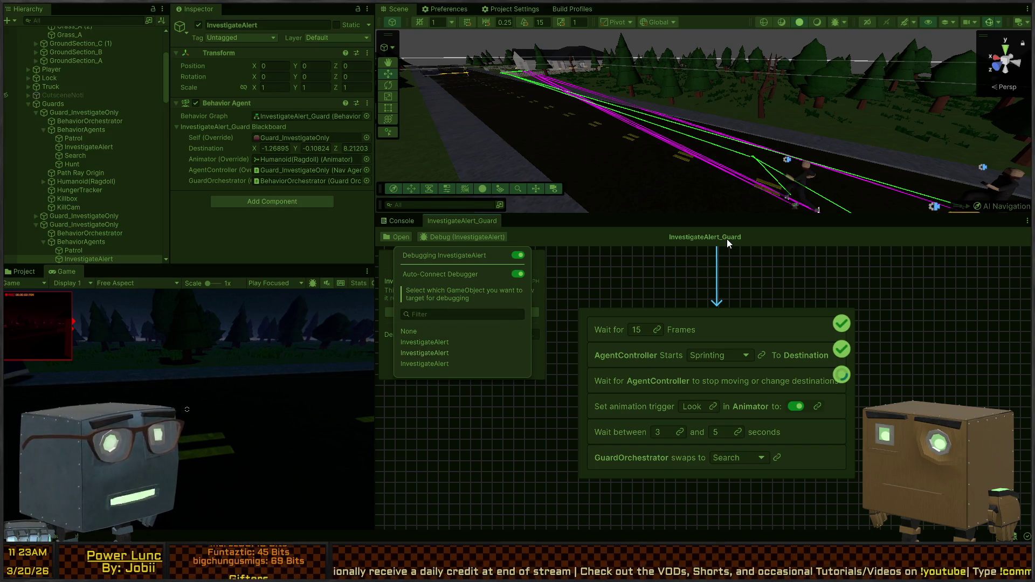
{"action": "mouse_move", "coordinate": [723, 162]}
{"action": "left_mouse_down"}
{"action": "mouse_move", "coordinate": [701, 98]}
{"action": "mouse_move", "coordinate": [636, 95]}
{"action": "mouse_move", "coordinate": [727, 146]}
{"action": "mouse_move", "coordinate": [797, 157]}
{"action": "mouse_move", "coordinate": [426, 134]}
{"action": "left_mouse_up"}
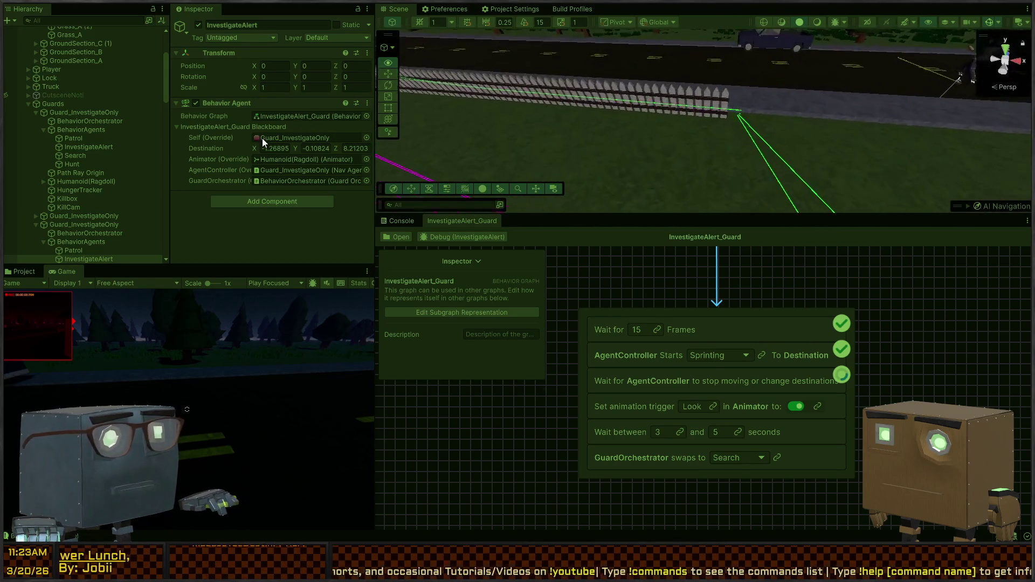
{"action": "key", "text": "f"}
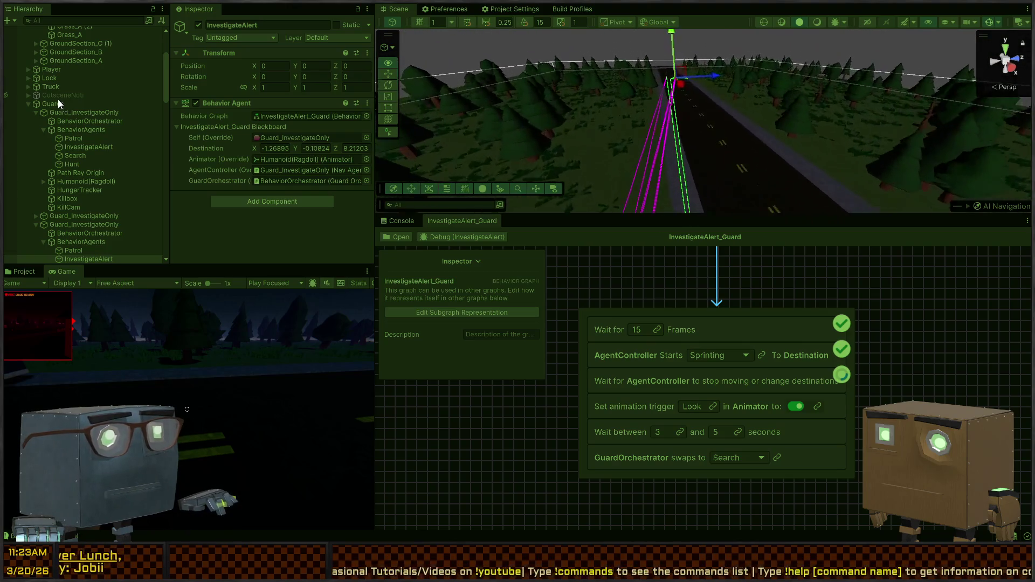
- Select the Guard_InvestigateOnly guard object in the Hierarchy
{"action": "mouse_move", "coordinate": [965, 123]}
{"action": "left_mouse_down"}
{"action": "mouse_move", "coordinate": [974, 126]}
{"action": "mouse_move", "coordinate": [787, 89]}
{"action": "mouse_move", "coordinate": [566, 122]}
{"action": "left_mouse_up"}
{"action": "left_click", "coordinate": [600, 156]}
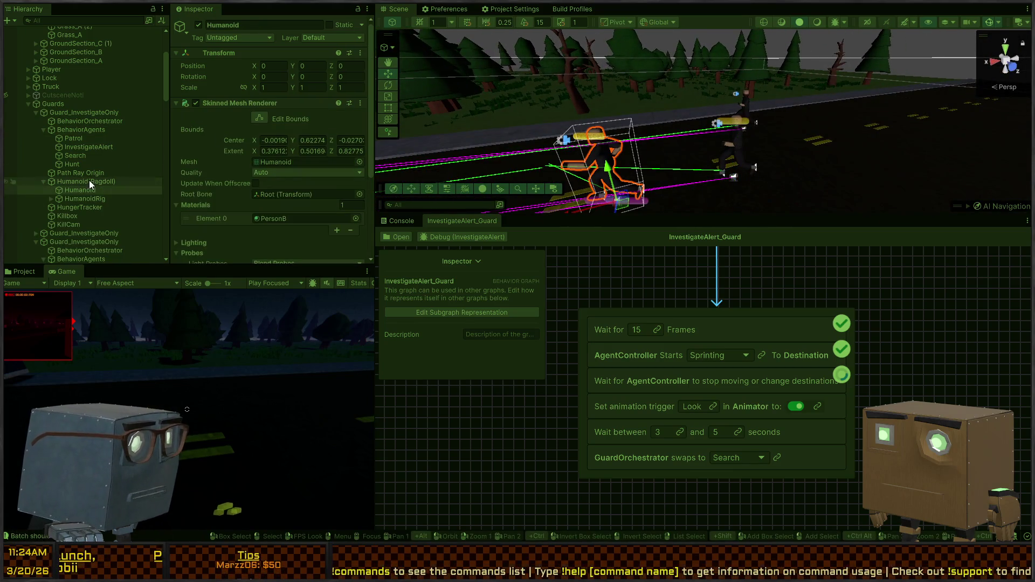
{"action": "left_click", "coordinate": [70, 181]}
{"action": "scroll", "coordinate": [211, 132], "scroll_direction": "down", "scroll_amount": 5}
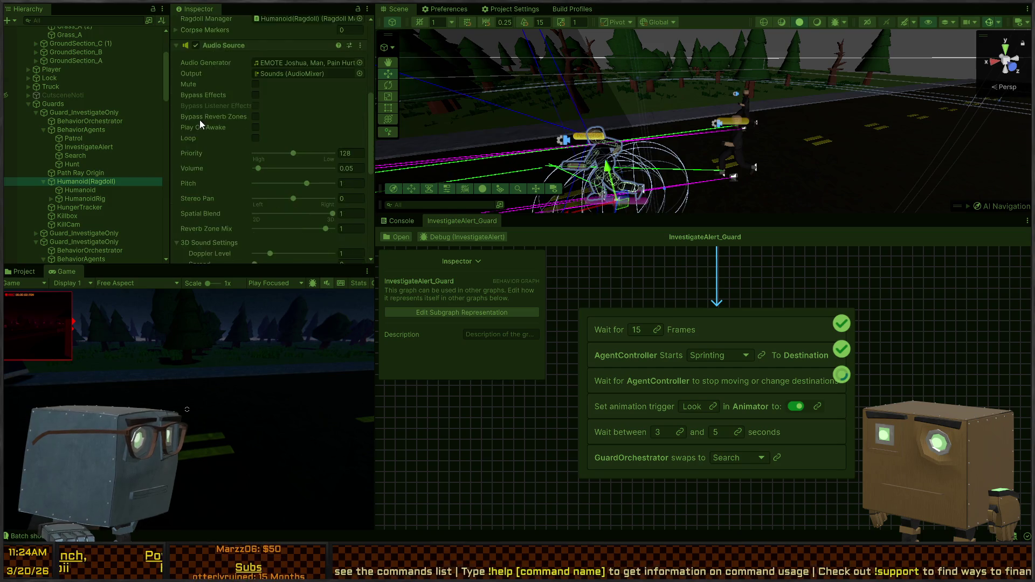
{"action": "left_click", "coordinate": [53, 111]}
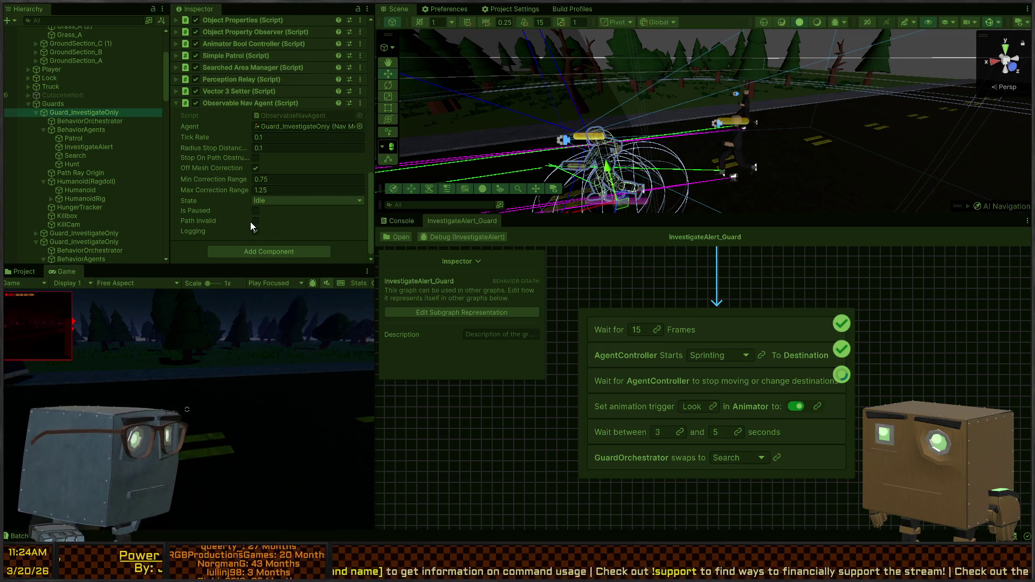
{"action": "scroll", "coordinate": [250, 158], "scroll_direction": "up", "scroll_amount": 3}
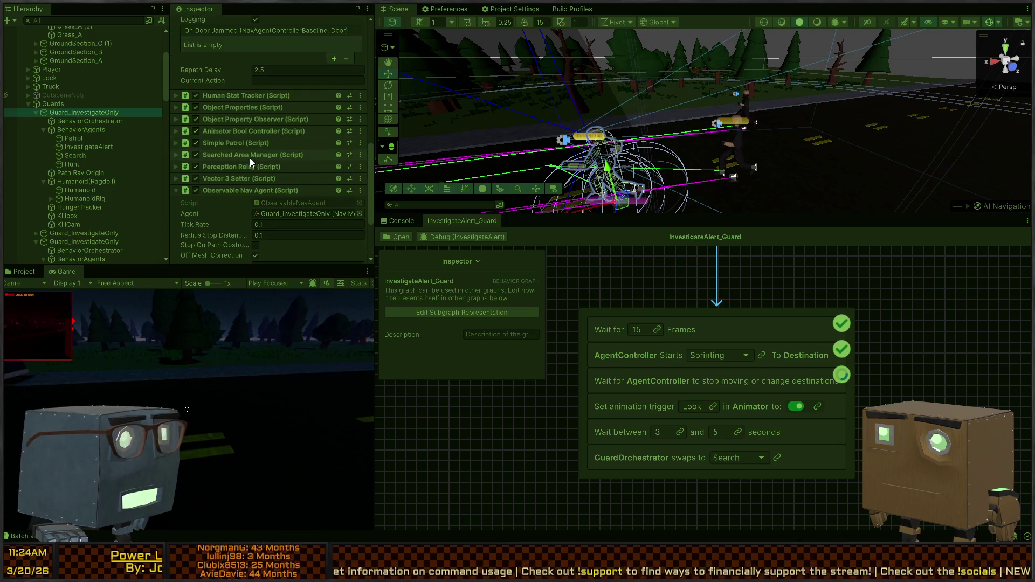
- Expand the guard's Nav Mesh Agent settings, review its scripts, then return to Visual Studio
{"action": "mouse_move", "coordinate": [465, 154]}
{"action": "left_mouse_down"}
{"action": "mouse_move", "coordinate": [702, 133]}
{"action": "mouse_move", "coordinate": [691, 75]}
{"action": "left_mouse_up"}
{"action": "scroll", "coordinate": [219, 131], "scroll_direction": "up", "scroll_amount": 5}
{"action": "scroll", "coordinate": [219, 131], "scroll_direction": "up", "scroll_amount": 4}
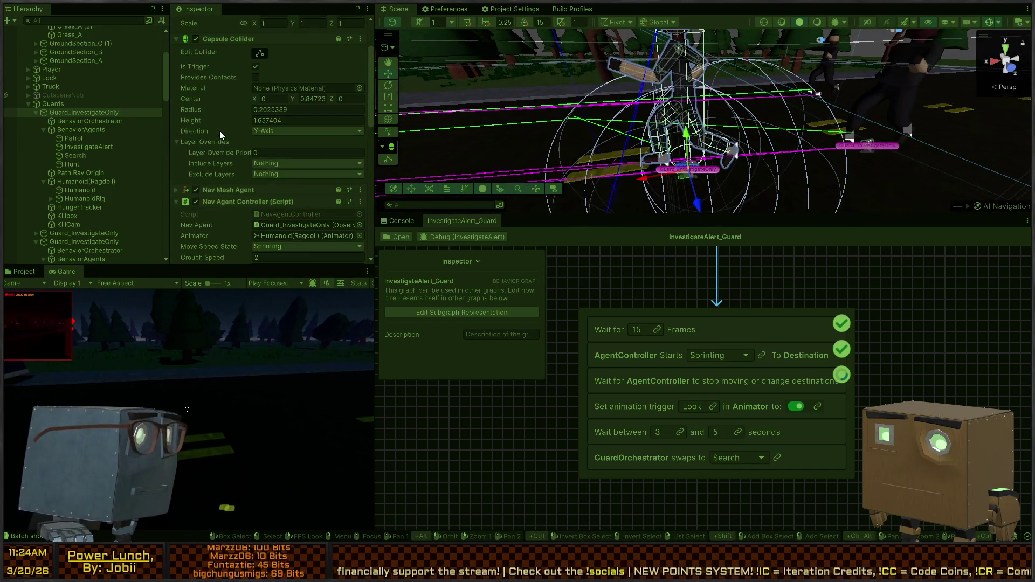
{"action": "left_click", "coordinate": [228, 132]}
{"action": "left_click_drag", "start_coordinate": [693, 99], "coordinate": [700, 105]}
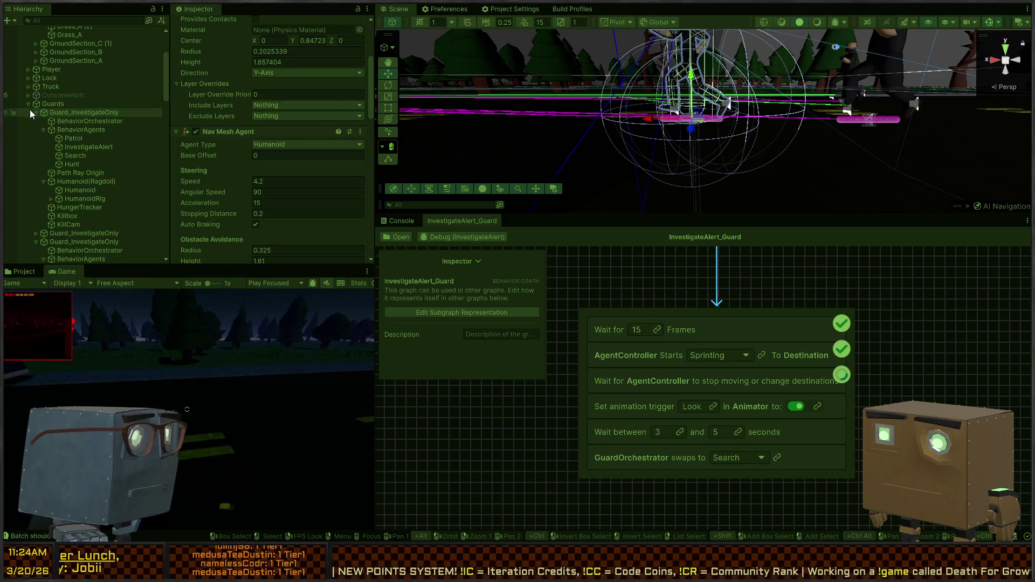
{"action": "scroll", "coordinate": [251, 123], "scroll_direction": "down", "scroll_amount": 9}
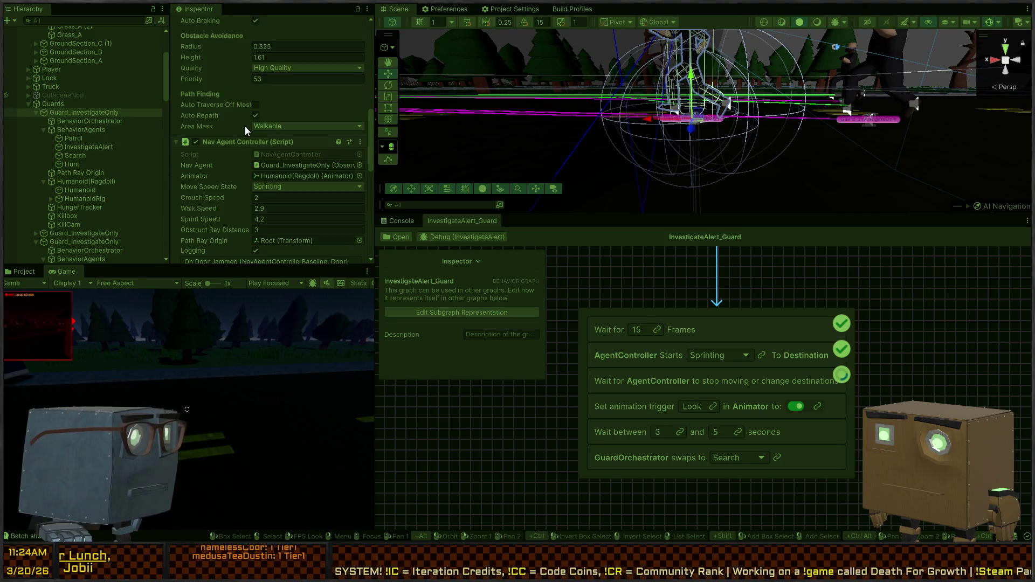
{"action": "scroll", "coordinate": [219, 152], "scroll_direction": "down", "scroll_amount": 5}
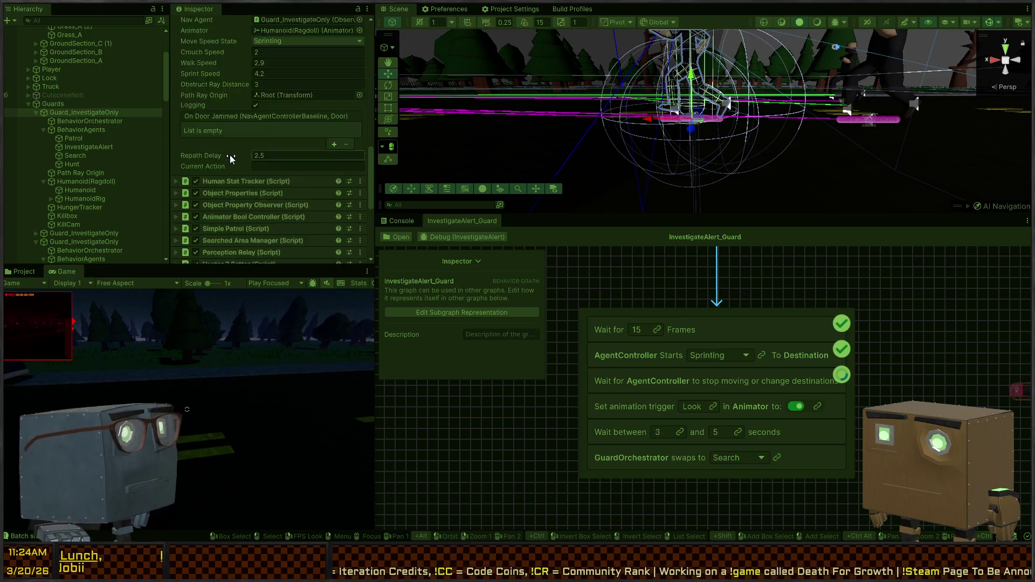
{"action": "scroll", "coordinate": [230, 153], "scroll_direction": "down", "scroll_amount": 4}
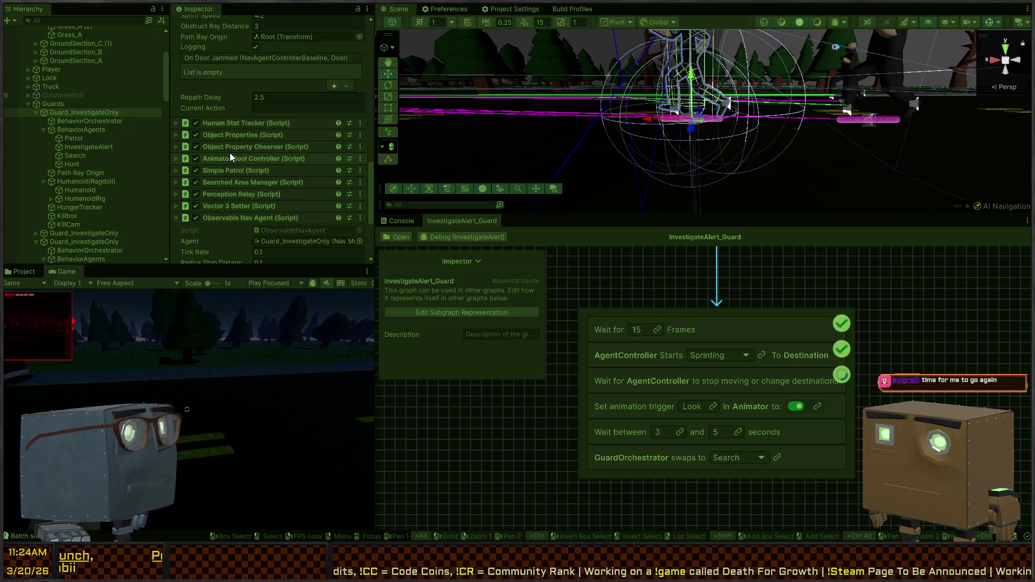
{"action": "scroll", "coordinate": [230, 153], "scroll_direction": "down", "scroll_amount": 3}
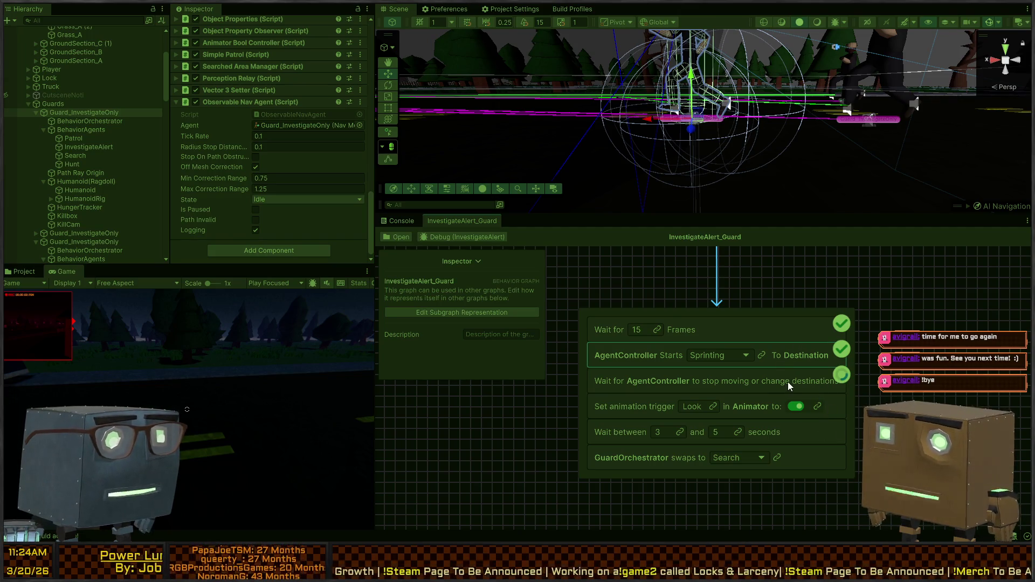
{"action": "key", "text": "alt+Tab"}
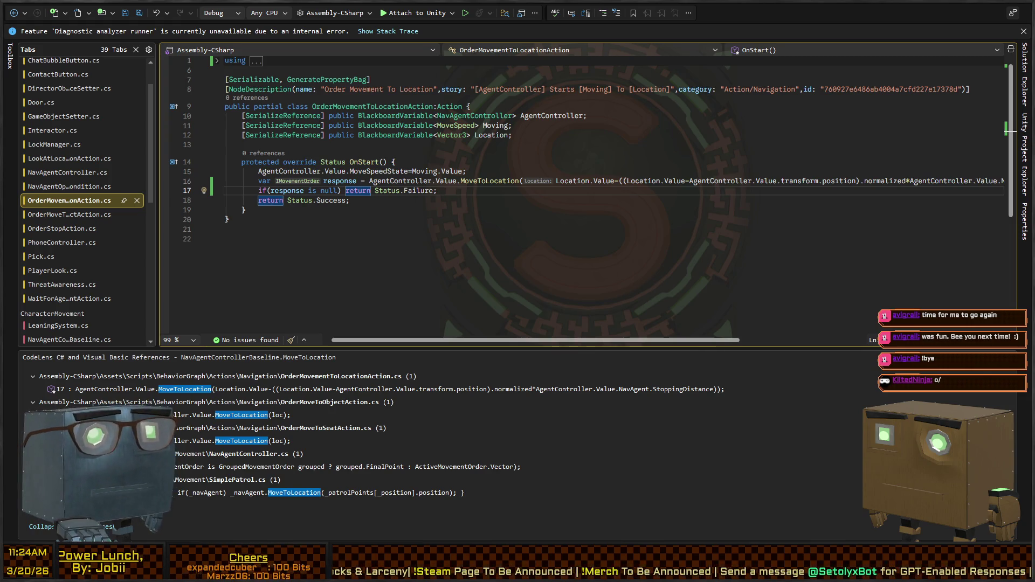
- Step through OnStart's response declaration and Status.Success lines
{"action": "key", "text": "Down"}
{"action": "key", "text": "Down"}
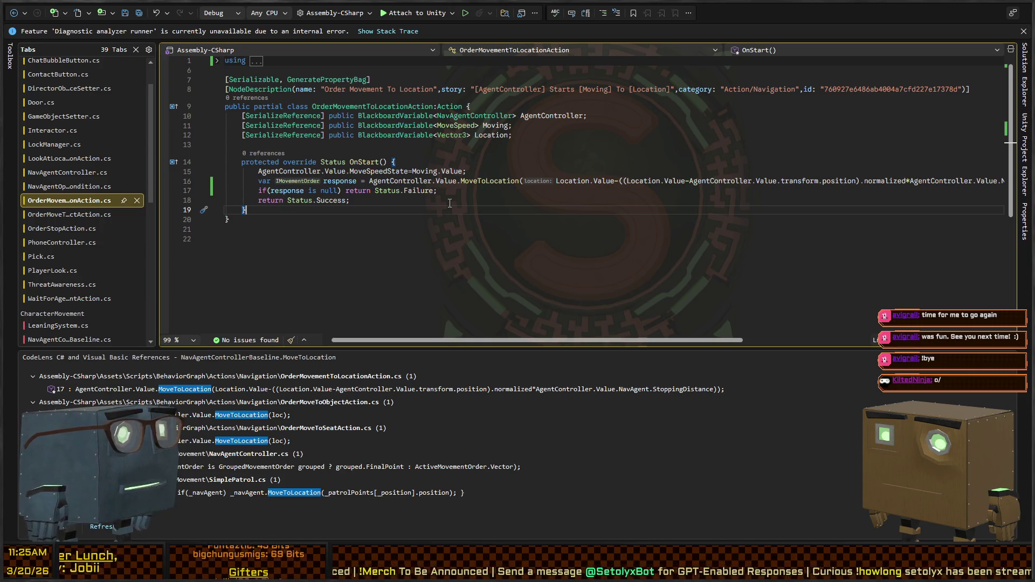
{"action": "key", "text": "Up"}
{"action": "key", "text": "Up"}
{"action": "key", "text": "Up"}
{"action": "key", "text": "Home"}
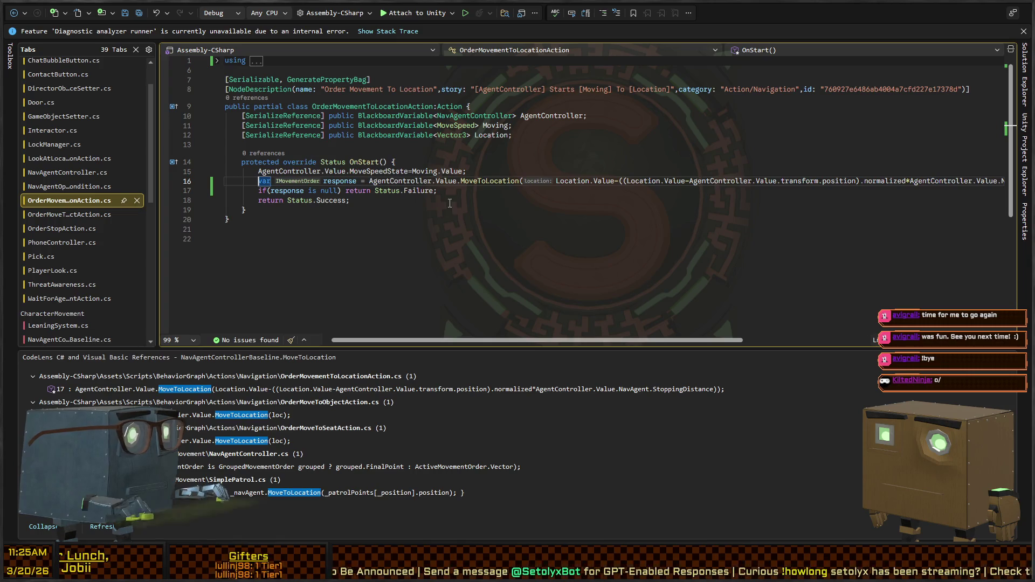
{"action": "key", "text": "Down"}
{"action": "key", "text": "Down"}
{"action": "key", "text": "ctrl+Right"}
{"action": "key", "text": "ctrl+Right"}
{"action": "key", "text": "ctrl+Right"}
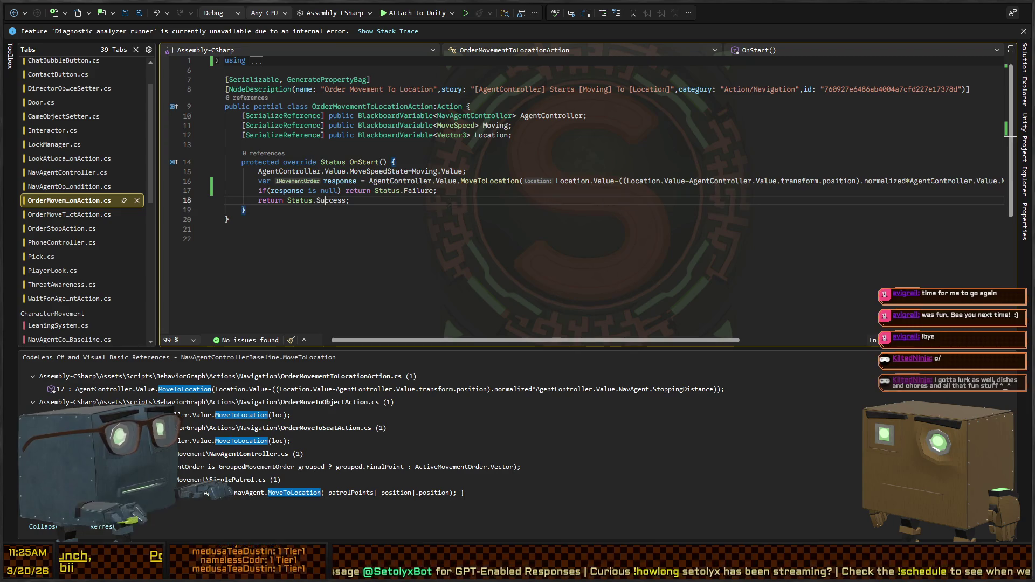
{"action": "key", "text": "Up"}
{"action": "key", "text": "Up"}
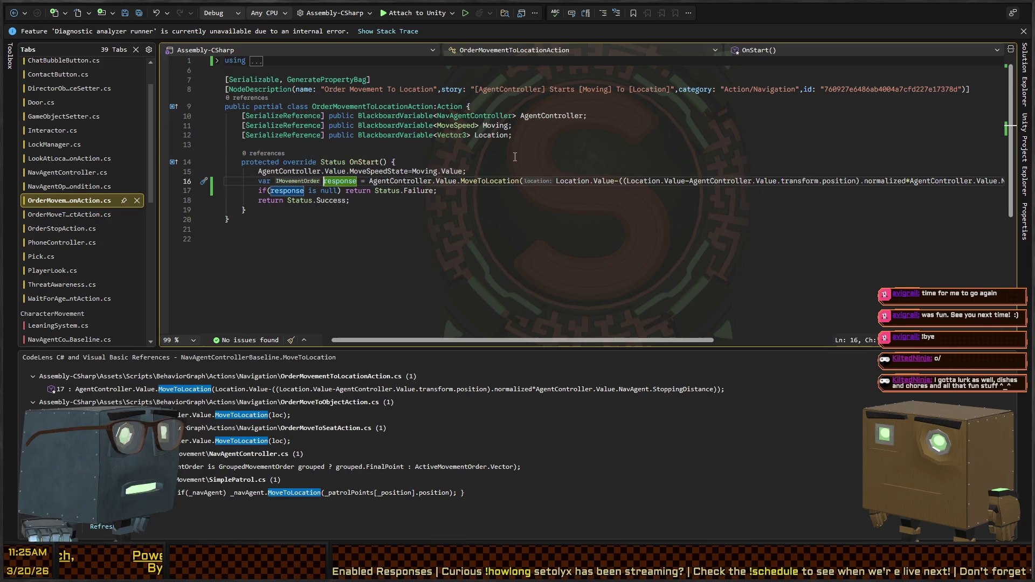
- Check the Moving blackboard variable, then go to MoveToLocation's definition in NavAgentControllerBaseline.cs
{"action": "left_click", "coordinate": [463, 165]}
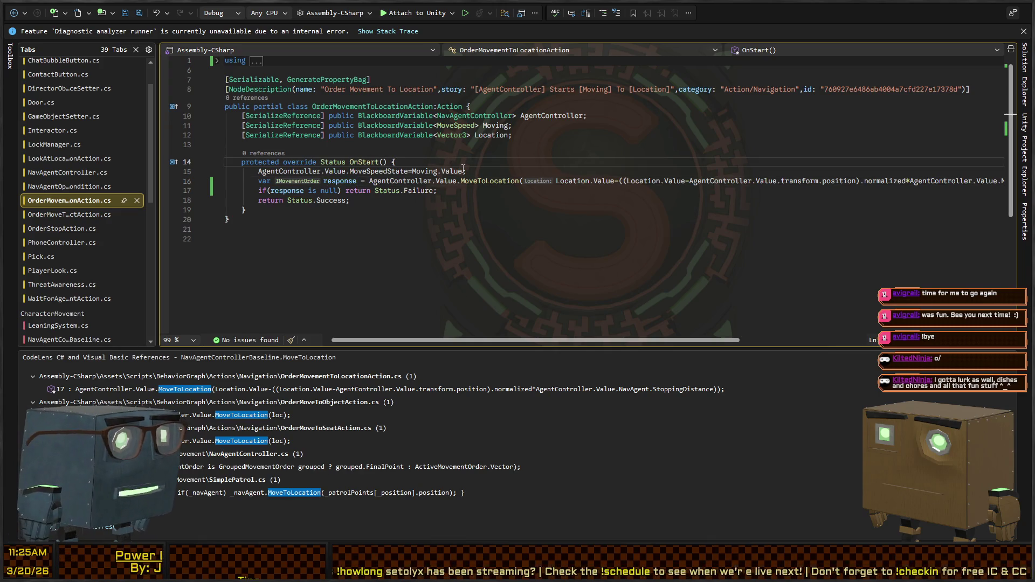
{"action": "key", "text": "Up"}
{"action": "key", "text": "Up"}
{"action": "key", "text": "Up"}
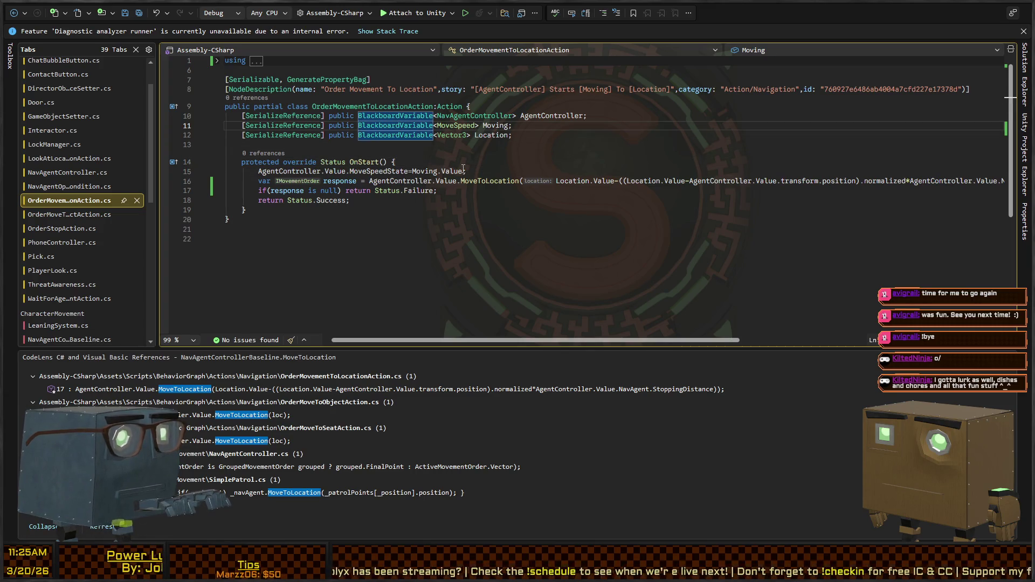
{"action": "key", "text": "Down"}
{"action": "key", "text": "Down"}
{"action": "key", "text": "Down"}
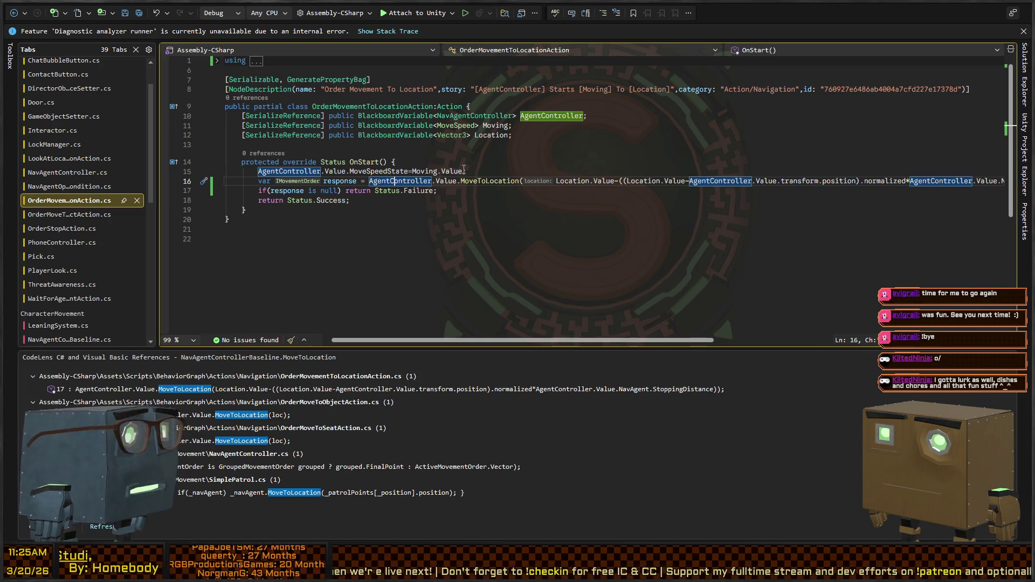
{"action": "left_click", "coordinate": [486, 181]}
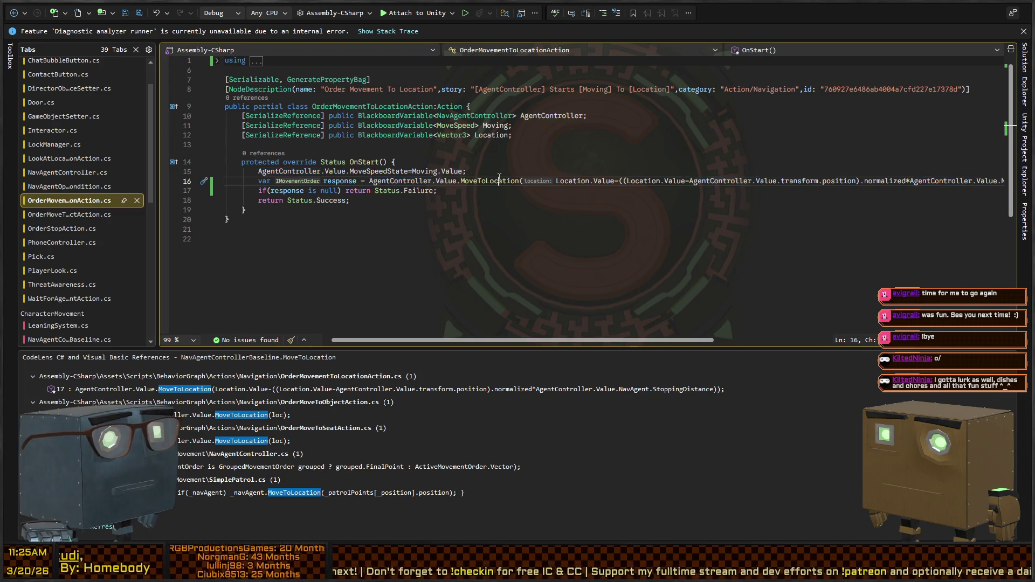
{"action": "key", "text": "F12"}
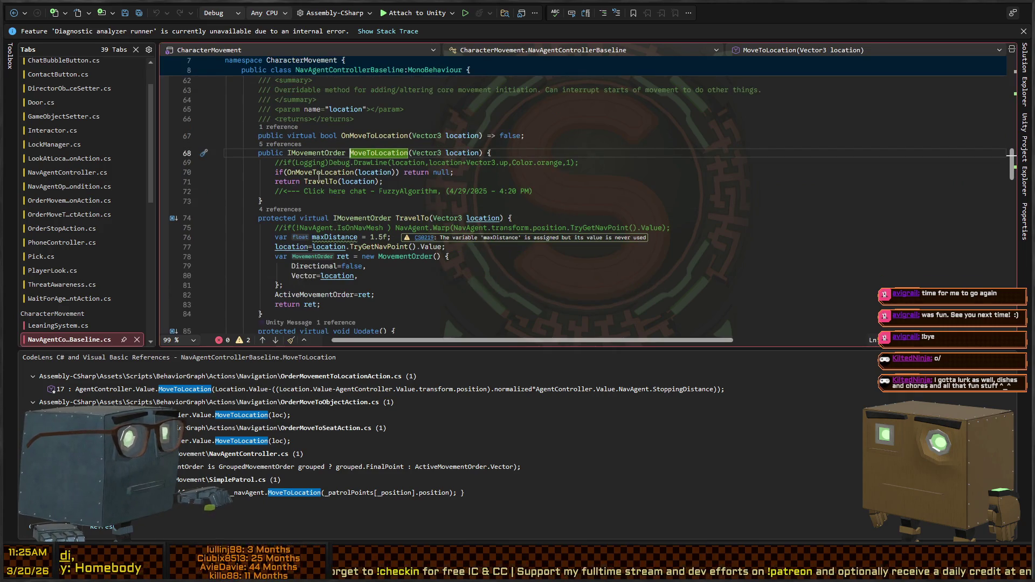
- Open the TravelTo override in NavAgentController.cs from the return line
{"action": "left_click", "coordinate": [448, 181]}
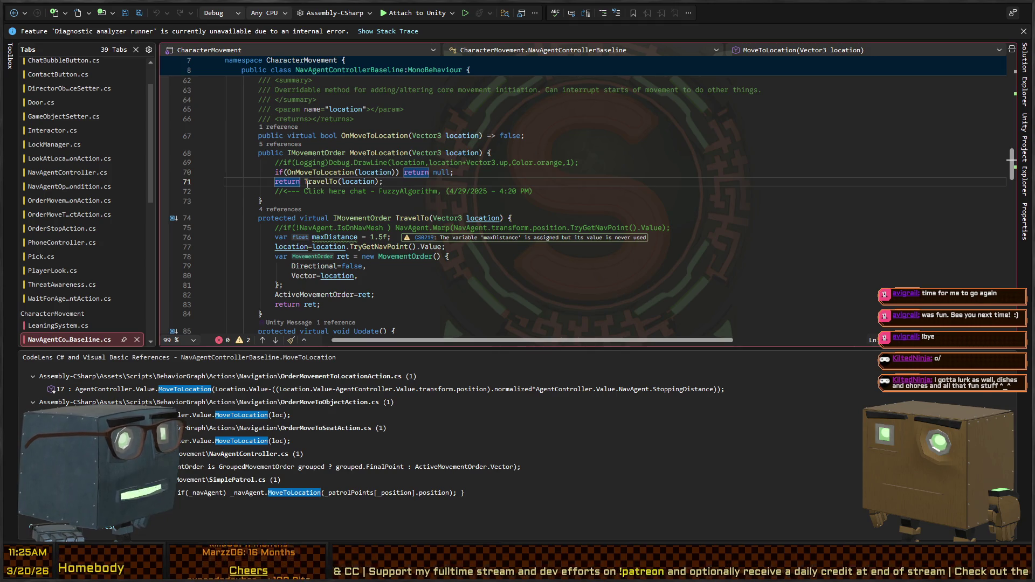
{"action": "left_click", "coordinate": [319, 182]}
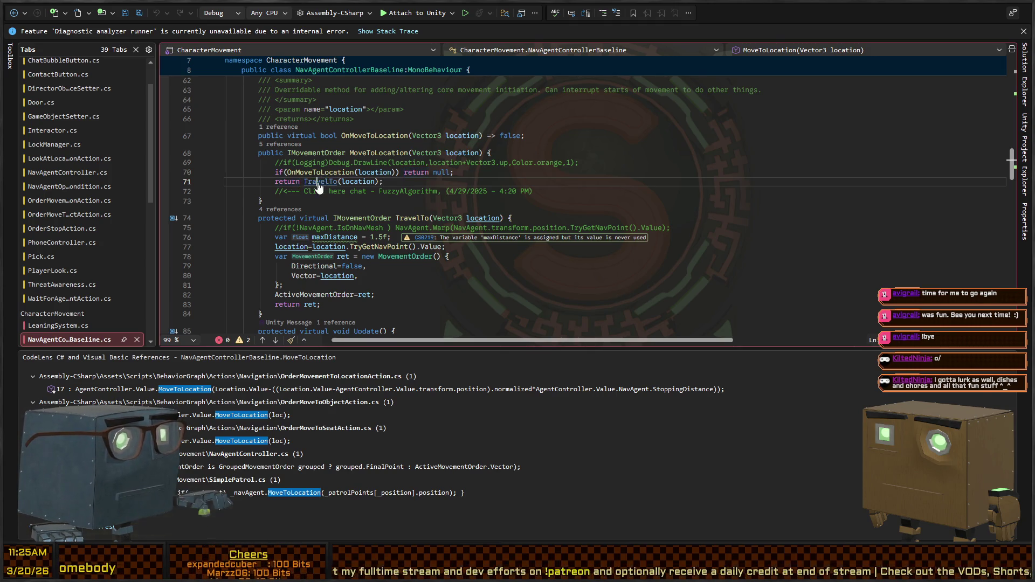
{"action": "key", "text": "ctrl+F12"}
{"action": "scroll", "coordinate": [255, 173], "scroll_direction": "down", "scroll_amount": 14}
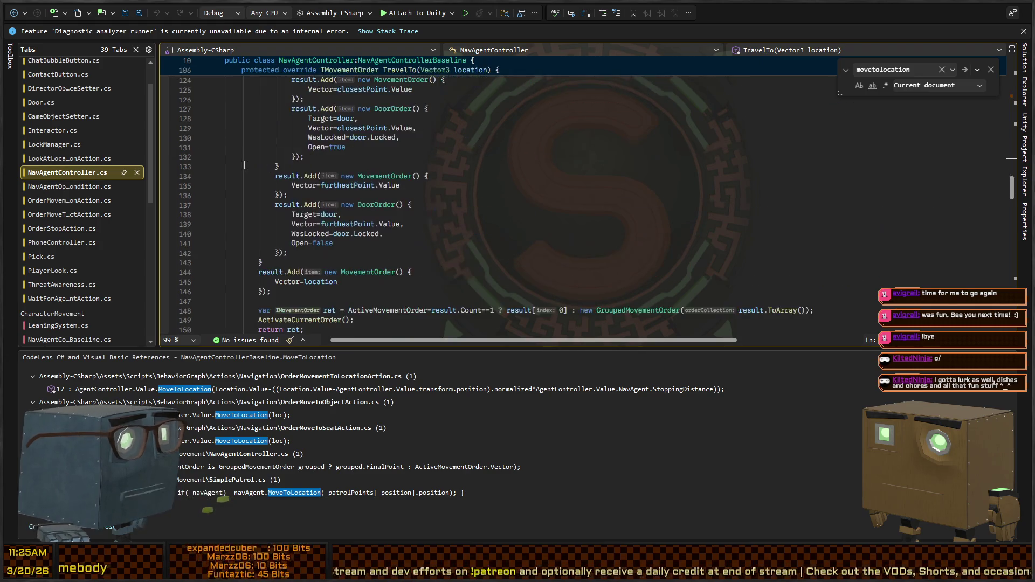
{"action": "left_click", "coordinate": [330, 161]}
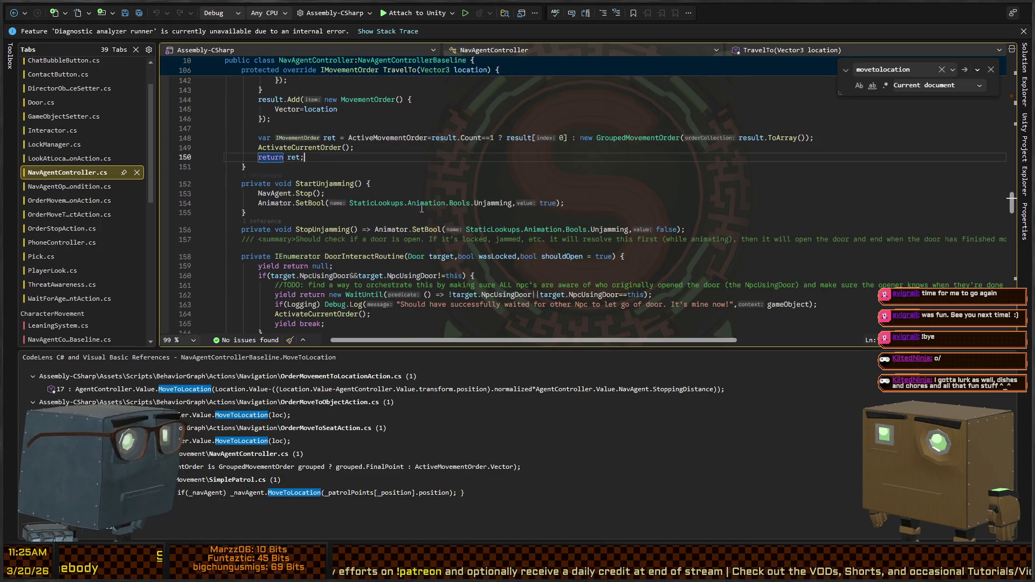
- Read through the TravelTo override's movement and door-order logic
{"action": "scroll", "coordinate": [454, 177], "scroll_direction": "up", "scroll_amount": 14}
{"action": "scroll", "coordinate": [390, 216], "scroll_direction": "down", "scroll_amount": 14}
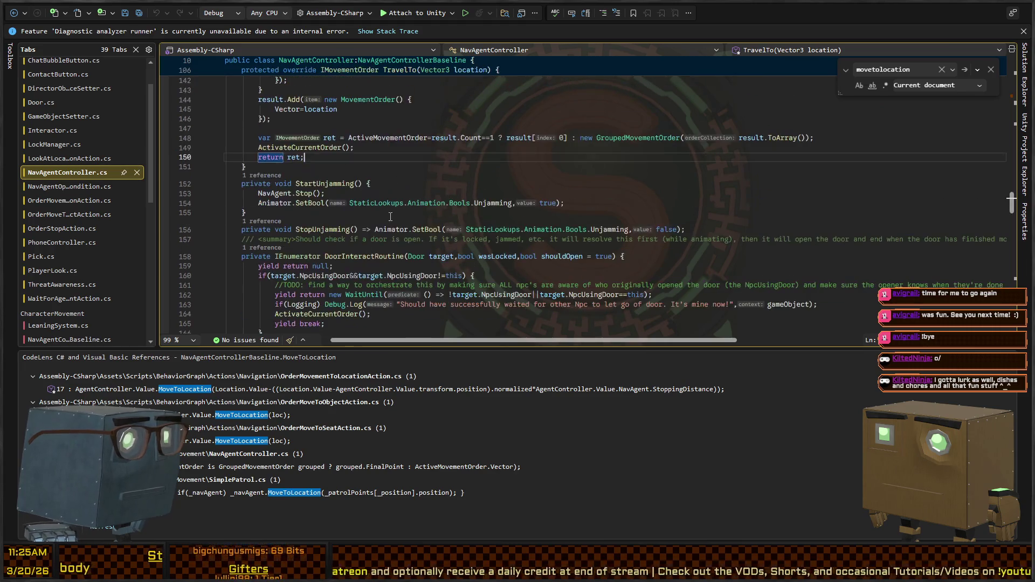
{"action": "scroll", "coordinate": [328, 191], "scroll_direction": "up", "scroll_amount": 2}
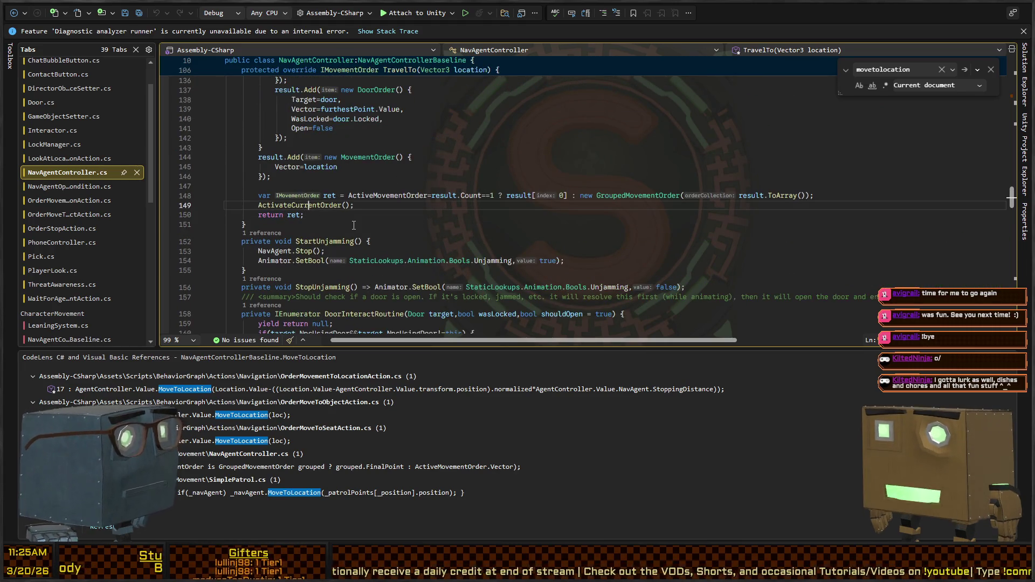
{"action": "scroll", "coordinate": [312, 184], "scroll_direction": "up", "scroll_amount": 12}
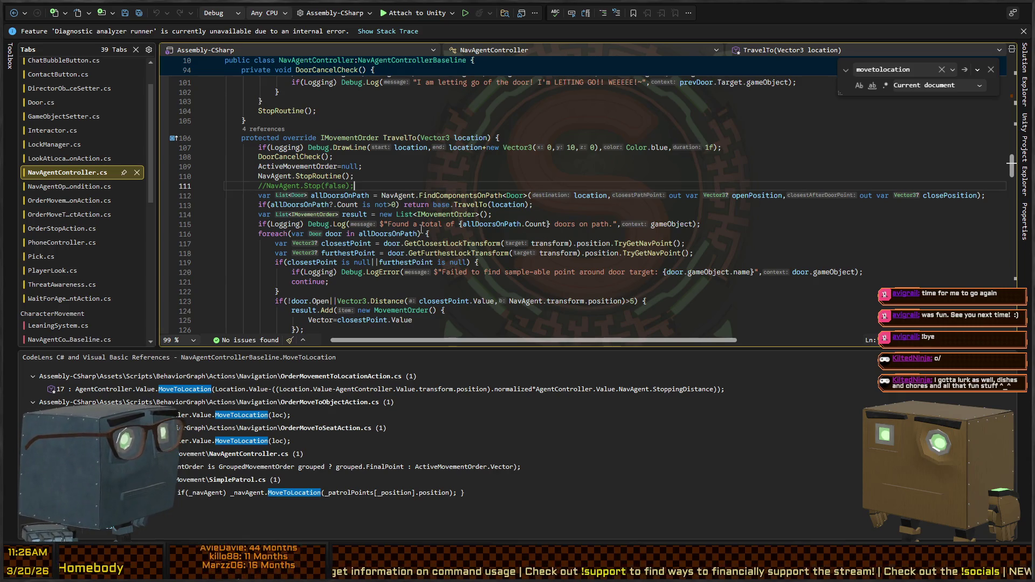
{"action": "scroll", "coordinate": [466, 205], "scroll_direction": "up", "scroll_amount": 2}
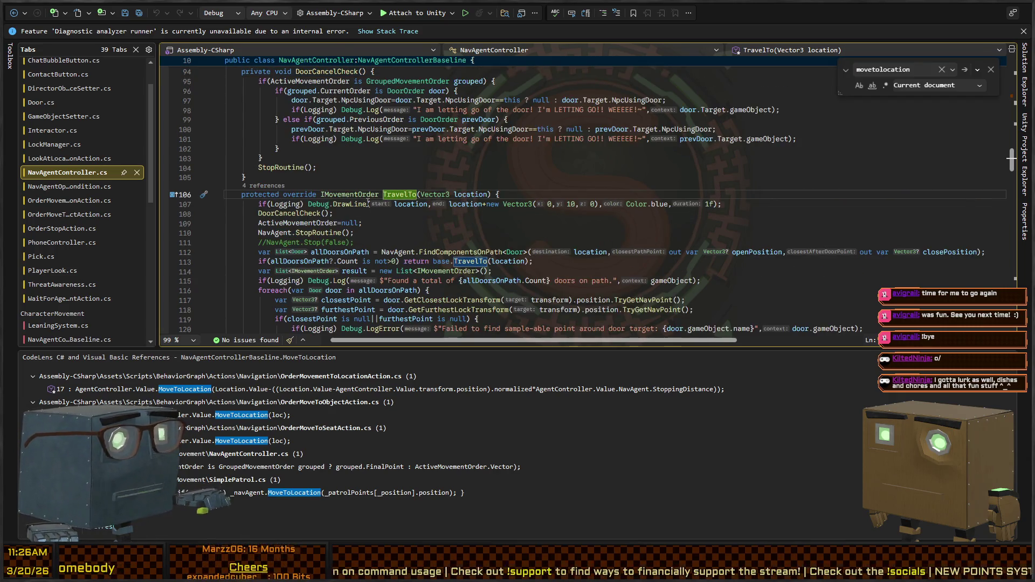
{"action": "scroll", "coordinate": [278, 104], "scroll_direction": "down", "scroll_amount": 4}
{"action": "scroll", "coordinate": [275, 162], "scroll_direction": "down", "scroll_amount": 8}
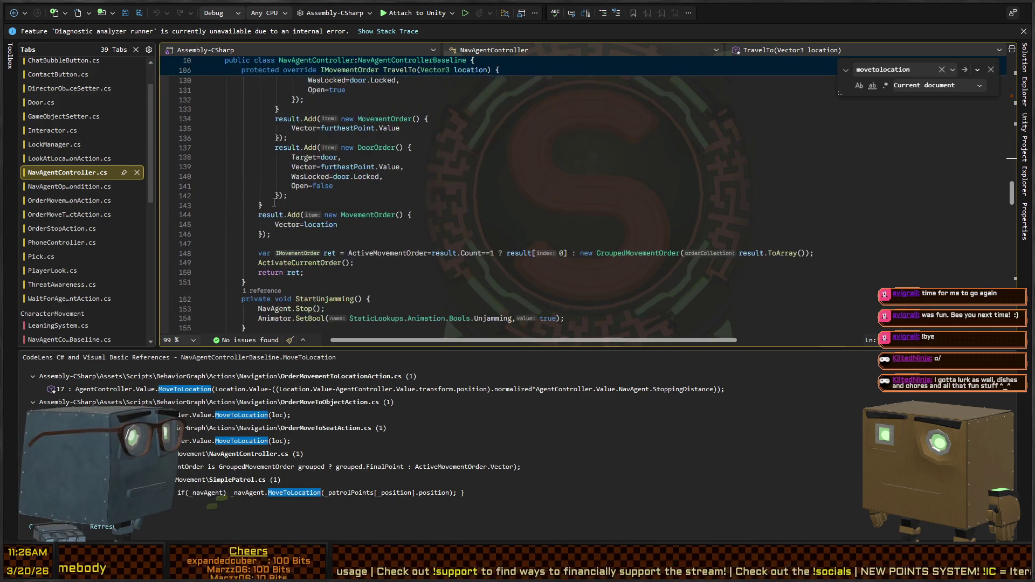
{"action": "scroll", "coordinate": [436, 238], "scroll_direction": "up", "scroll_amount": 10}
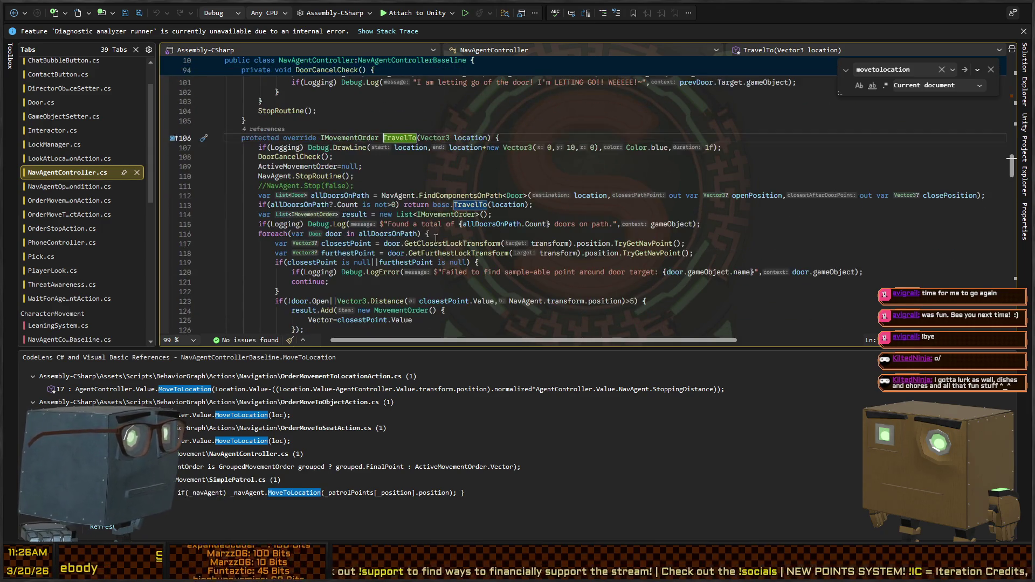
- Add an empty line after ActiveMovementOrder=ret; in the base TravelTo method
{"action": "left_click", "coordinate": [471, 205]}
{"action": "key", "text": "Escape"}
{"action": "key", "text": "F12"}
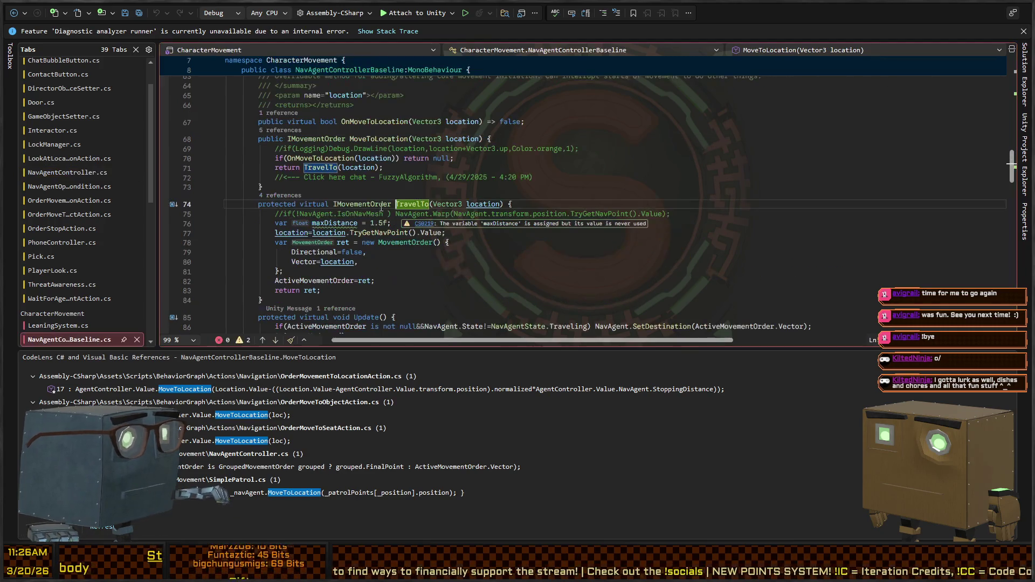
{"action": "scroll", "coordinate": [270, 264], "scroll_direction": "down", "scroll_amount": 2}
{"action": "left_click", "coordinate": [410, 224]}
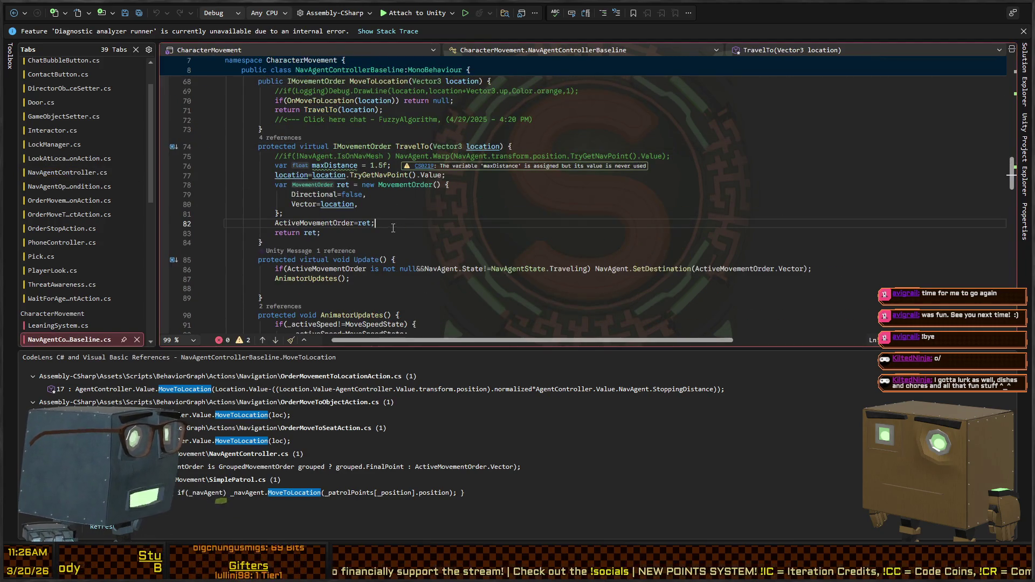
{"action": "key", "text": "Return"}
{"action": "type", "text": "Activate"}
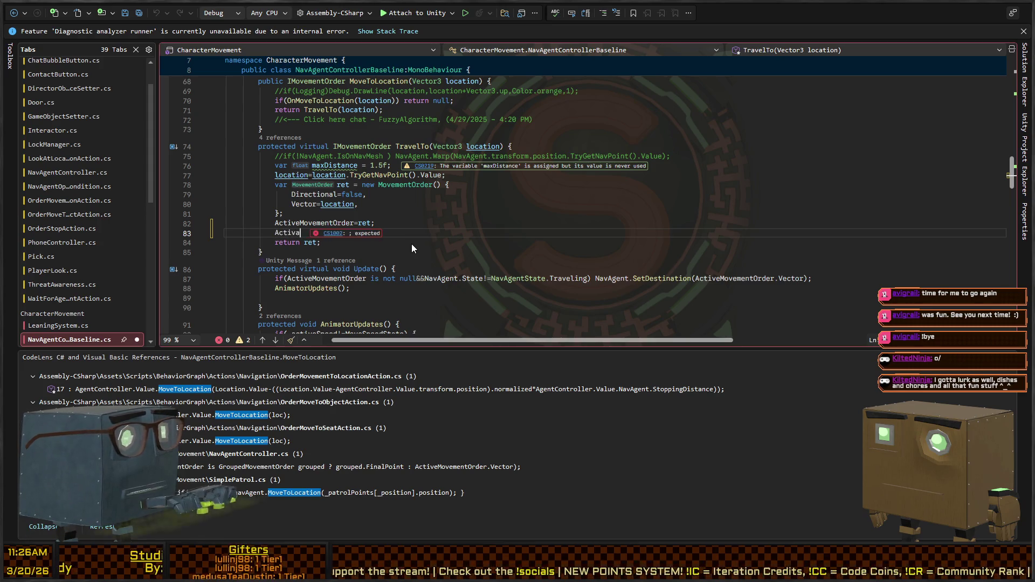
{"action": "key", "text": "BackSpace"}
{"action": "key", "text": "BackSpace"}
{"action": "key", "text": "BackSpace"}
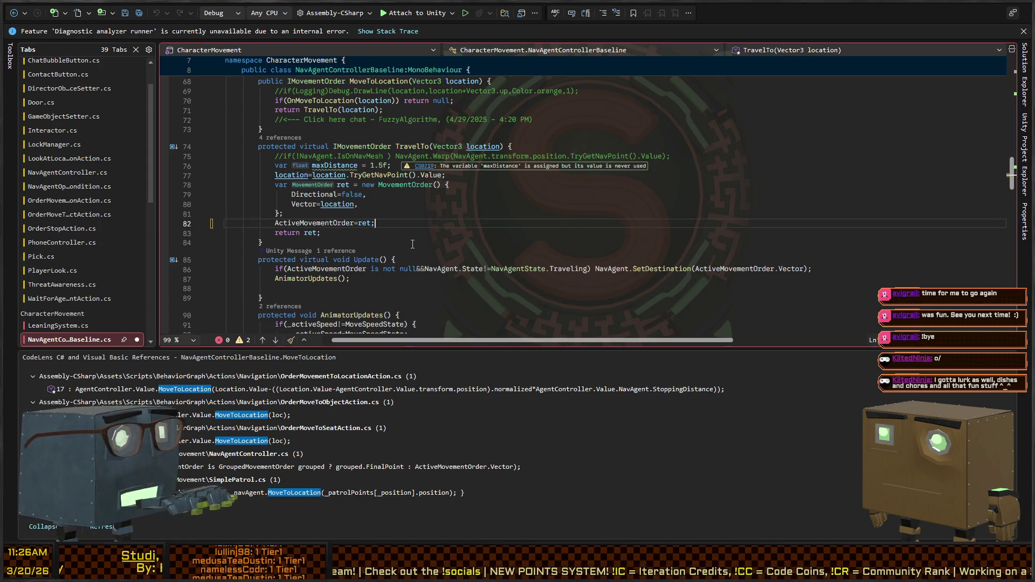
- Inspect the ActivateCurrentOrder definition in NavAgentController.cs
{"action": "key", "text": "ctrl+Tab"}
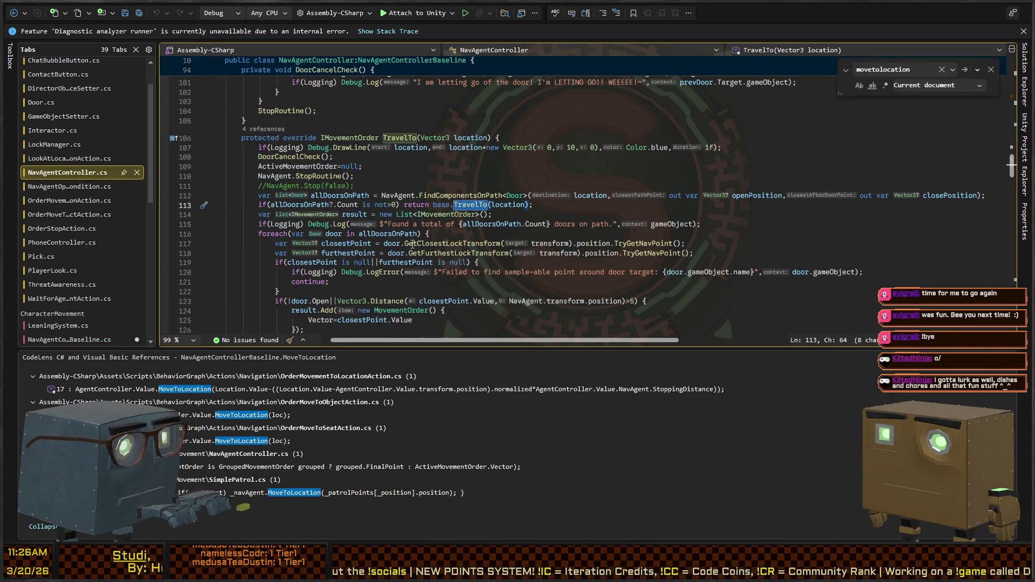
{"action": "scroll", "coordinate": [418, 216], "scroll_direction": "down", "scroll_amount": 8}
{"action": "scroll", "coordinate": [407, 202], "scroll_direction": "down", "scroll_amount": 4}
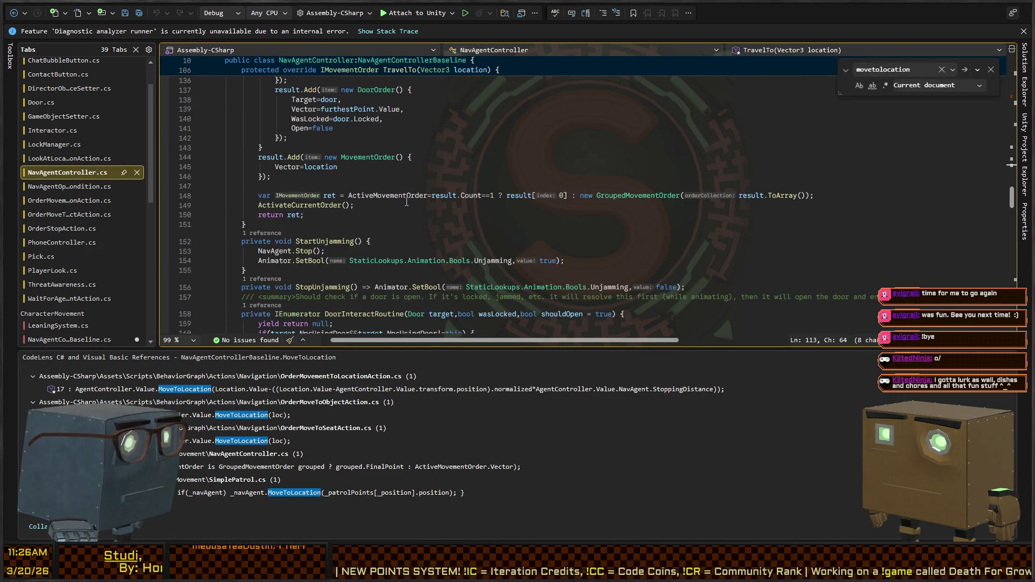
{"action": "left_click", "coordinate": [315, 203], "text": "ctrl"}
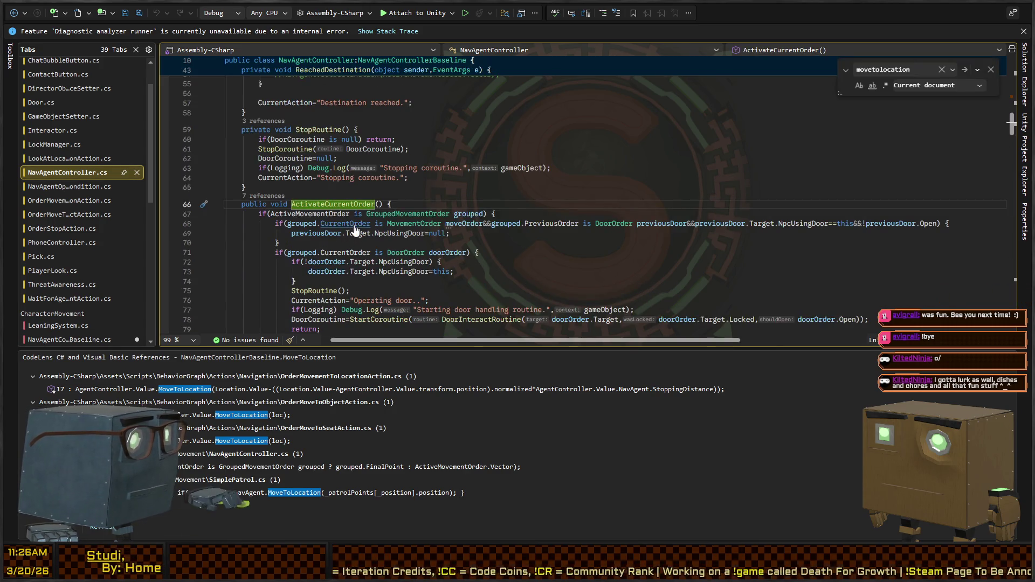
{"action": "key", "text": "ctrl+Tab"}
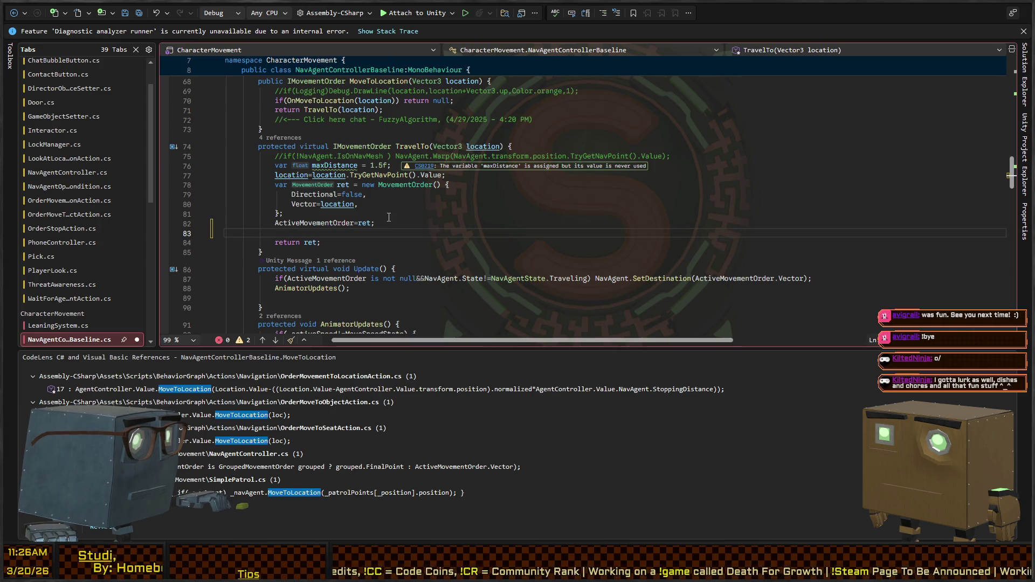
- Compare NavAgentController.cs again, then return to the blank line in NavAgentControllerBaseline.cs
{"action": "left_click", "coordinate": [309, 223]}
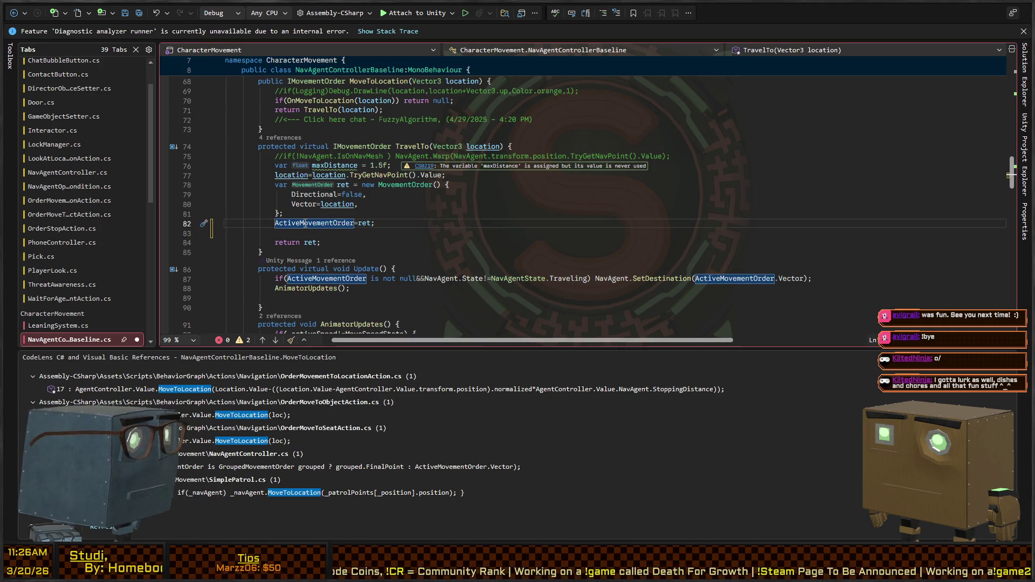
{"action": "key", "text": "ctrl+Tab"}
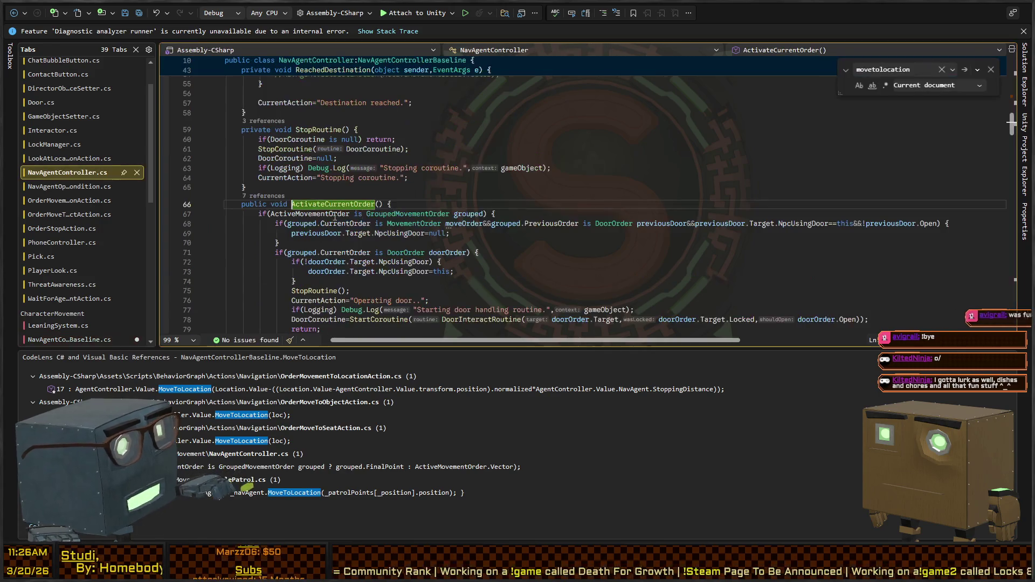
{"action": "scroll", "coordinate": [316, 183], "scroll_direction": "down", "scroll_amount": 2}
{"action": "scroll", "coordinate": [316, 183], "scroll_direction": "down", "scroll_amount": 2}
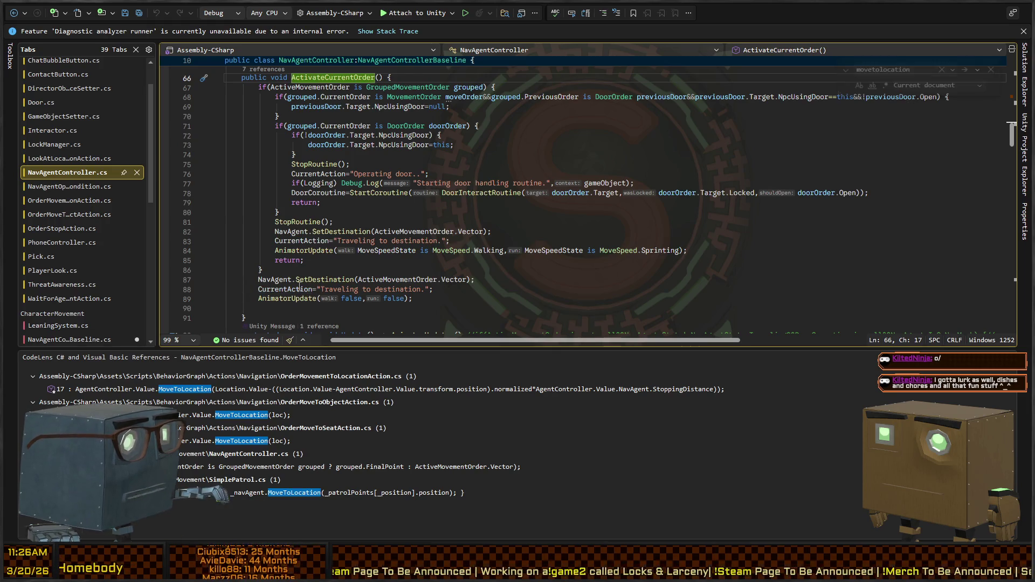
{"action": "key", "text": "ctrl+minus"}
{"action": "key", "text": "Down"}
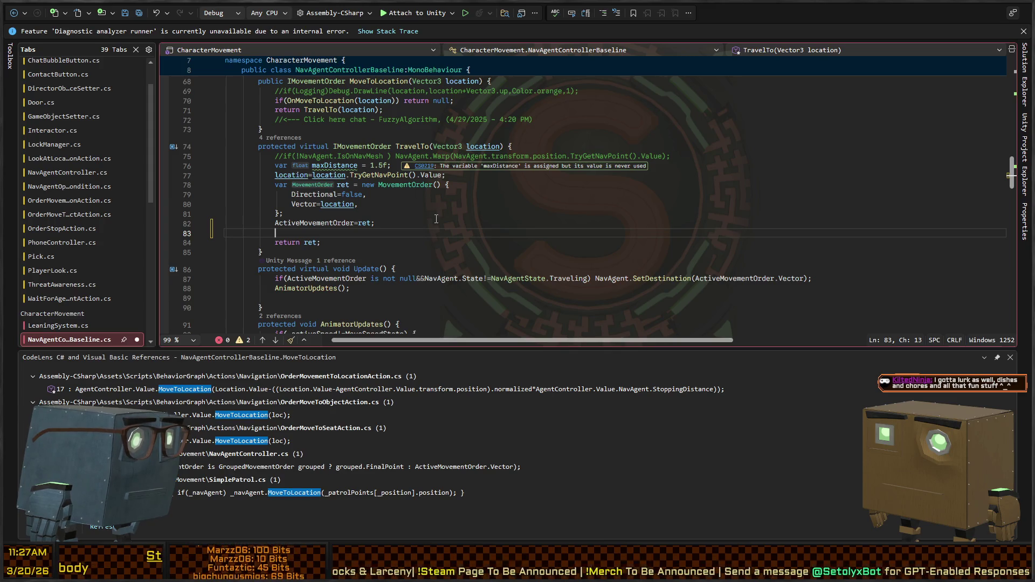
- Wrap the interpolated 'NavAgent is traveling to destination: {location}' log in if(Logging) with gameObject context
{"action": "type", "text": "Debug.Log(\"S"}
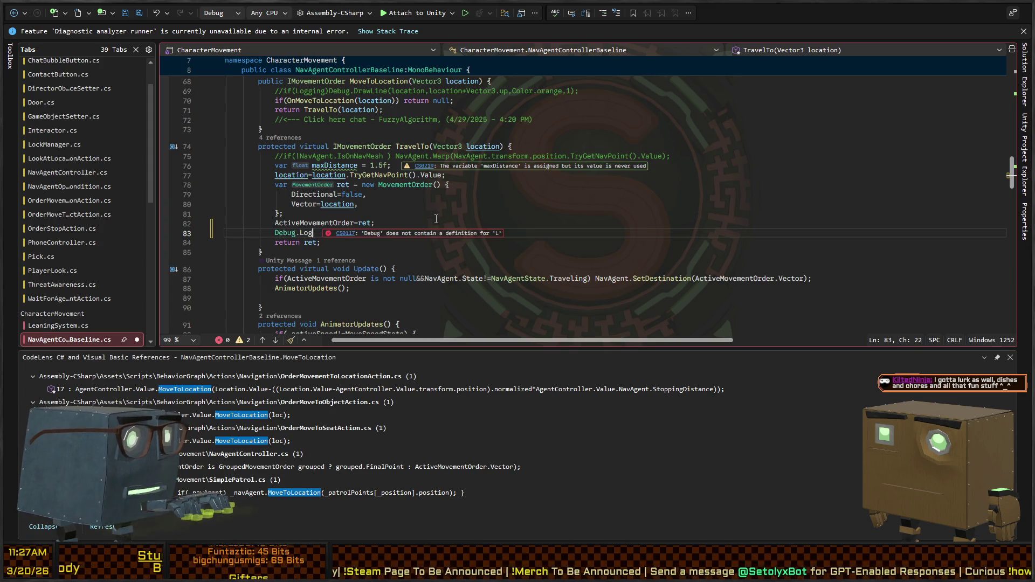
{"action": "key", "text": "BackSpace"}
{"action": "type", "text": "NavAgent is t"}
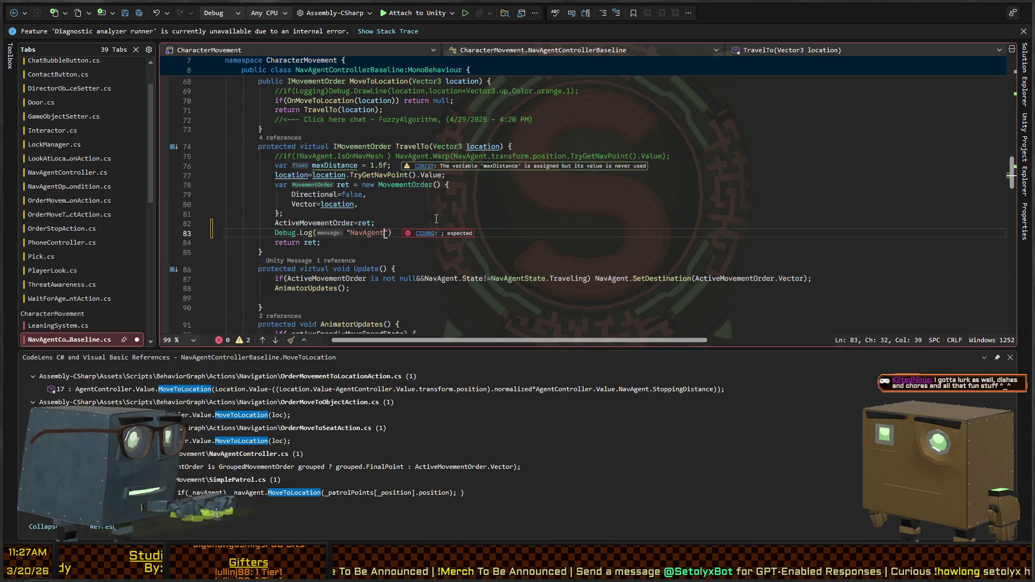
{"action": "type", "text": "raveling to destinatio"}
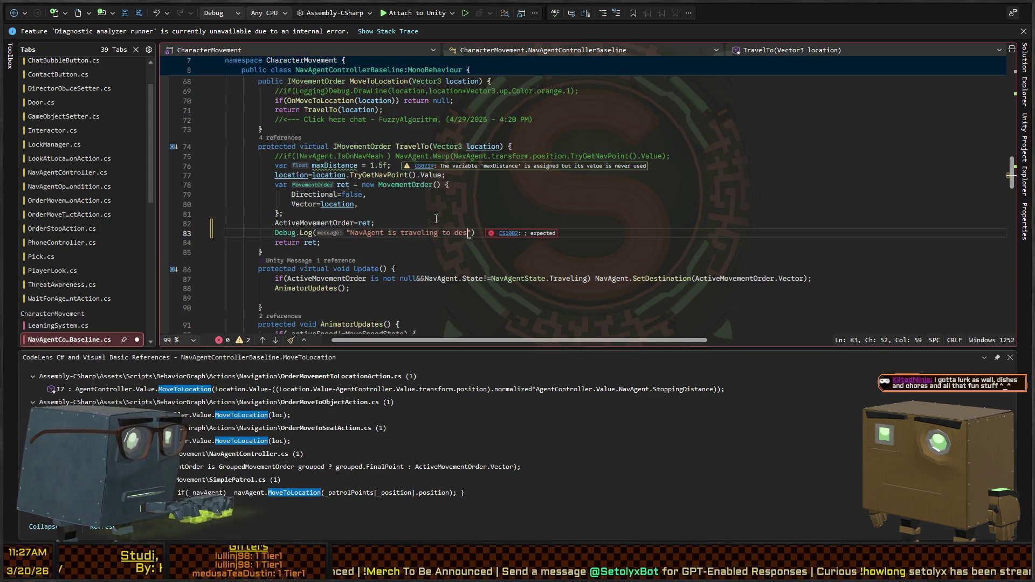
{"action": "type", "text": "n: {location}"}
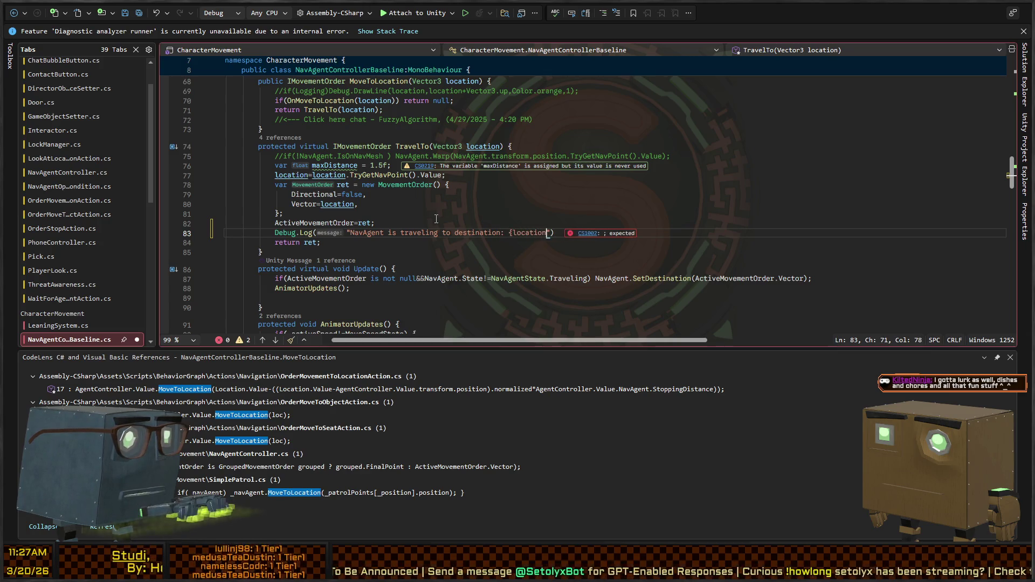
{"action": "type", "text": "$"}
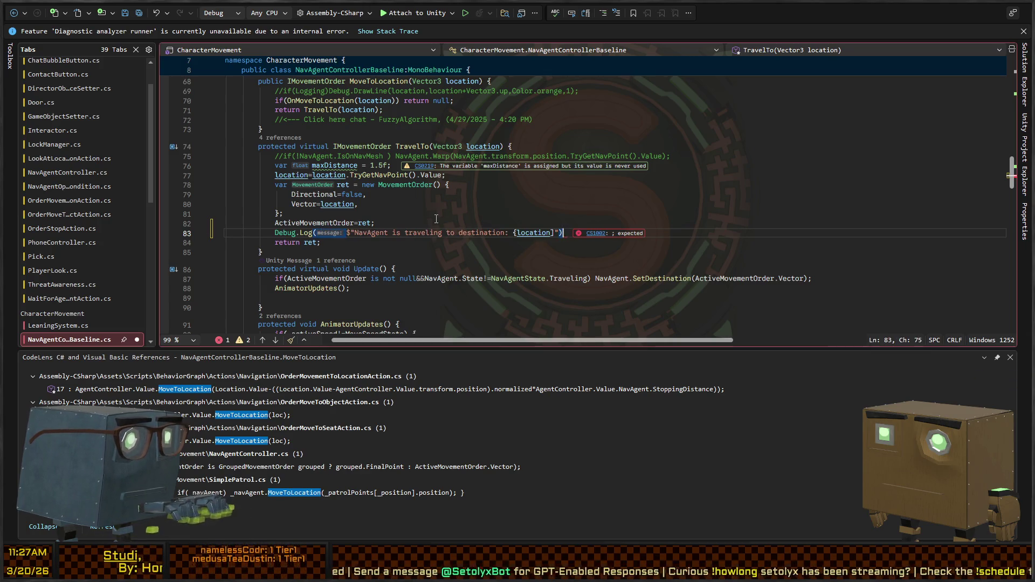
{"action": "key", "text": "End"}
{"action": "key", "text": "Left"}
{"action": "key", "text": "Left"}
{"action": "type", "text": "\""}
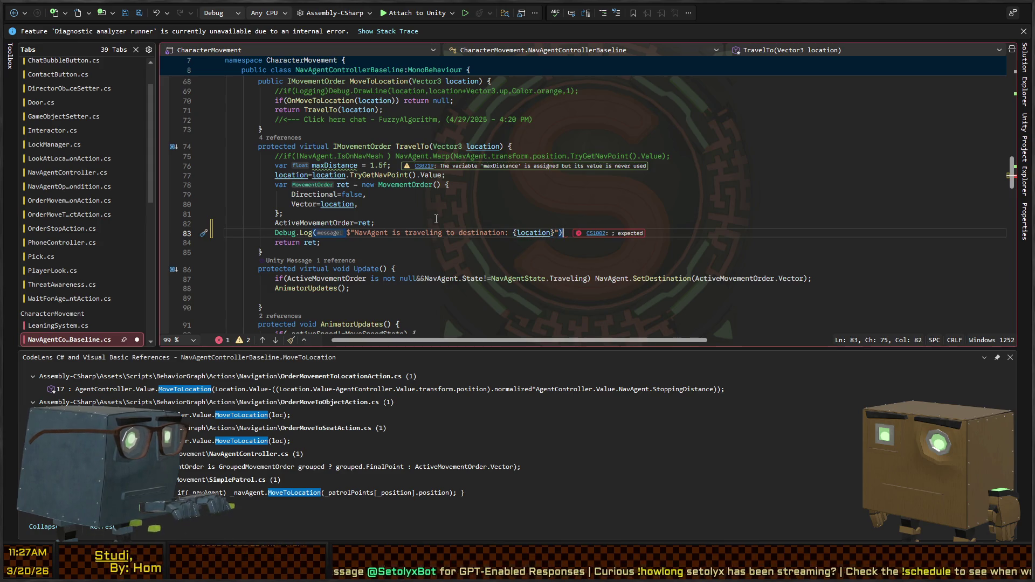
{"action": "key", "text": "Home"}
{"action": "type", "text": "if(Logging)"}
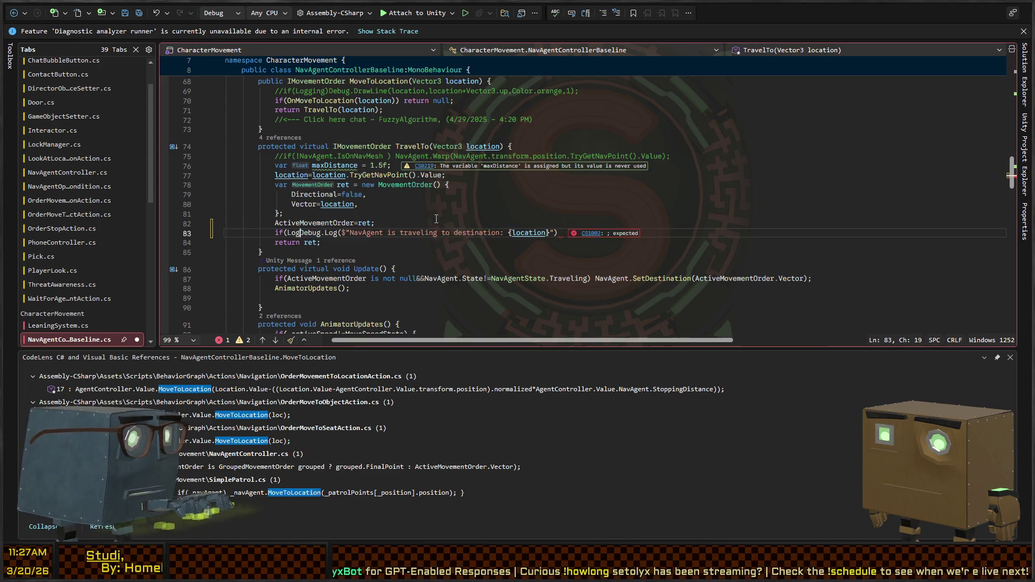
{"action": "key", "text": "End"}
{"action": "key", "text": "Return"}
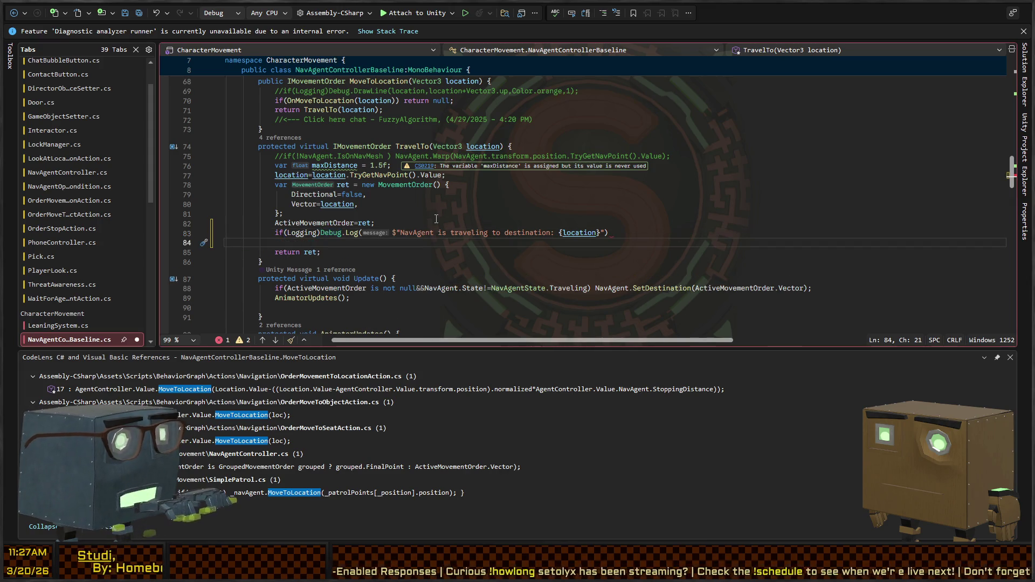
{"action": "key", "text": "BackSpace"}
{"action": "type", "text": ";"}
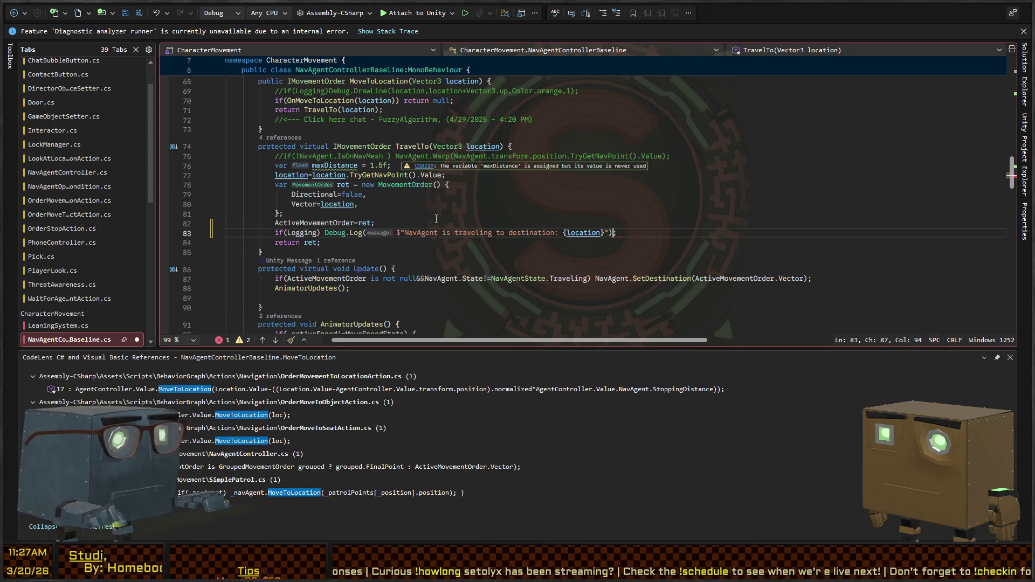
{"action": "key", "text": "Left"}
{"action": "type", "text": ",gameOb"}
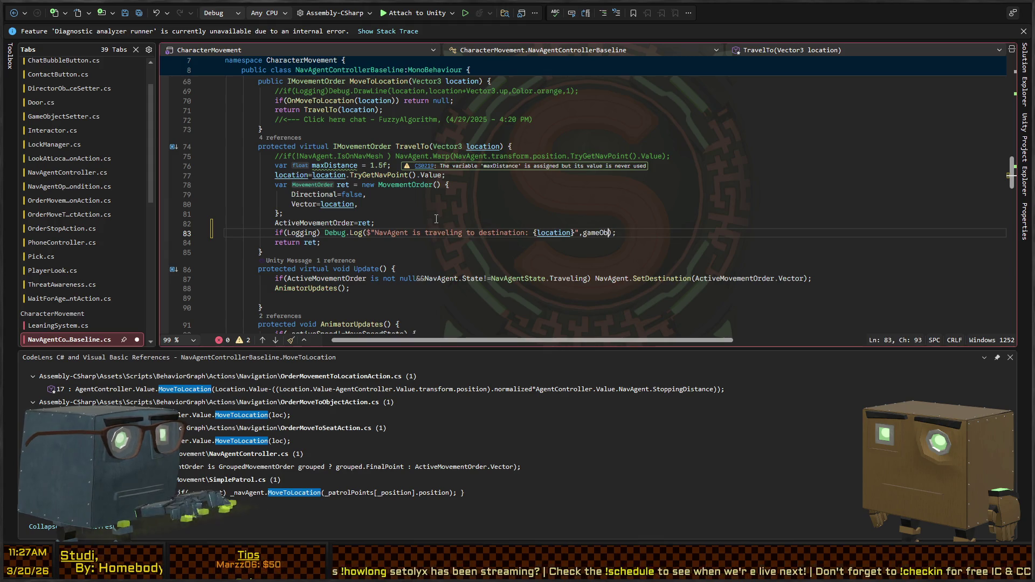
- Add NavAgent.SetDestination(location); on the next line of TravelTo and return to Unity
{"action": "key", "text": "End"}
{"action": "key", "text": "Return"}
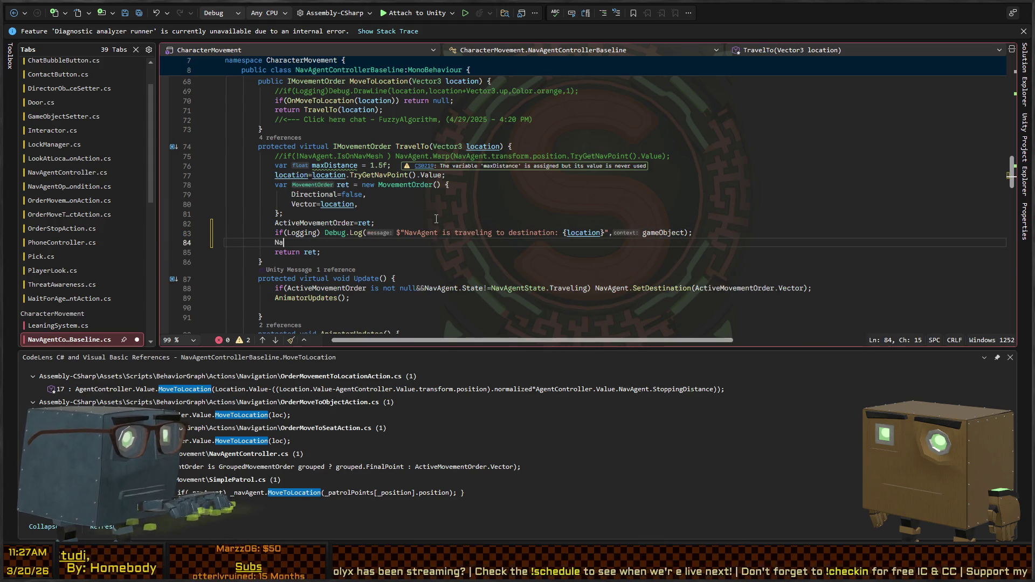
{"action": "type", "text": "vAgent.SetDes"}
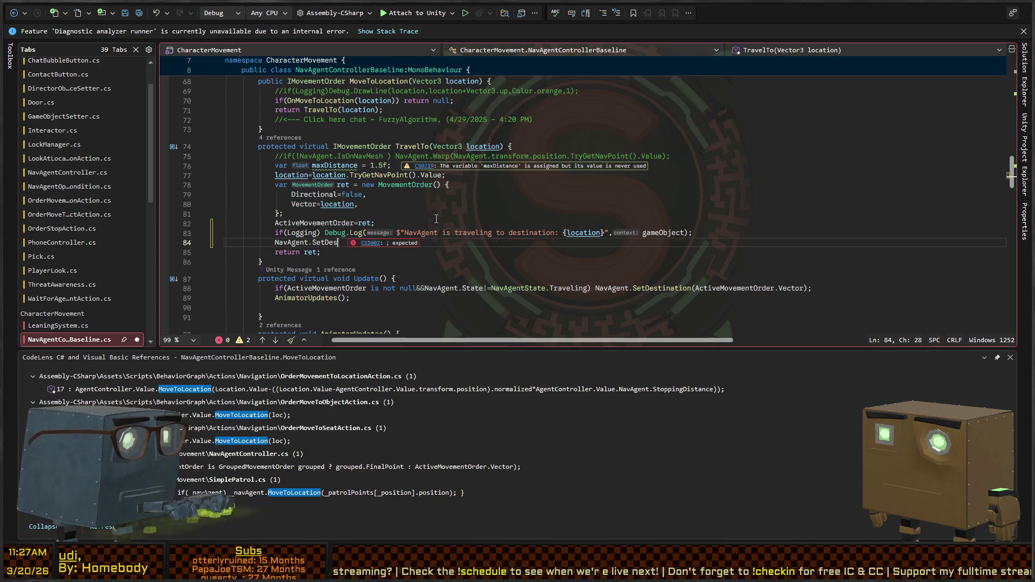
{"action": "type", "text": "tination("}
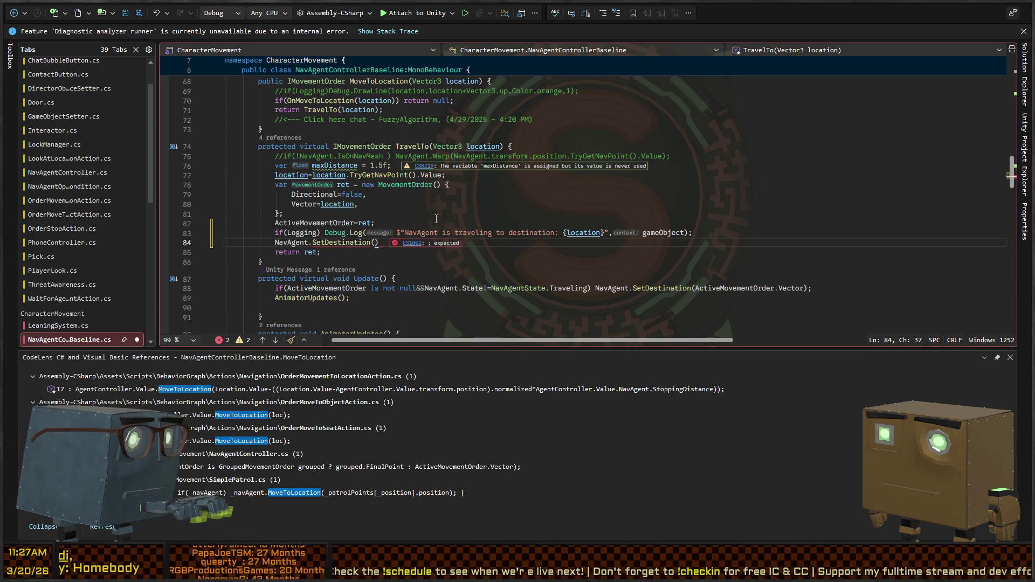
{"action": "type", "text": "location);"}
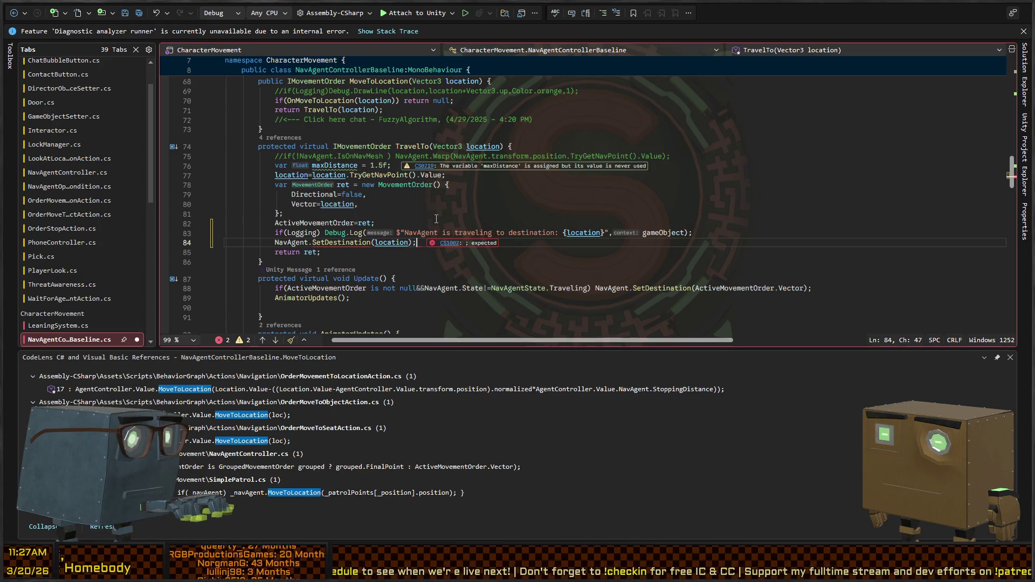
{"action": "key", "text": "BackSpace"}
{"action": "key", "text": "BackSpace"}
{"action": "key", "text": "BackSpace"}
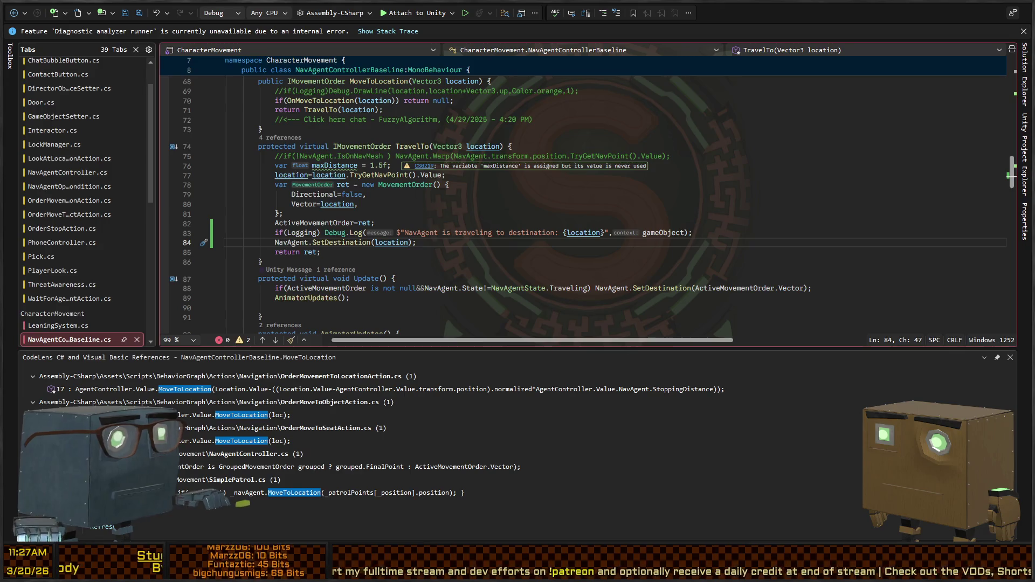
{"action": "key", "text": "alt+Tab"}
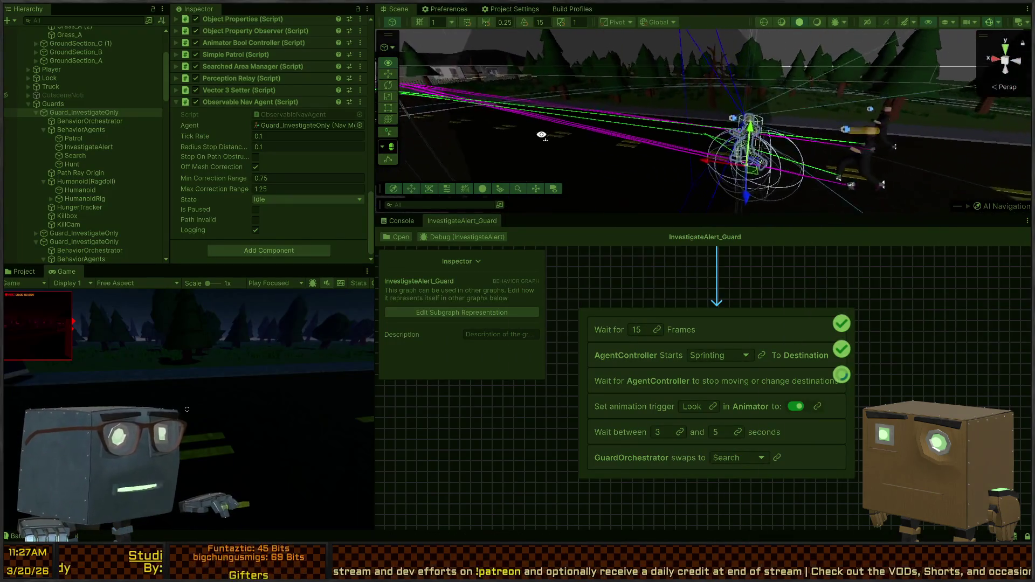
- Stop Play mode and orbit the Scene view so the road runs horizontally
{"action": "mouse_move", "coordinate": [541, 134]}
{"action": "left_mouse_down"}
{"action": "mouse_move", "coordinate": [491, 144]}
{"action": "mouse_move", "coordinate": [539, 124]}
{"action": "mouse_move", "coordinate": [578, 82]}
{"action": "left_mouse_up"}
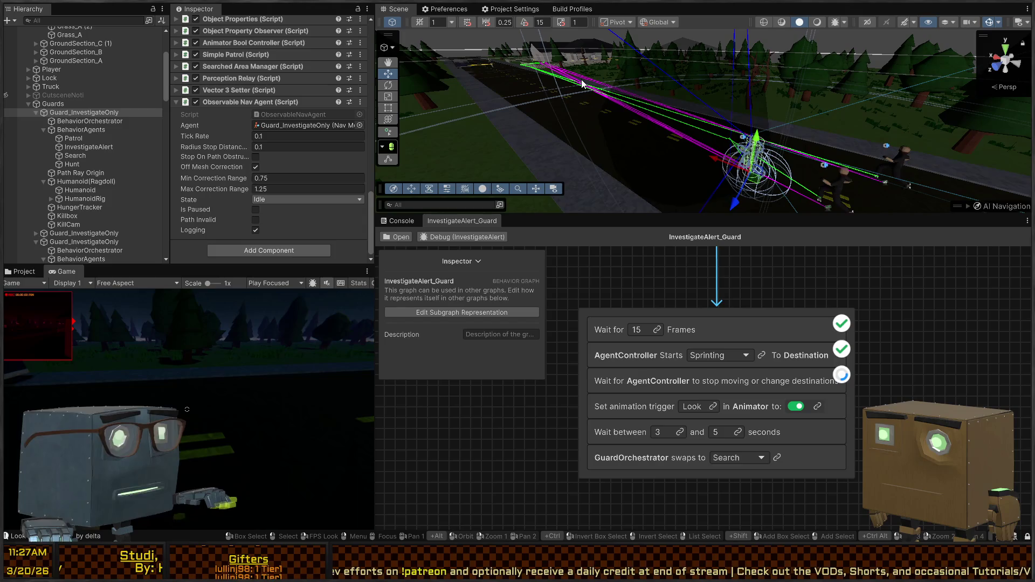
{"action": "key", "text": "ctrl+p"}
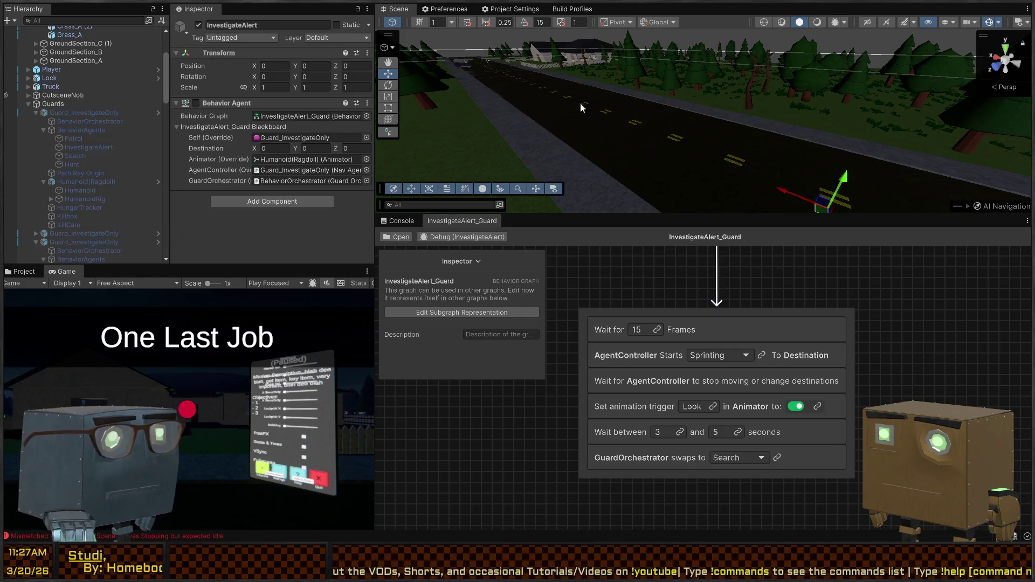
{"action": "mouse_move", "coordinate": [556, 117]}
{"action": "left_mouse_down"}
{"action": "mouse_move", "coordinate": [650, 115]}
{"action": "mouse_move", "coordinate": [688, 129]}
{"action": "left_mouse_up"}
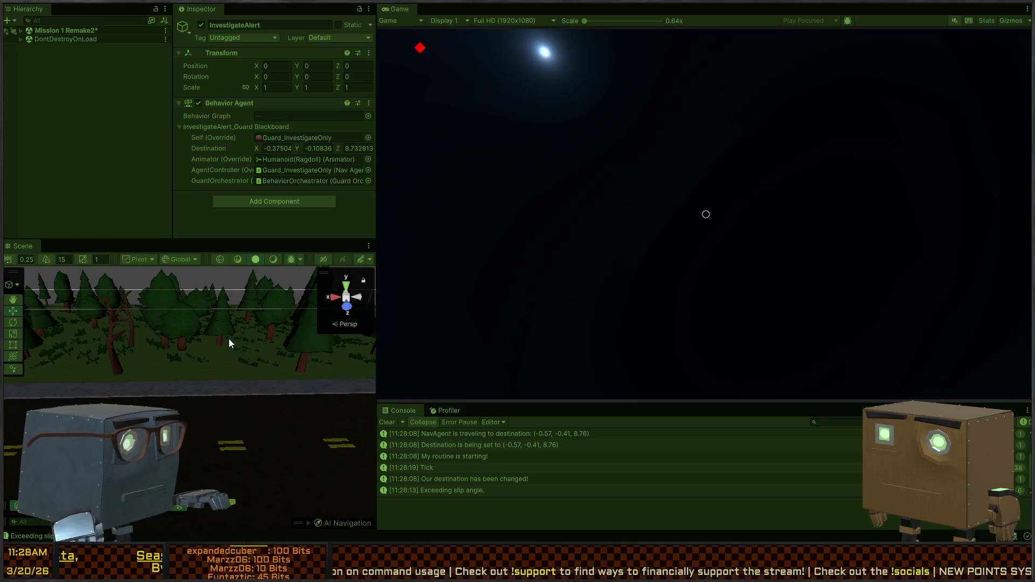
- Exit Play mode and fly the Scene camera over the road toward the house
{"action": "key", "text": "ctrl+p"}
{"action": "key", "text": "s"}
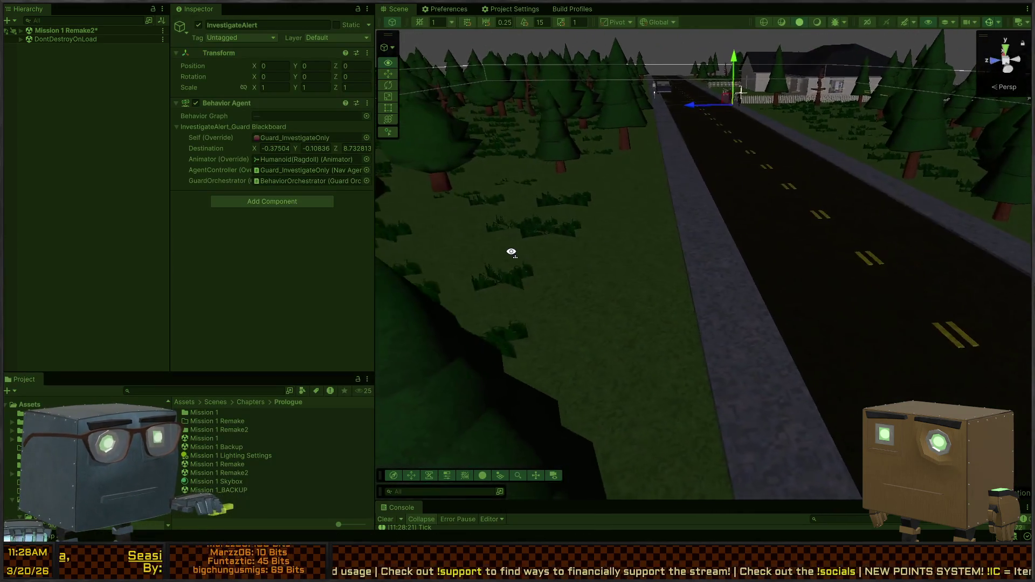
{"action": "scroll", "coordinate": [535, 240], "scroll_direction": "up", "scroll_amount": 2}
{"action": "key", "text": "w"}
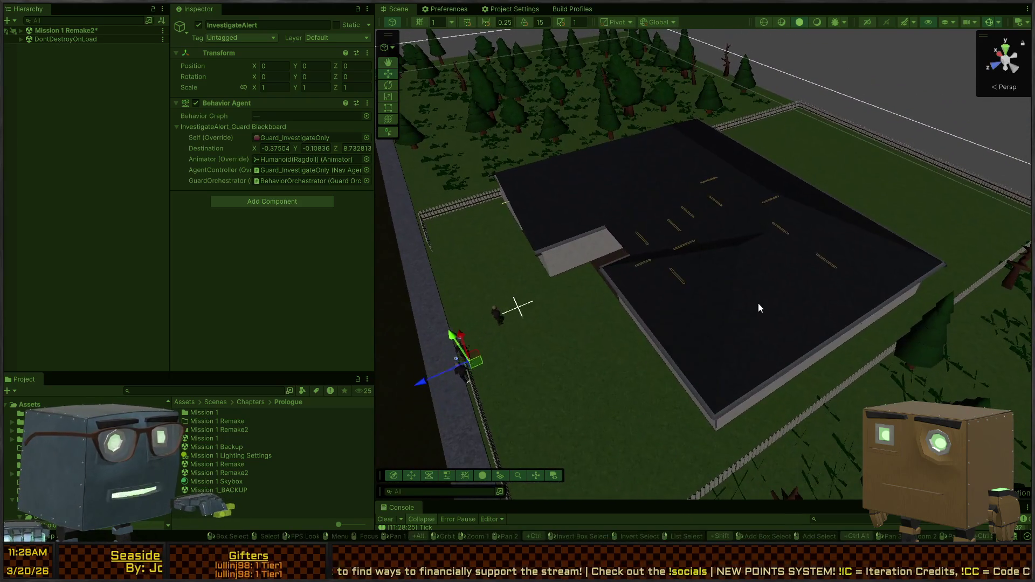
{"action": "left_click", "coordinate": [758, 303]}
- Frame the guards beside the house and select the middle, then the right-hand guard
{"action": "key", "text": "w"}
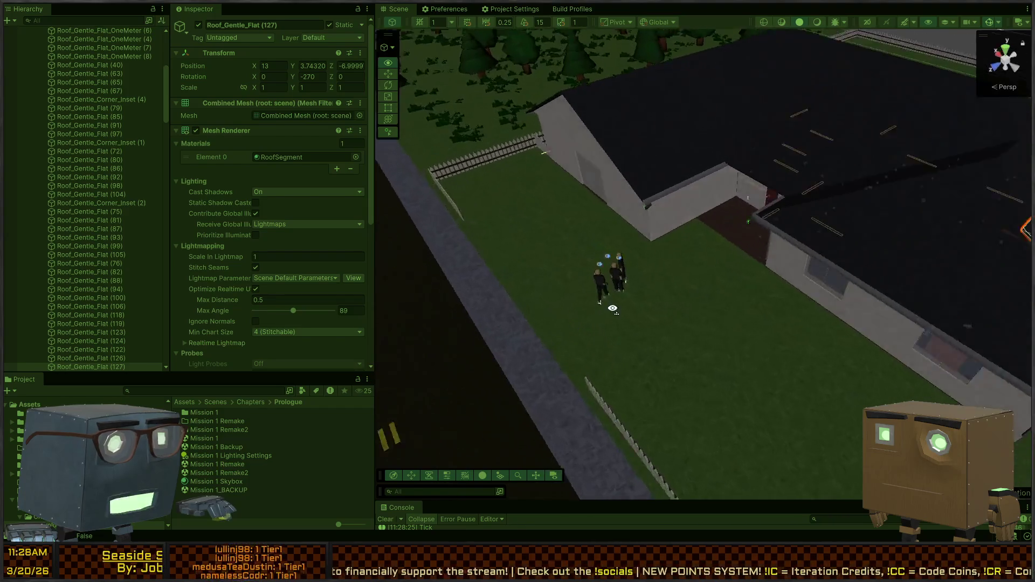
{"action": "key", "text": "e"}
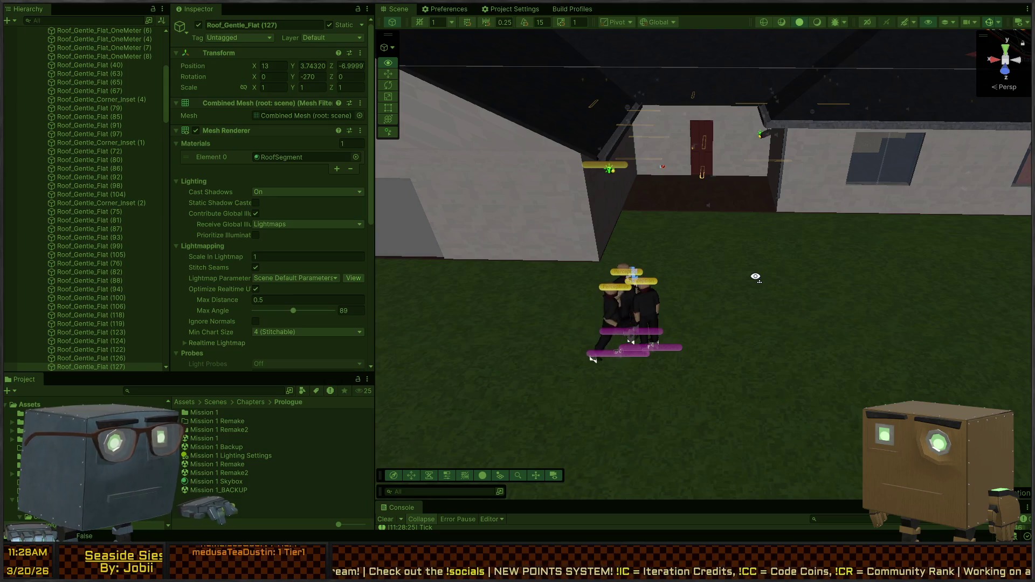
{"action": "key", "text": "w"}
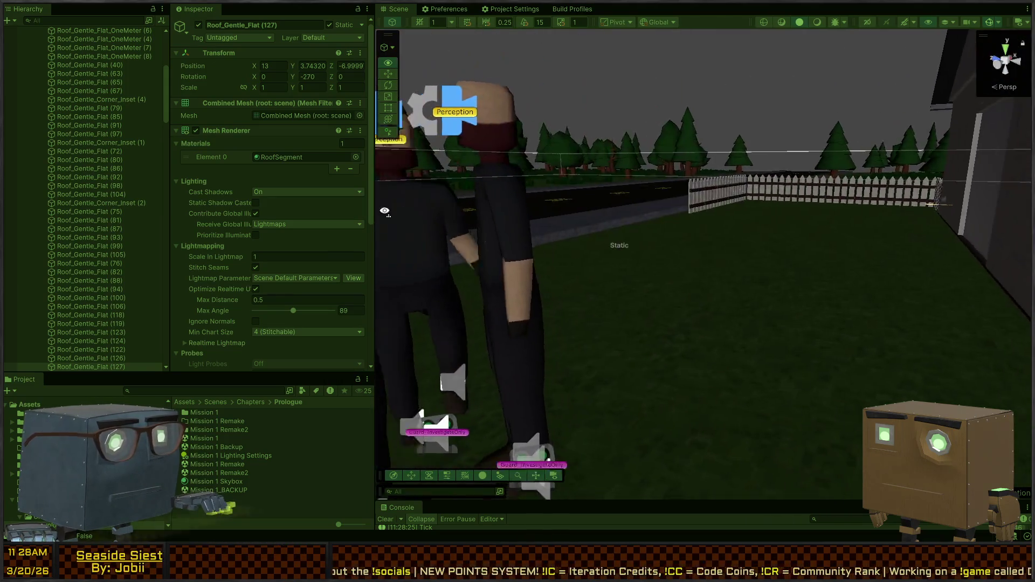
{"action": "key", "text": "s"}
{"action": "key", "text": "w"}
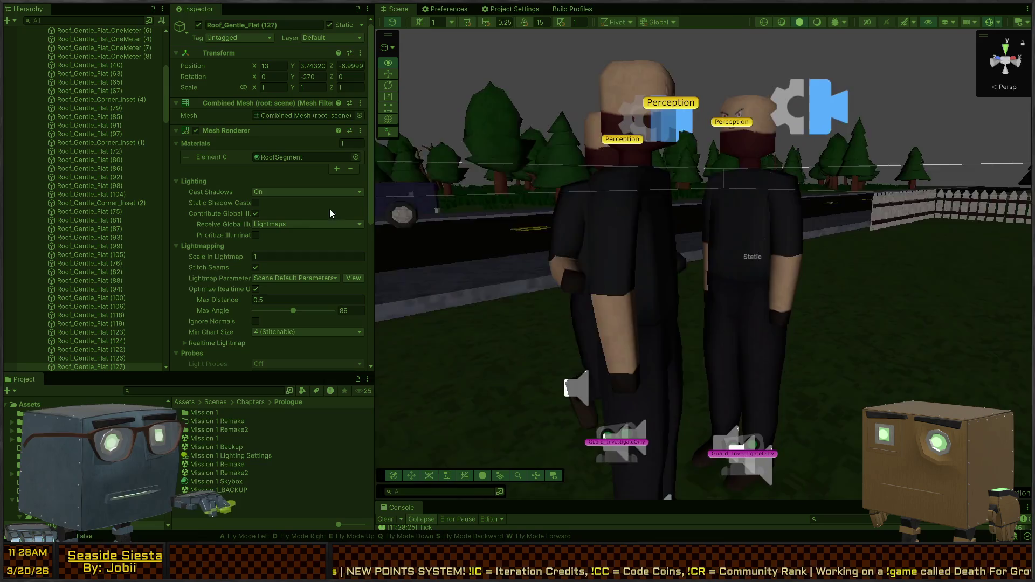
{"action": "key", "text": "s"}
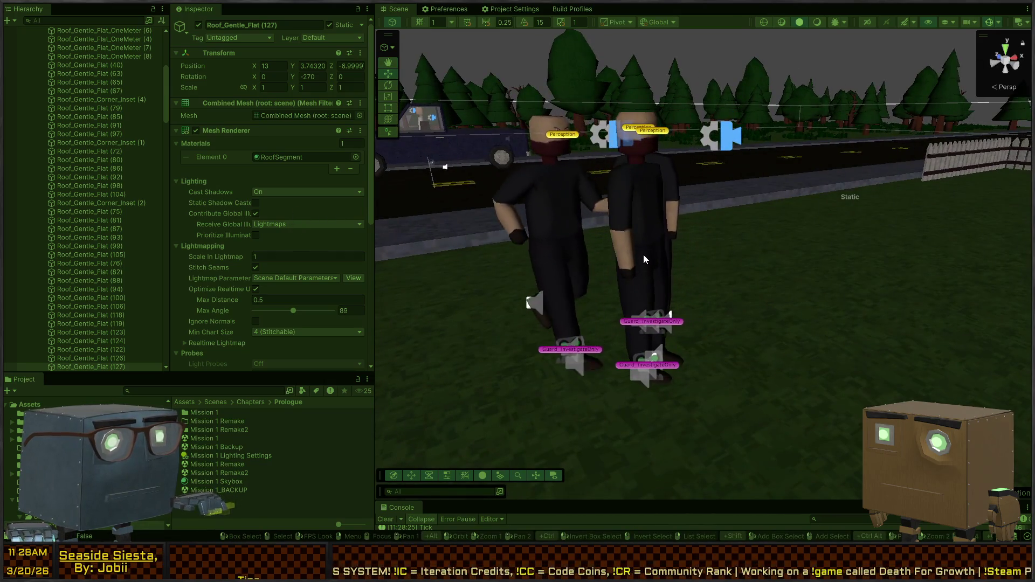
{"action": "left_click", "coordinate": [644, 255]}
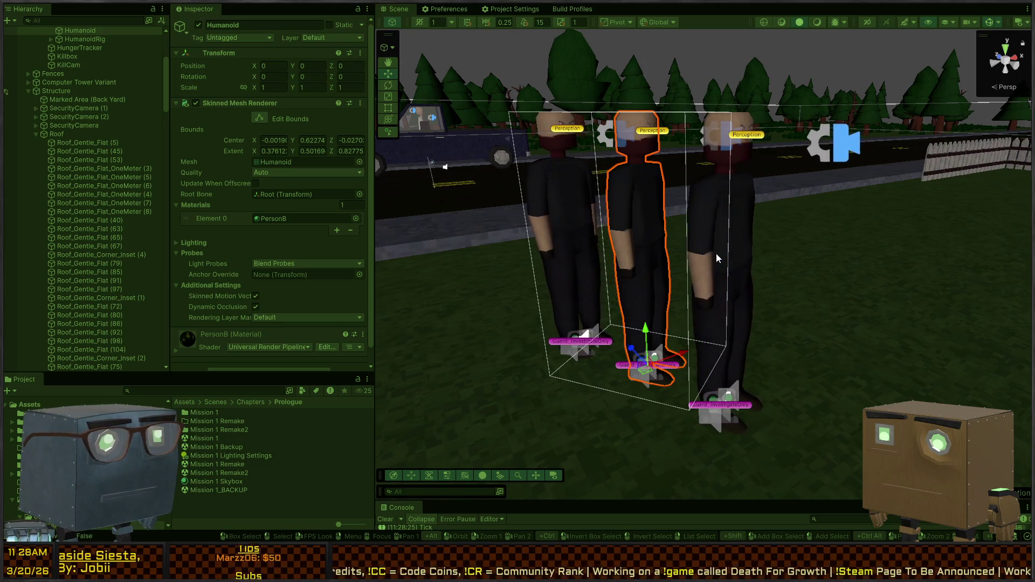
{"action": "left_click_drag", "start_coordinate": [645, 244], "coordinate": [664, 241]}
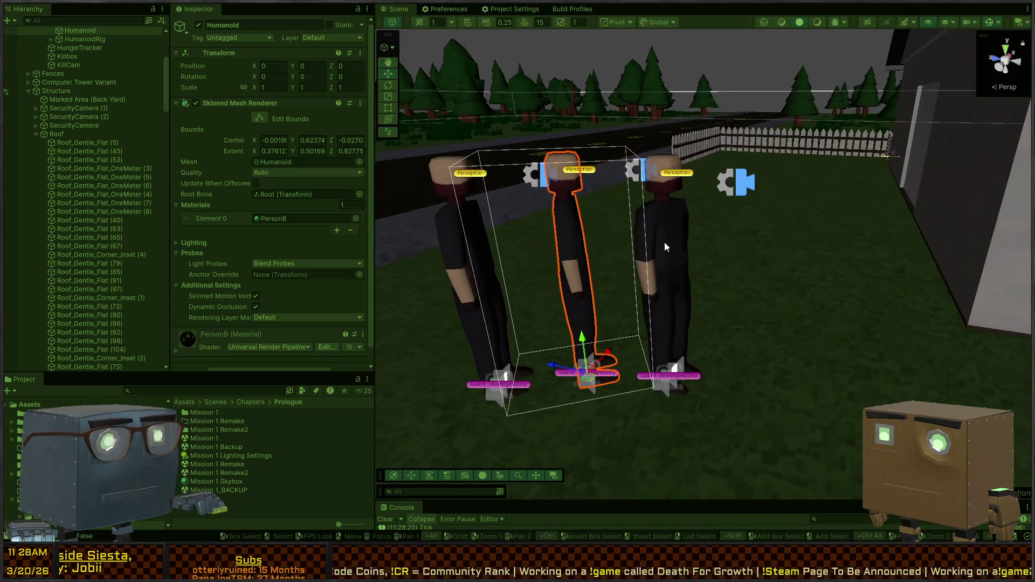
{"action": "left_click", "coordinate": [665, 247]}
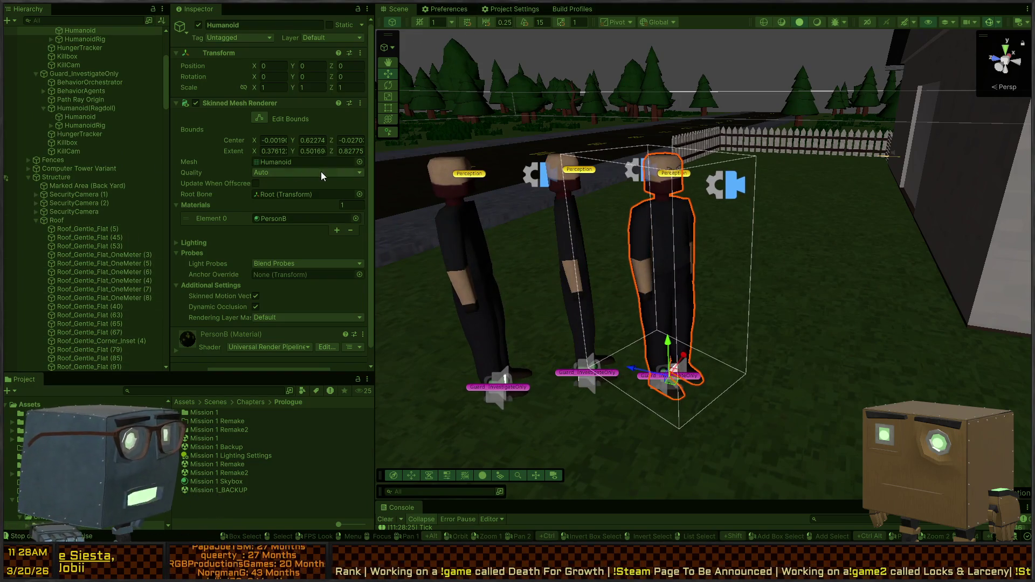
{"action": "scroll", "coordinate": [322, 172], "scroll_direction": "down", "scroll_amount": 1}
{"action": "scroll", "coordinate": [89, 190], "scroll_direction": "up", "scroll_amount": 4}
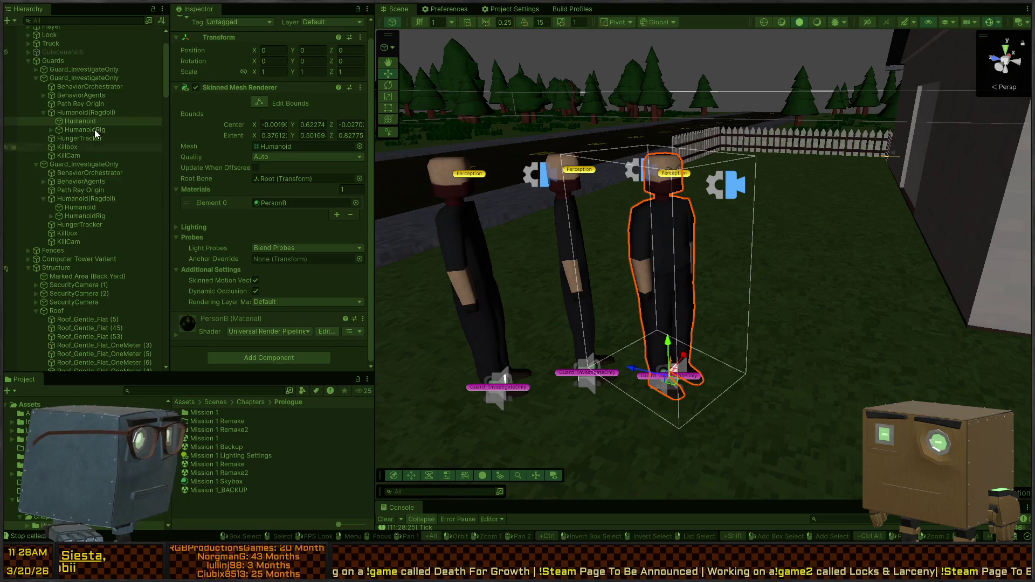
- Select the second Guard_InvestigateOnly and make the Console log area taller
{"action": "left_click", "coordinate": [55, 75]}
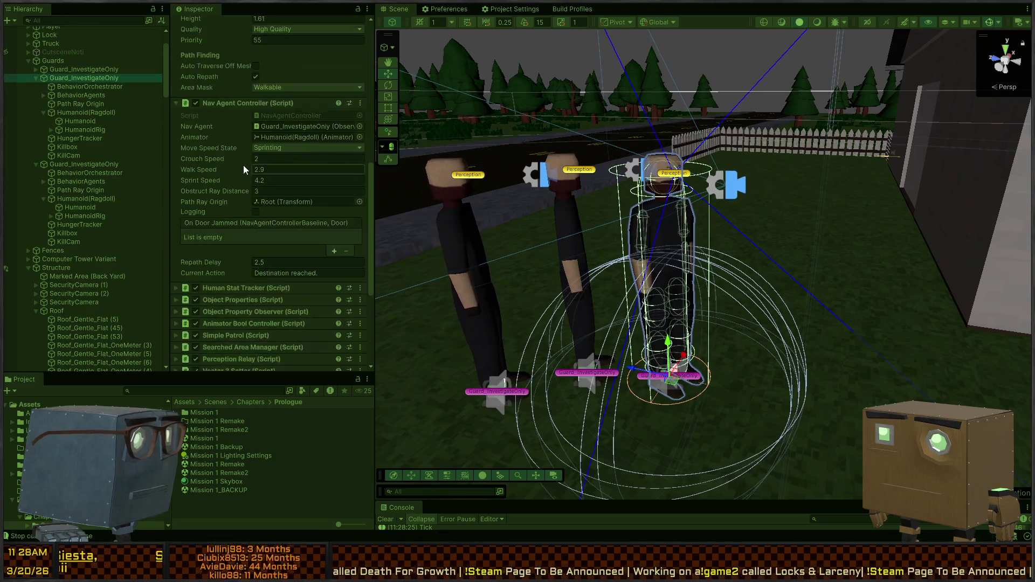
{"action": "right_click", "coordinate": [624, 198]}
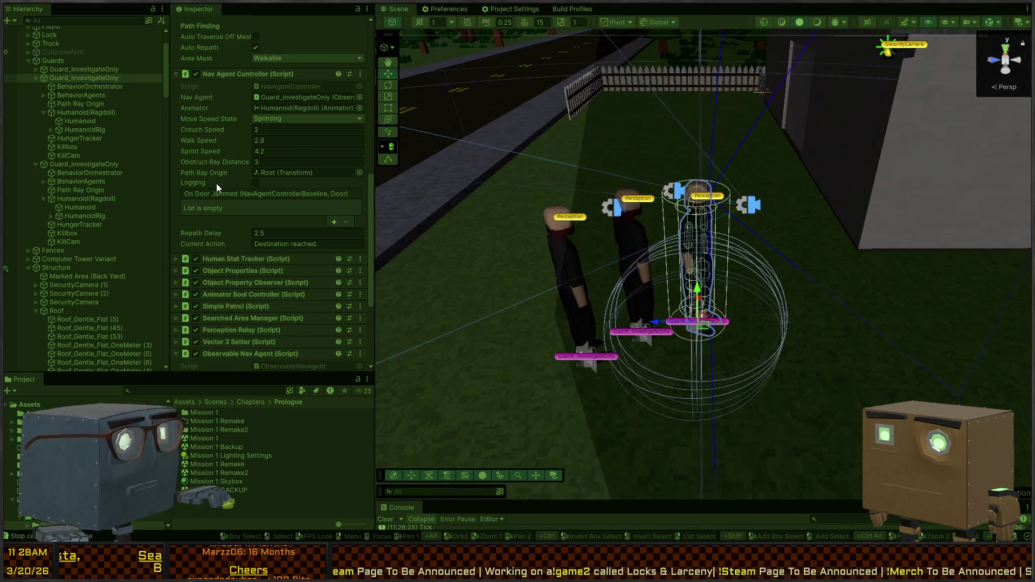
{"action": "scroll", "coordinate": [215, 183], "scroll_direction": "down", "scroll_amount": 2}
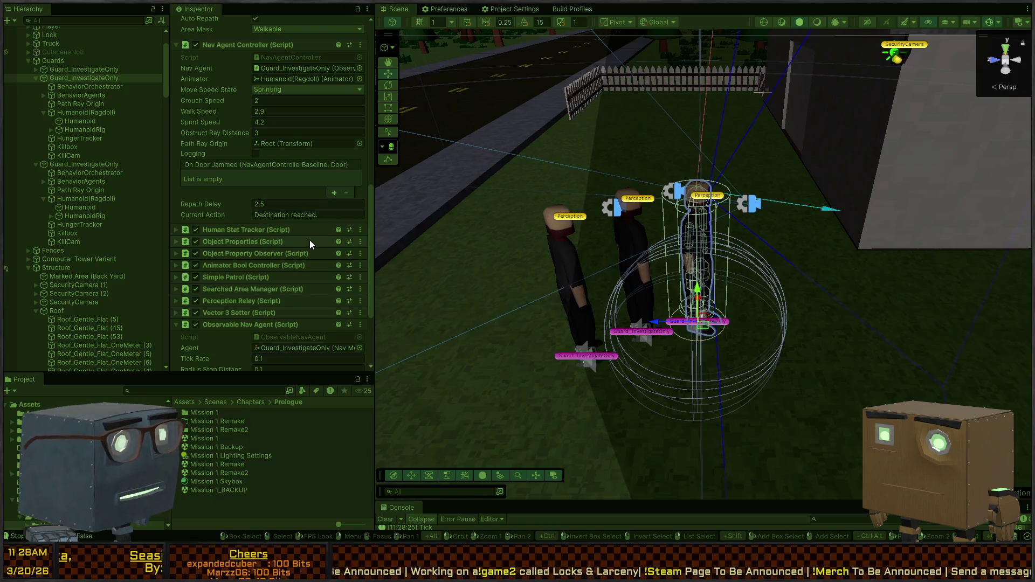
{"action": "left_click_drag", "start_coordinate": [742, 501], "coordinate": [738, 306]}
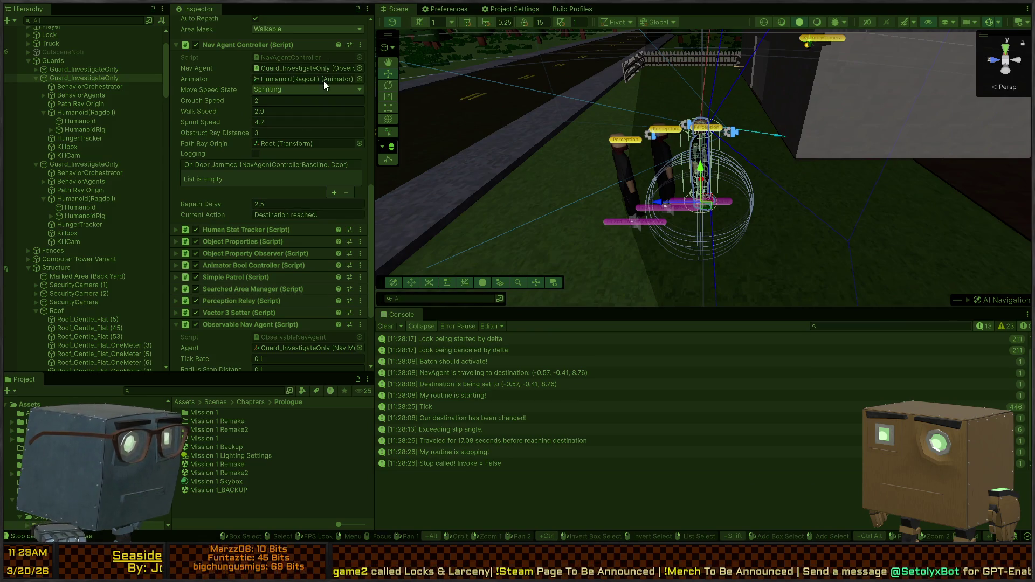
{"action": "scroll", "coordinate": [245, 196], "scroll_direction": "down", "scroll_amount": 5}
{"action": "scroll", "coordinate": [248, 202], "scroll_direction": "up", "scroll_amount": 2}
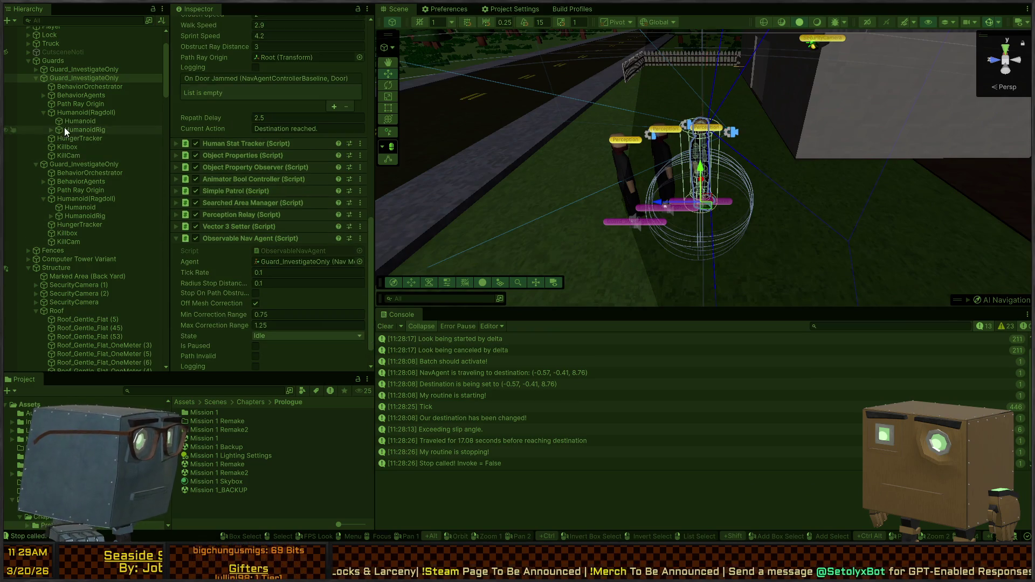
- Open the InvestigateAlert agent's InvestigateAlert_Guard behavior graph from BehaviorAgents and enlarge its panel
{"action": "left_click", "coordinate": [74, 87]}
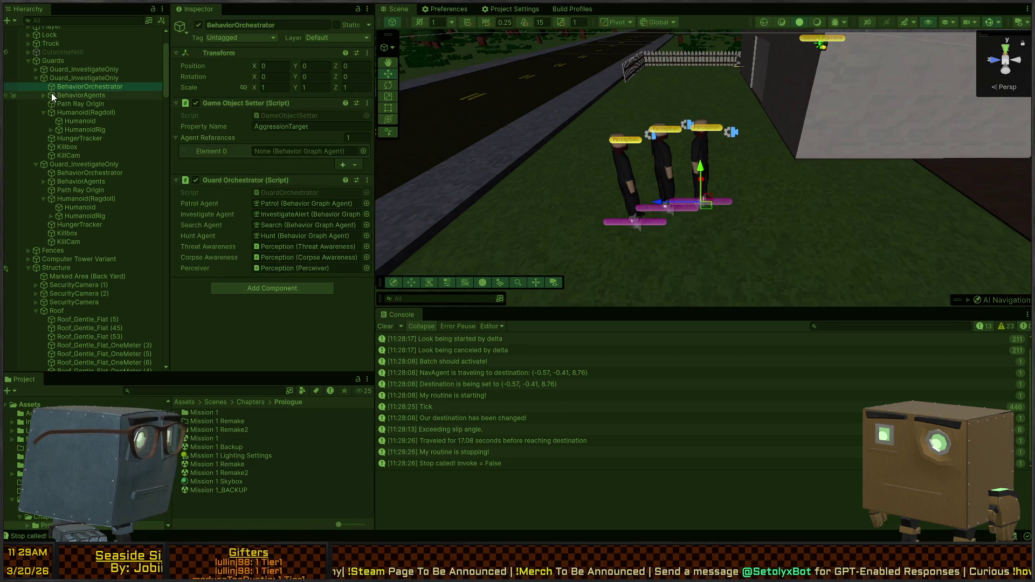
{"action": "left_click", "coordinate": [53, 94]}
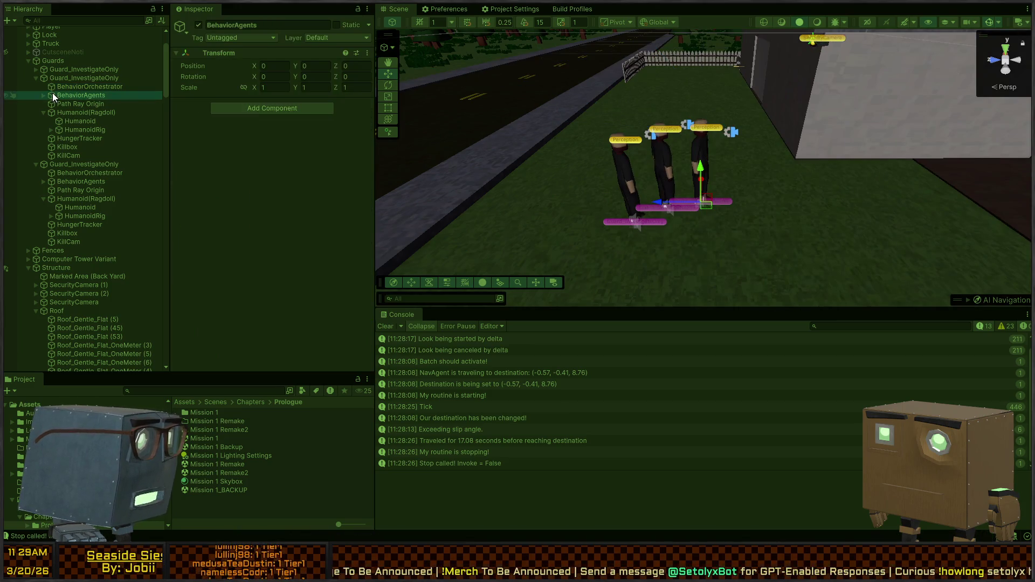
{"action": "left_click", "coordinate": [44, 95]}
{"action": "left_click", "coordinate": [73, 104]}
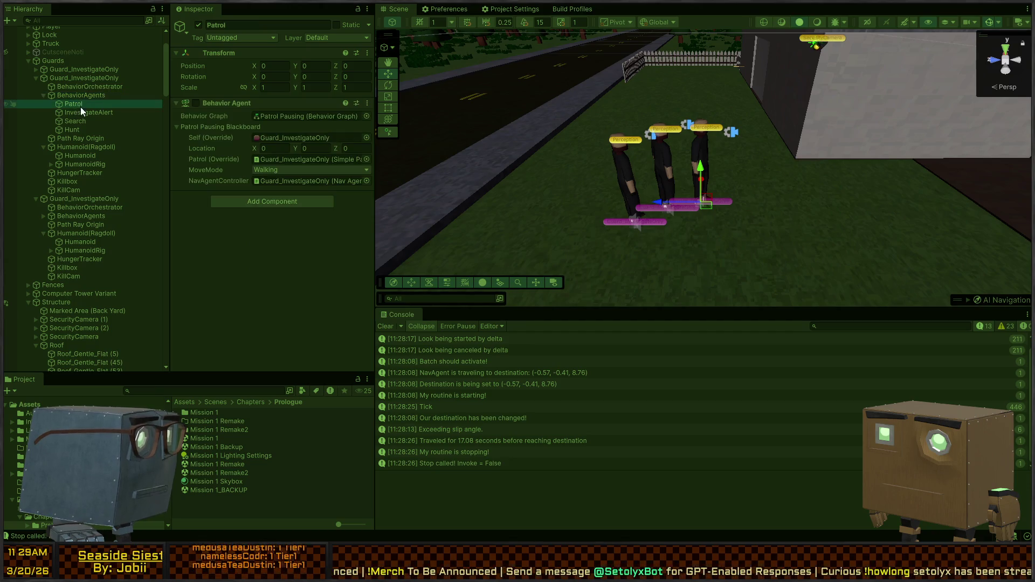
{"action": "left_click", "coordinate": [83, 113]}
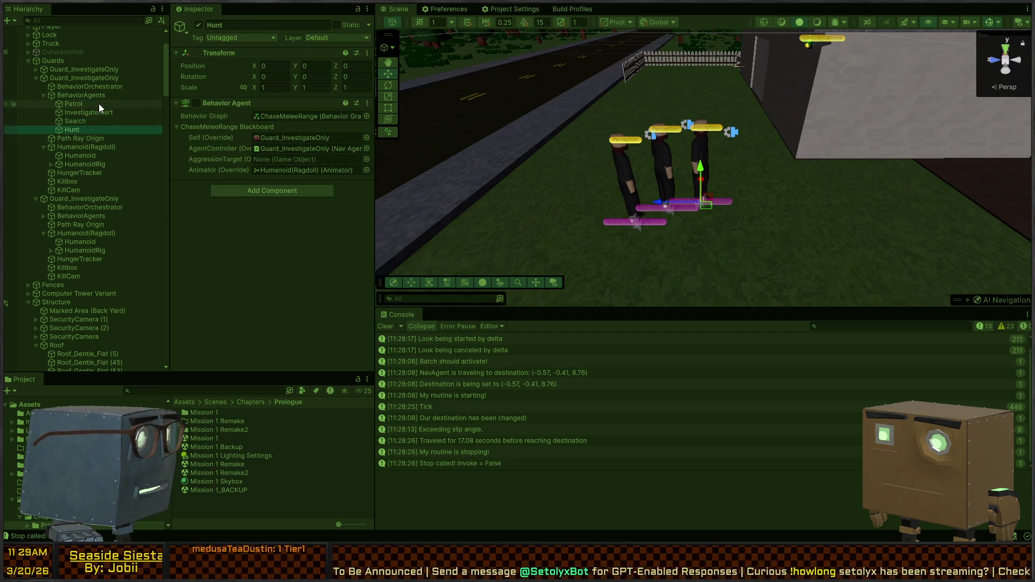
{"action": "left_click", "coordinate": [296, 116]}
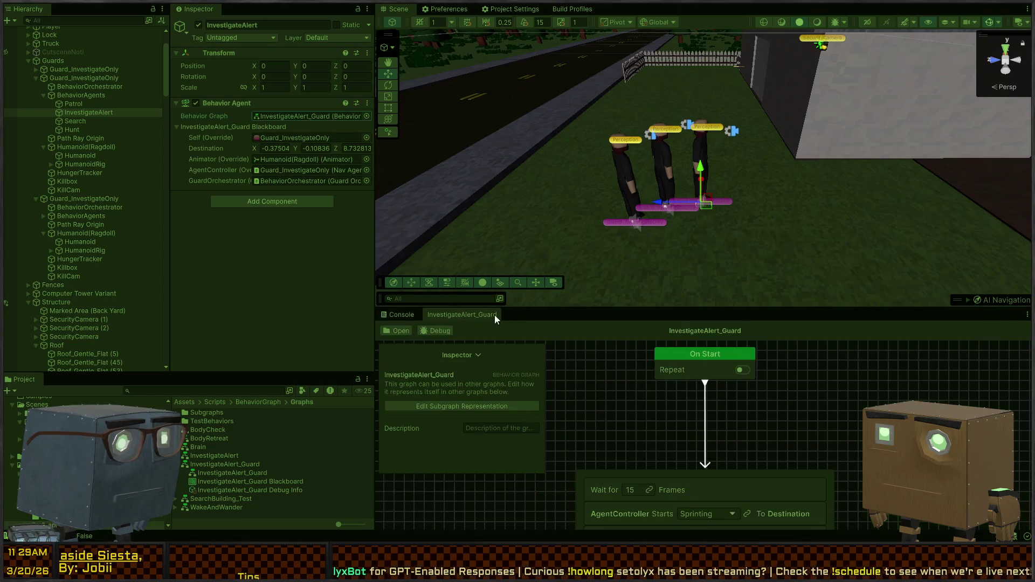
{"action": "scroll", "coordinate": [664, 363], "scroll_direction": "down", "scroll_amount": 3}
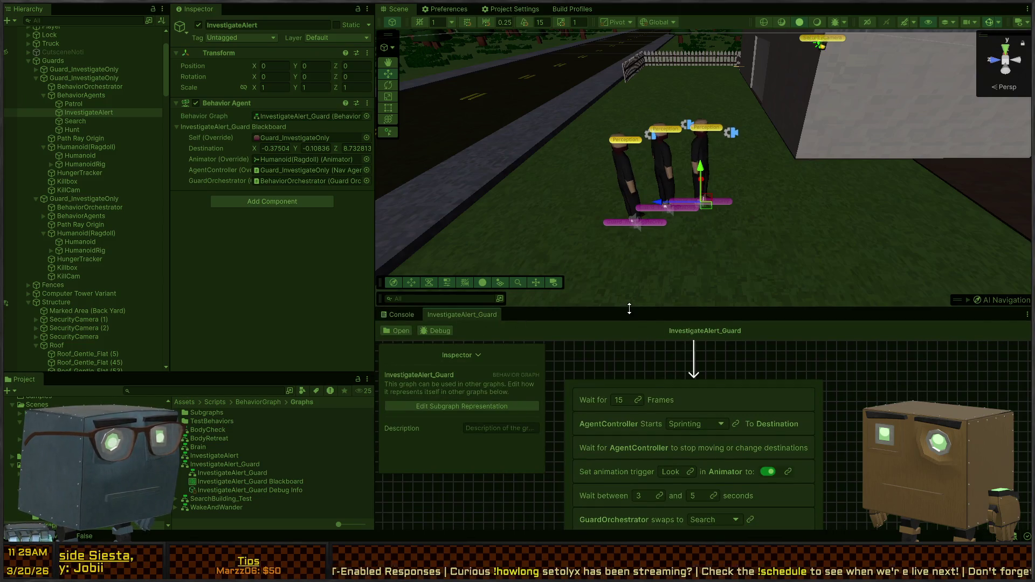
{"action": "left_click_drag", "start_coordinate": [636, 309], "coordinate": [608, 162]}
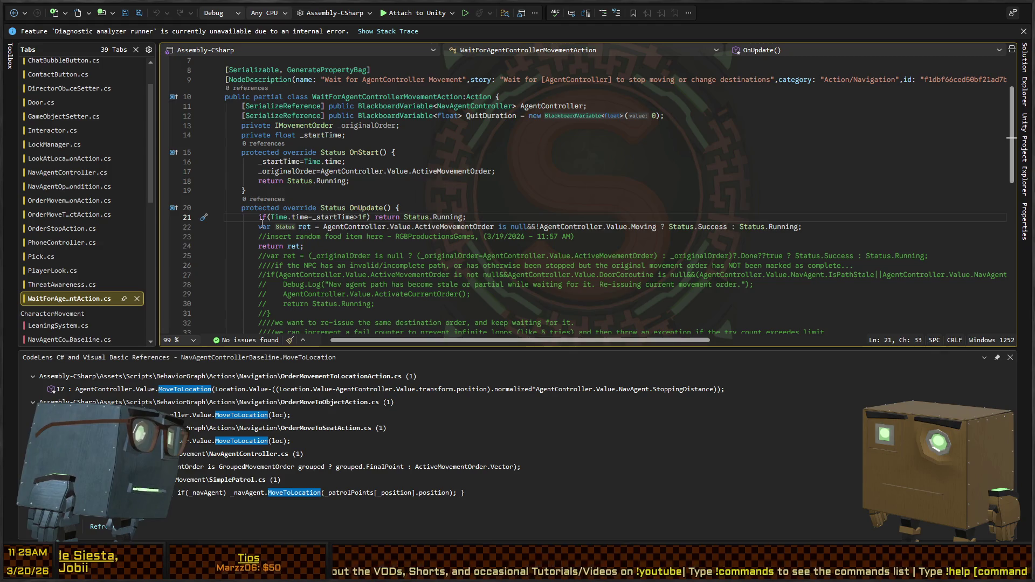
- Delete the 'if(Time.time-_startTime>1f) return Status.Running;' line from OnUpdate and return to Unity
{"action": "key", "text": "shift+End"}
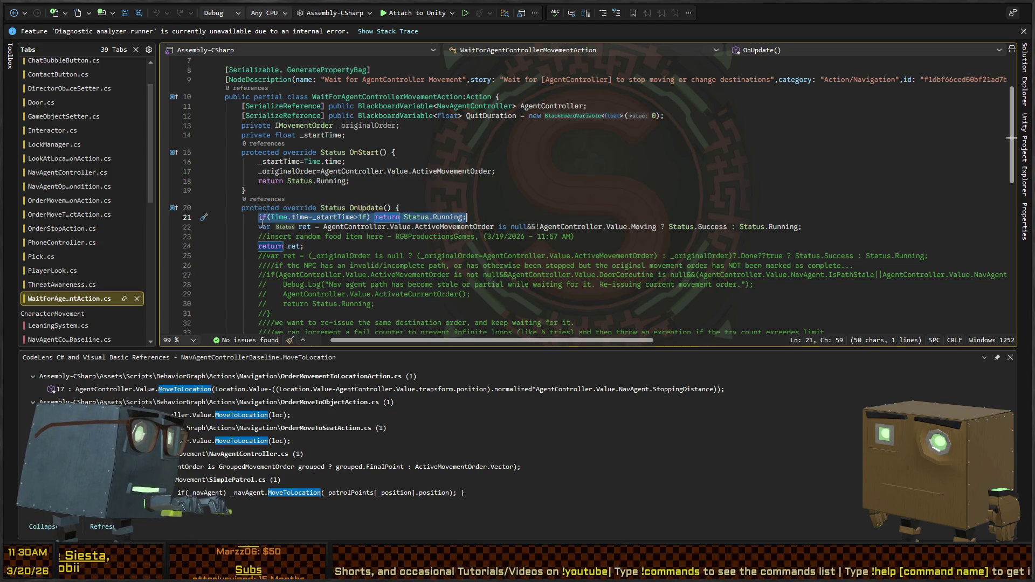
{"action": "key", "text": "BackSpace"}
{"action": "key", "text": "BackSpace"}
{"action": "key", "text": "BackSpace"}
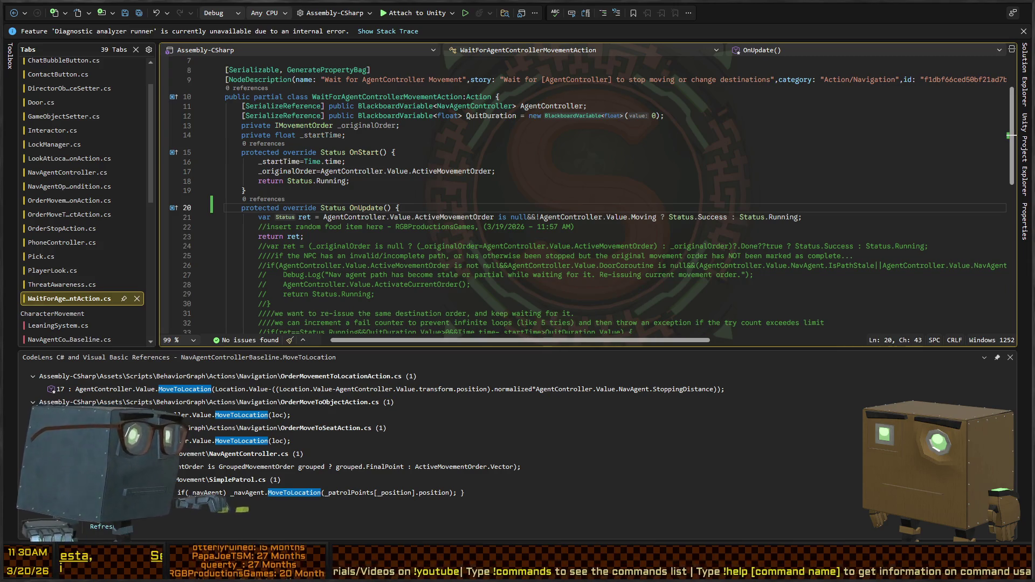
{"action": "key", "text": "alt+Tab"}
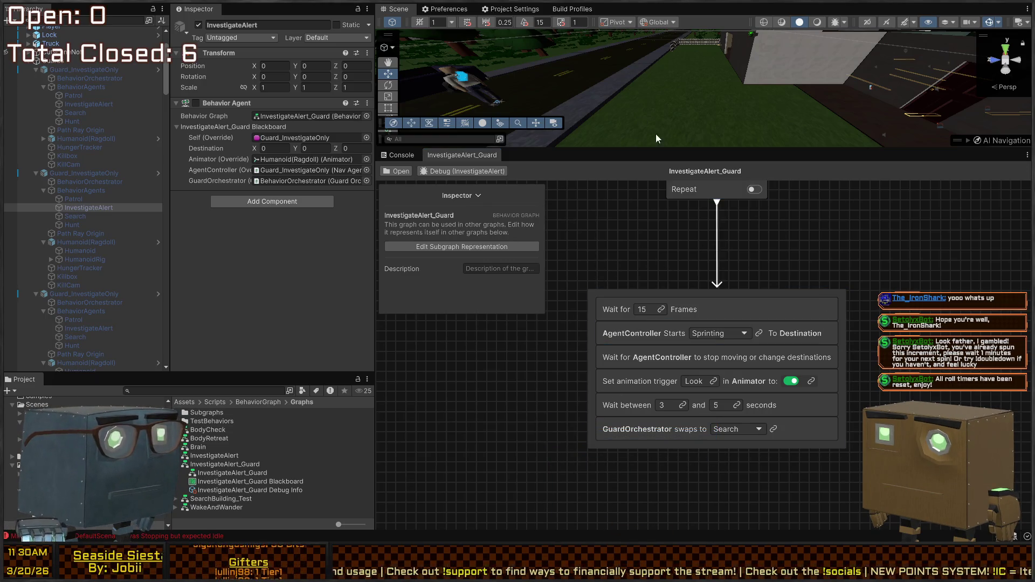
- Orbit the street, dismiss the stream popups, and enlarge the Scene view above the graph
{"action": "mouse_move", "coordinate": [656, 134]}
{"action": "left_mouse_down"}
{"action": "mouse_move", "coordinate": [622, 80]}
{"action": "mouse_move", "coordinate": [489, 107]}
{"action": "mouse_move", "coordinate": [325, 89]}
{"action": "mouse_move", "coordinate": [741, 96]}
{"action": "mouse_move", "coordinate": [634, 59]}
{"action": "mouse_move", "coordinate": [669, 123]}
{"action": "left_mouse_up"}
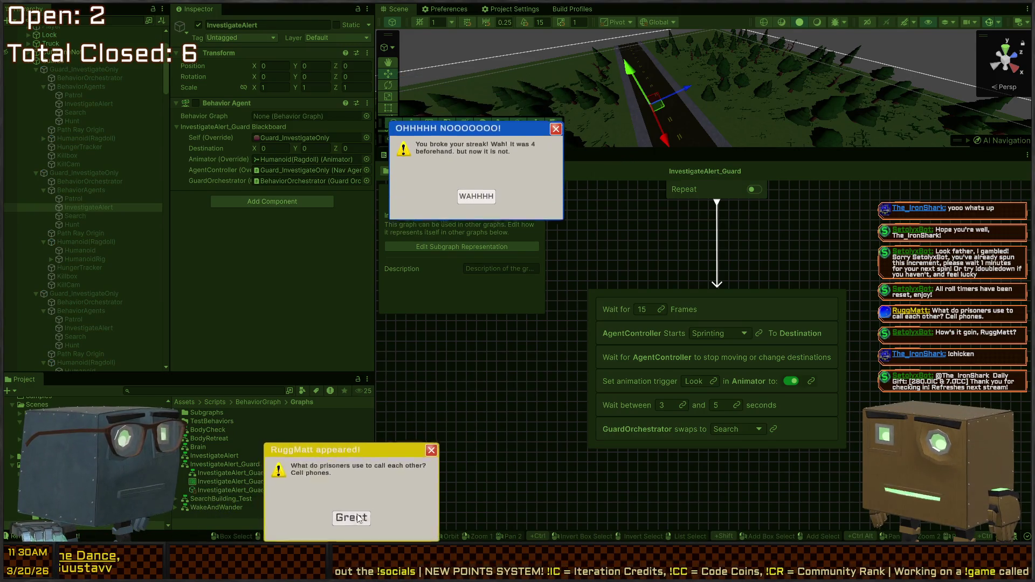
{"action": "left_click", "coordinate": [343, 519]}
{"action": "left_click", "coordinate": [464, 380]}
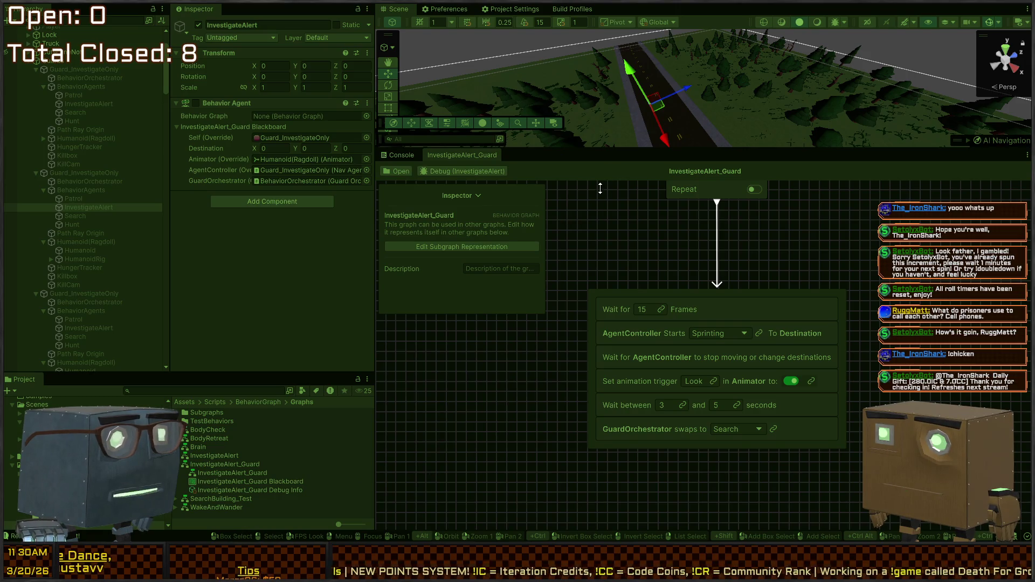
{"action": "left_click_drag", "start_coordinate": [600, 188], "coordinate": [596, 313]}
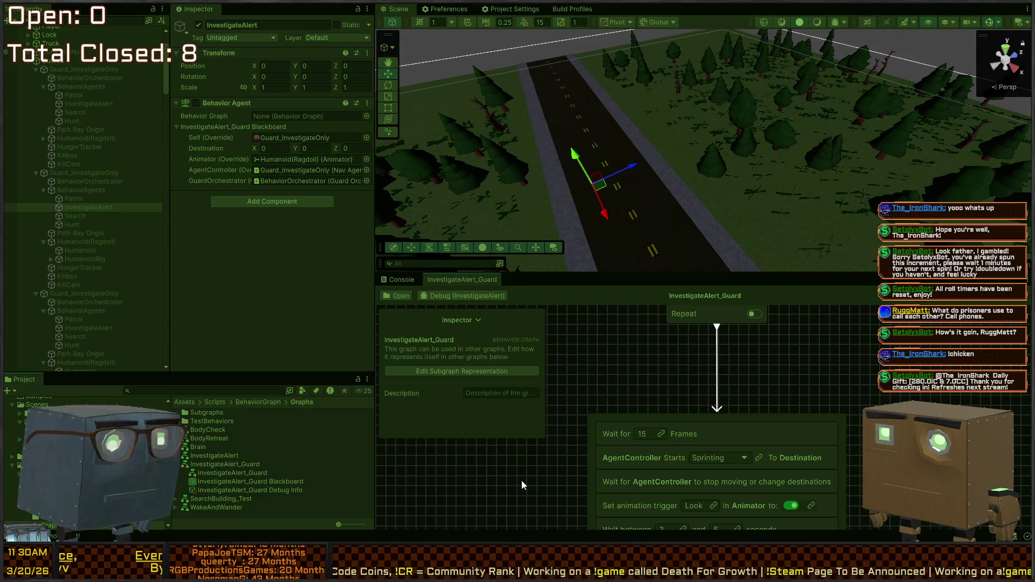
- Show a taller Game view at lower left and follow the guards to the doorway in the Scene view
{"action": "key", "text": "ctrl+p"}
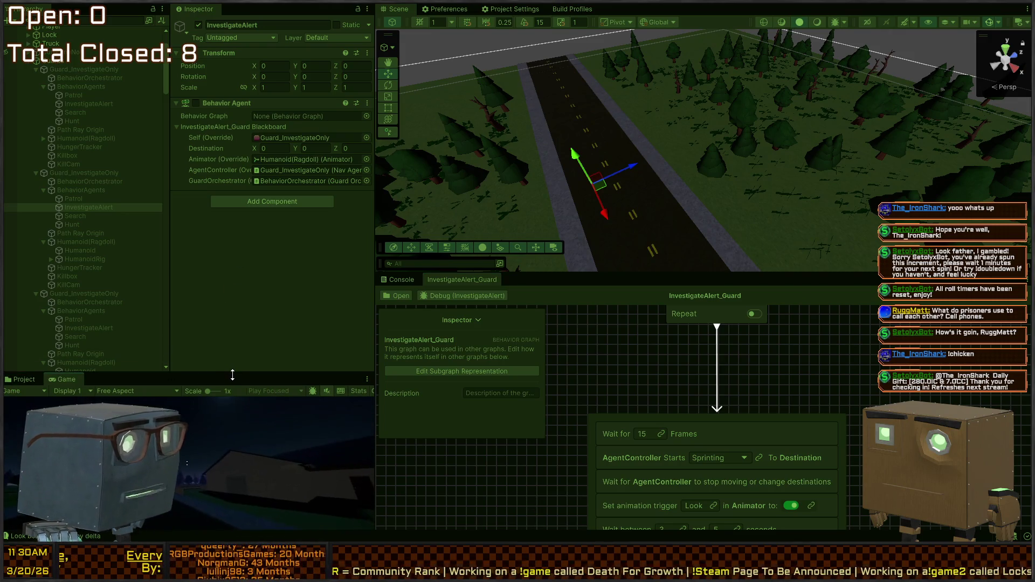
{"action": "left_click_drag", "start_coordinate": [233, 375], "coordinate": [235, 278]}
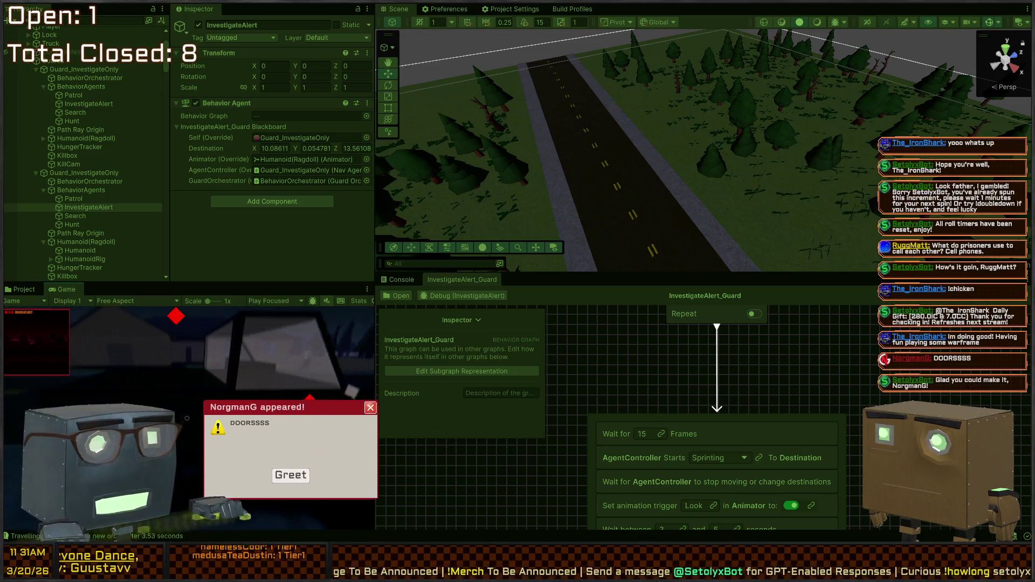
{"action": "mouse_move", "coordinate": [601, 161]}
{"action": "left_mouse_down"}
{"action": "mouse_move", "coordinate": [798, 157]}
{"action": "mouse_move", "coordinate": [1014, 115]}
{"action": "mouse_move", "coordinate": [755, 103]}
{"action": "mouse_move", "coordinate": [807, 99]}
{"action": "mouse_move", "coordinate": [859, 120]}
{"action": "mouse_move", "coordinate": [412, 139]}
{"action": "mouse_move", "coordinate": [375, 223]}
{"action": "left_mouse_up"}
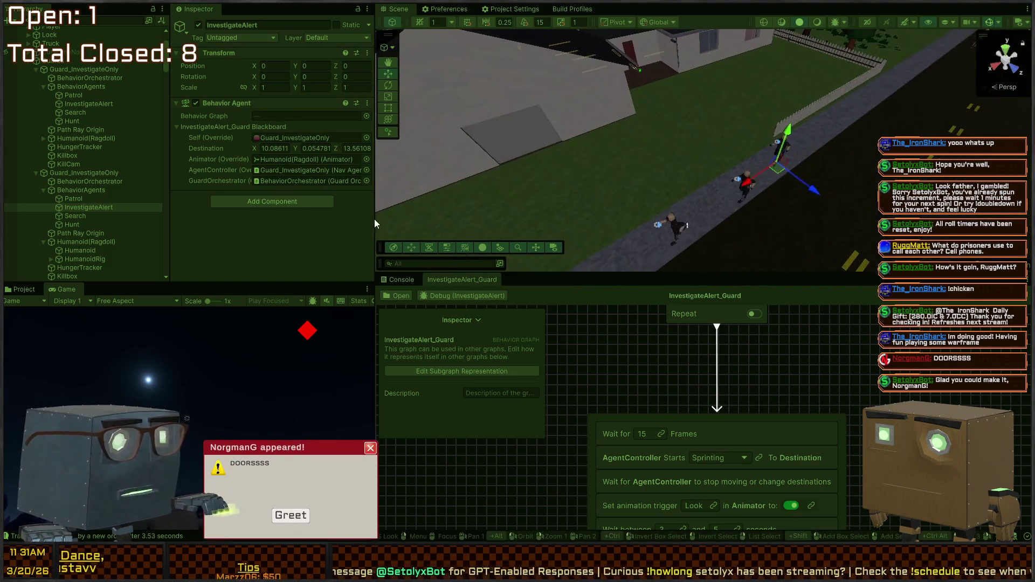
{"action": "mouse_move", "coordinate": [517, 162]}
{"action": "left_mouse_down"}
{"action": "mouse_move", "coordinate": [555, 131]}
{"action": "mouse_move", "coordinate": [590, 121]}
{"action": "left_mouse_up"}
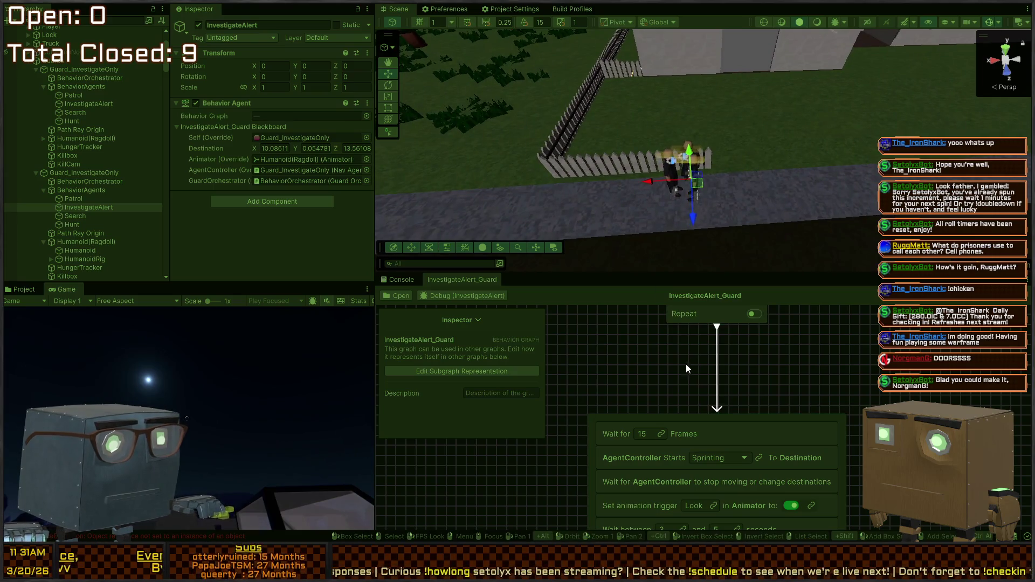
{"action": "left_click_drag", "start_coordinate": [721, 173], "coordinate": [797, 113]}
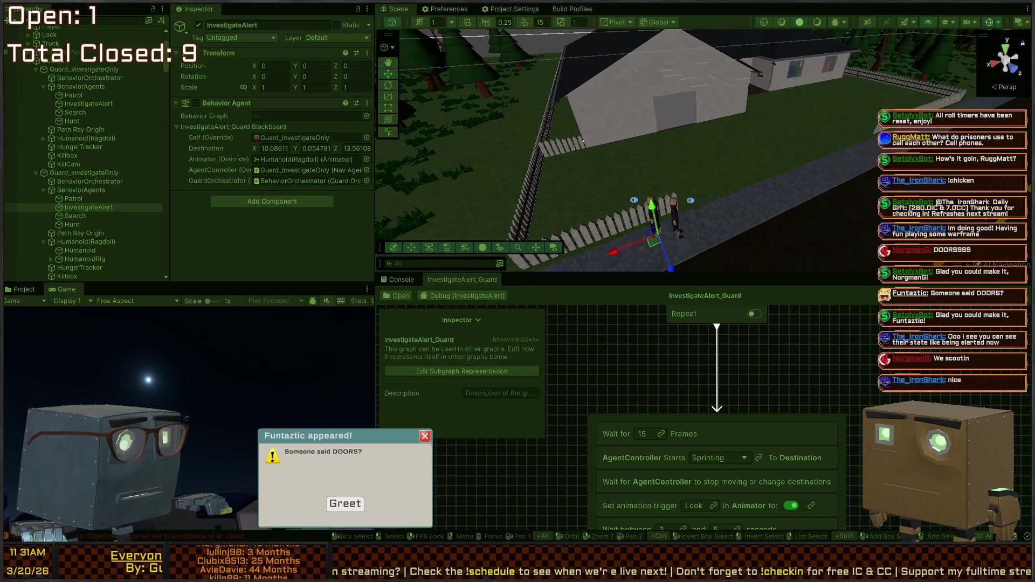
{"action": "left_click", "coordinate": [351, 509]}
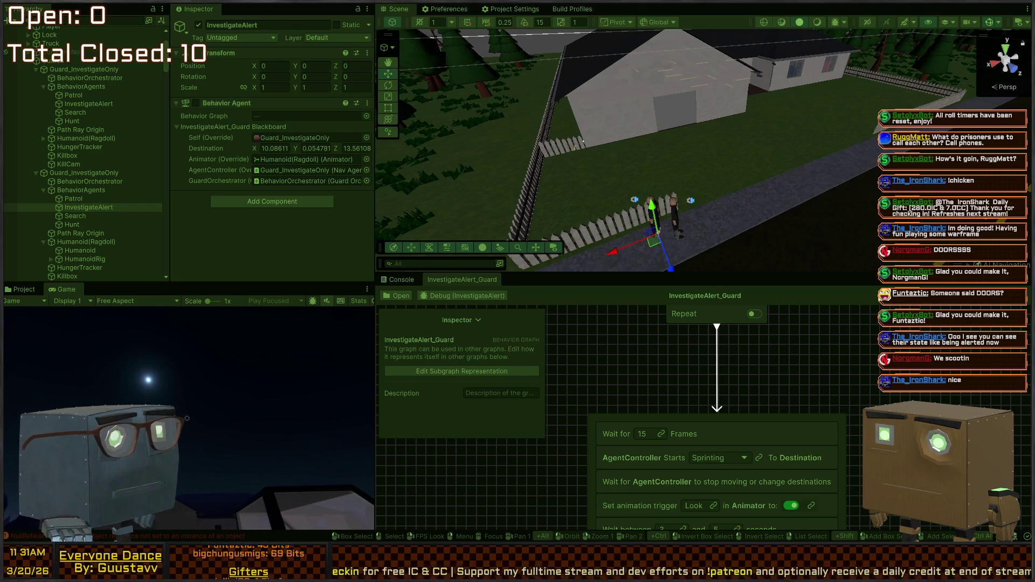
{"action": "left_click_drag", "start_coordinate": [663, 154], "coordinate": [743, 155]}
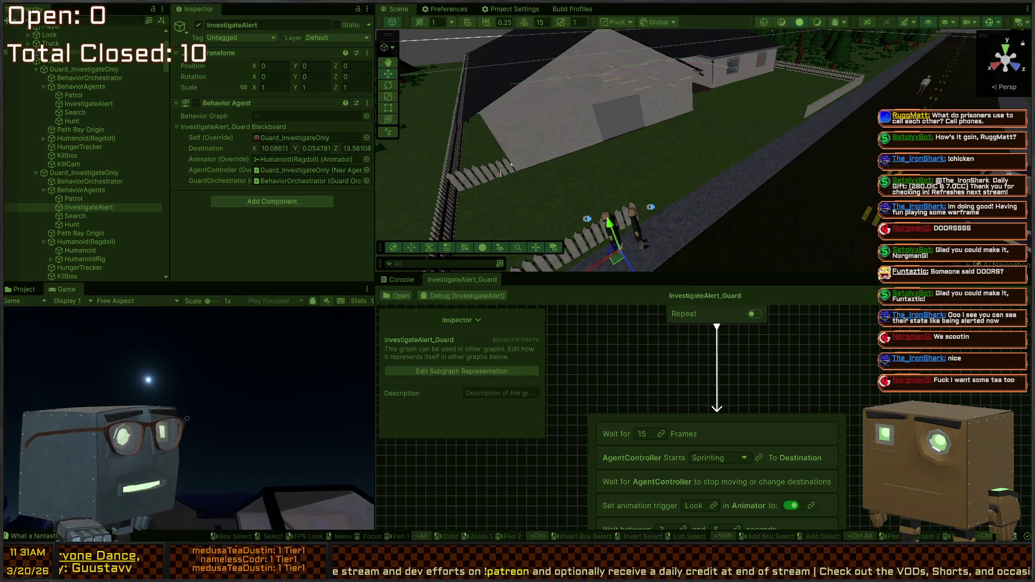
{"action": "mouse_move", "coordinate": [511, 164]}
{"action": "left_mouse_down"}
{"action": "mouse_move", "coordinate": [566, 94]}
{"action": "mouse_move", "coordinate": [398, 143]}
{"action": "mouse_move", "coordinate": [636, 166]}
{"action": "left_mouse_up"}
{"action": "key", "text": "w"}
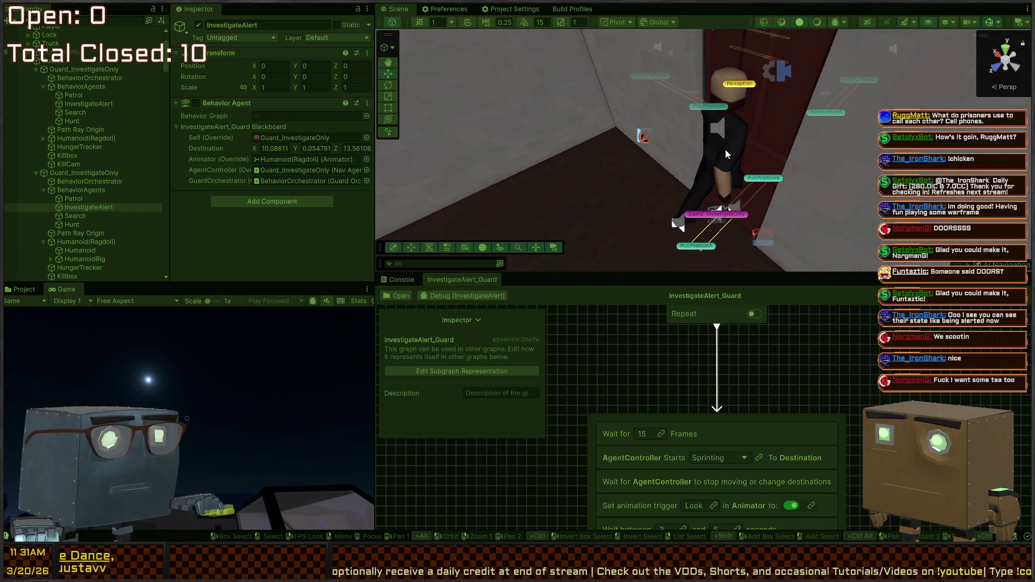
- Select the guard's Humanoid(Ragdoll) and Guard_InvestigateOnly objects and frame the view on it
{"action": "left_click", "coordinate": [719, 157]}
{"action": "left_click", "coordinate": [83, 268]}
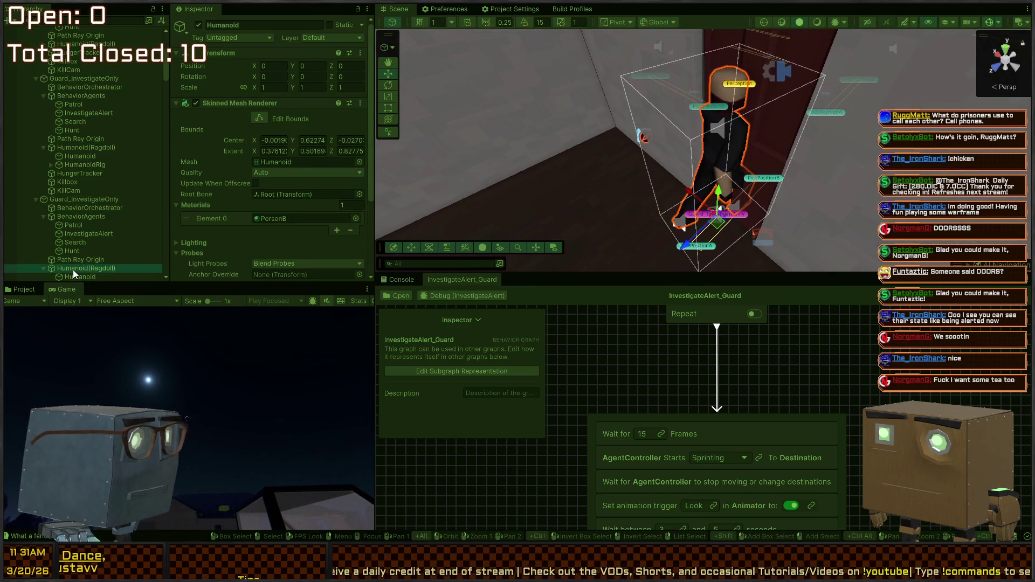
{"action": "mouse_move", "coordinate": [620, 183]}
{"action": "left_mouse_down"}
{"action": "mouse_move", "coordinate": [608, 185]}
{"action": "mouse_move", "coordinate": [601, 154]}
{"action": "mouse_move", "coordinate": [564, 226]}
{"action": "mouse_move", "coordinate": [527, 219]}
{"action": "mouse_move", "coordinate": [562, 215]}
{"action": "mouse_move", "coordinate": [608, 181]}
{"action": "left_mouse_up"}
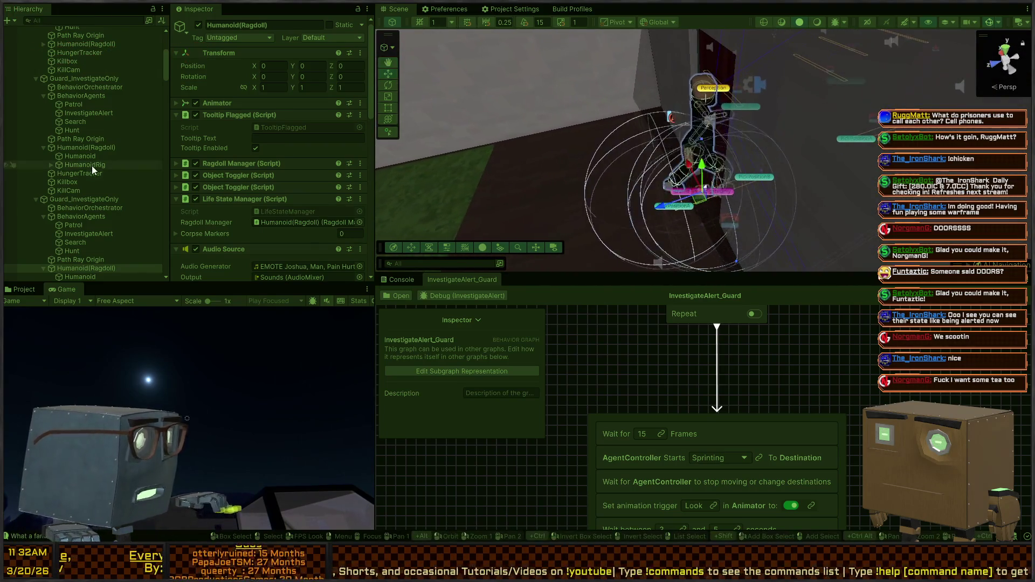
{"action": "left_click", "coordinate": [92, 200]}
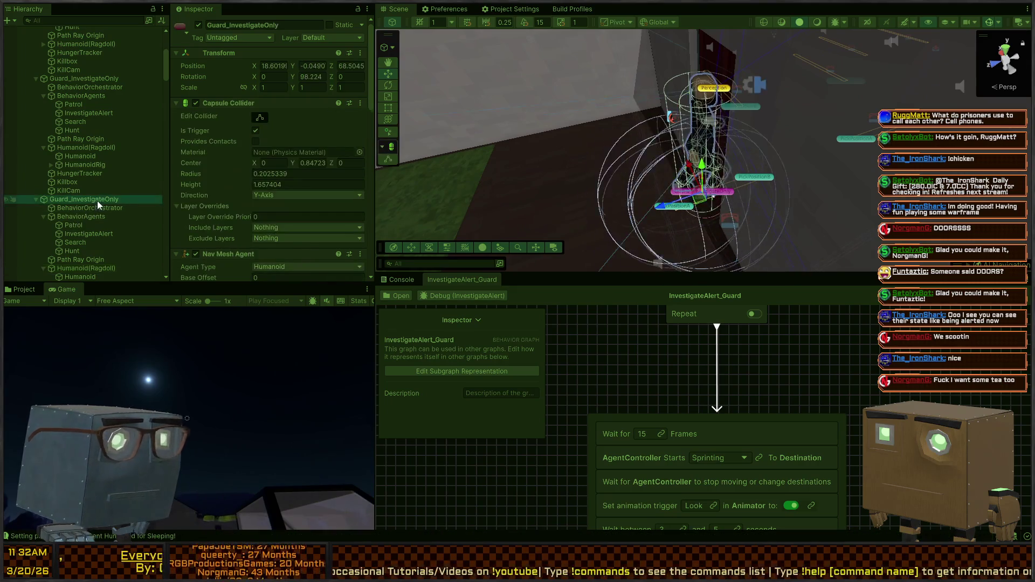
{"action": "key", "text": "f"}
{"action": "mouse_move", "coordinate": [644, 155]}
{"action": "left_mouse_down"}
{"action": "mouse_move", "coordinate": [644, 166]}
{"action": "mouse_move", "coordinate": [805, 89]}
{"action": "mouse_move", "coordinate": [730, 171]}
{"action": "left_mouse_up"}
- Inspect the door's Bridge NavMesh Link (bidirectional, Humanoid, Door area), then select the humanoid guard
{"action": "left_click", "coordinate": [731, 172]}
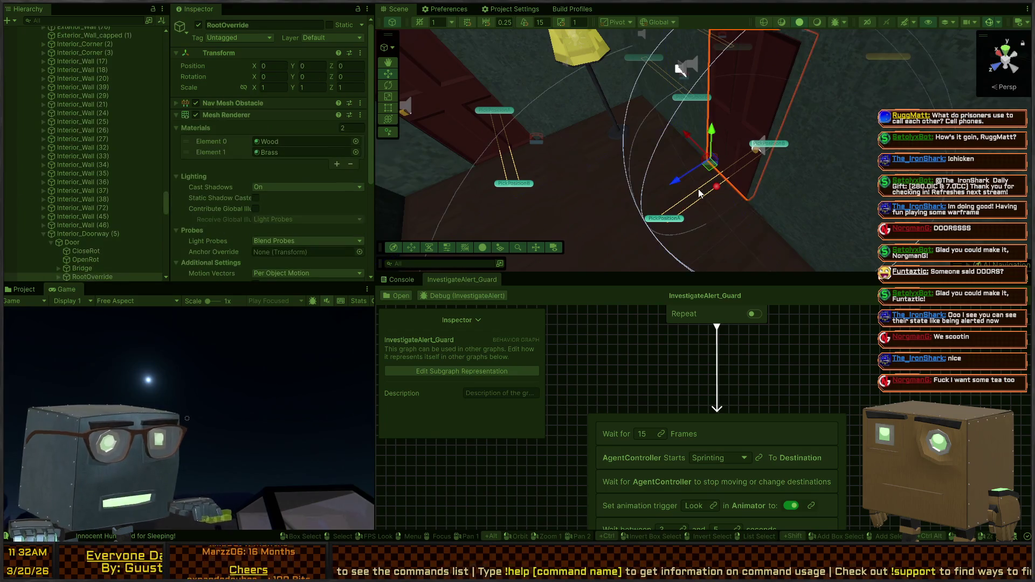
{"action": "left_click", "coordinate": [733, 175]}
{"action": "left_click", "coordinate": [733, 175]}
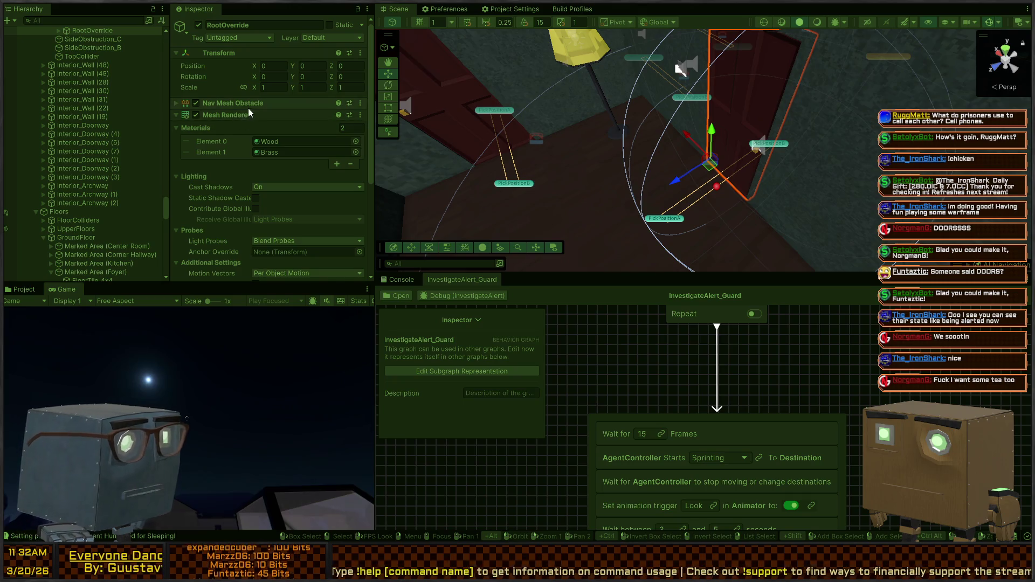
{"action": "scroll", "coordinate": [93, 210], "scroll_direction": "down", "scroll_amount": 2}
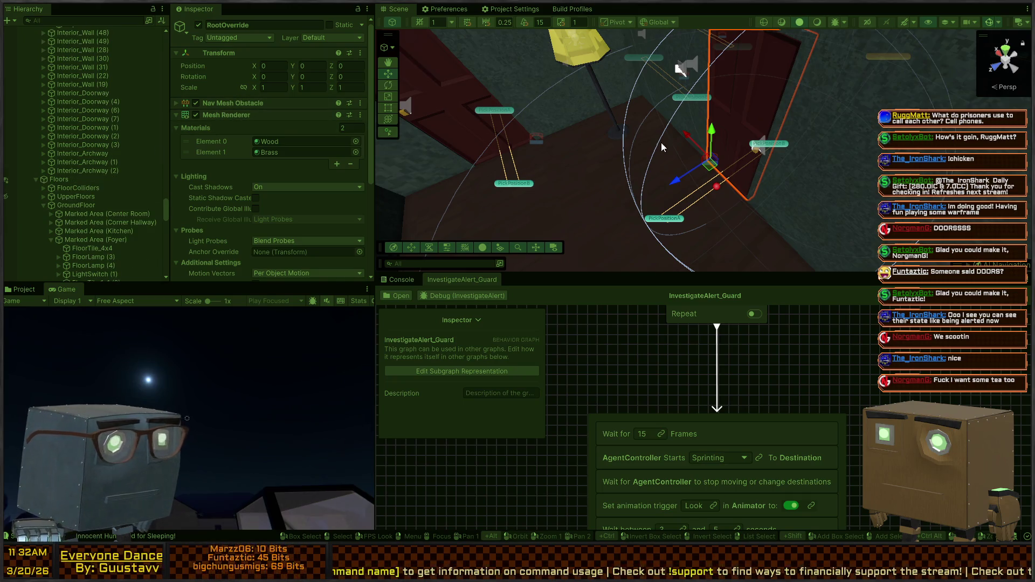
{"action": "left_click", "coordinate": [712, 165]}
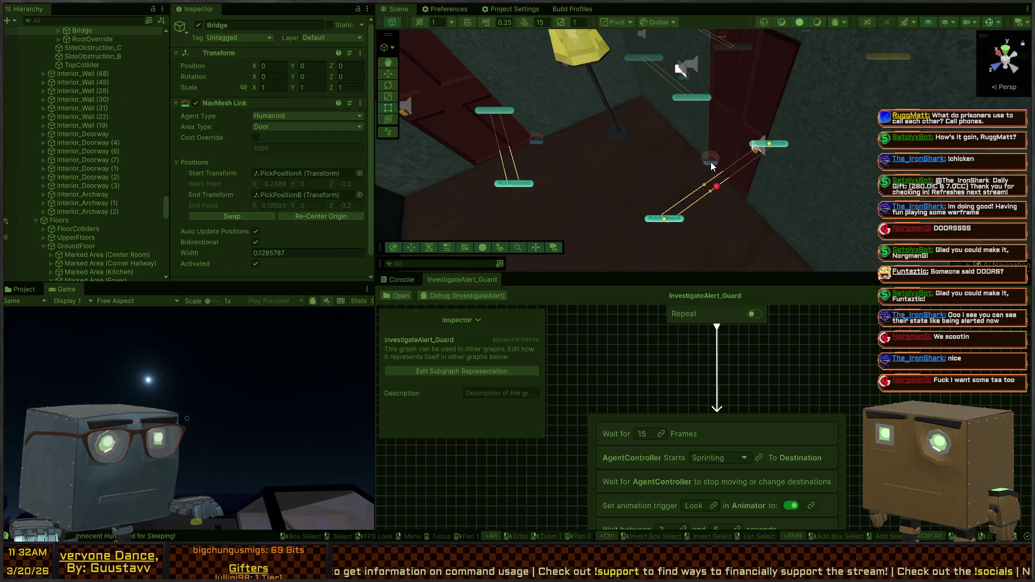
{"action": "scroll", "coordinate": [221, 161], "scroll_direction": "down", "scroll_amount": 1}
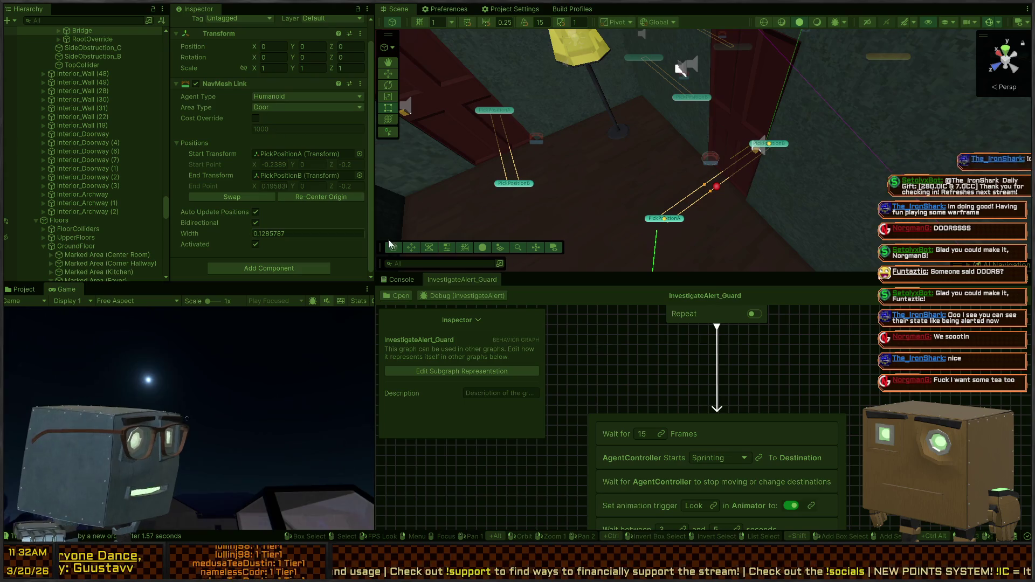
{"action": "left_click", "coordinate": [650, 134]}
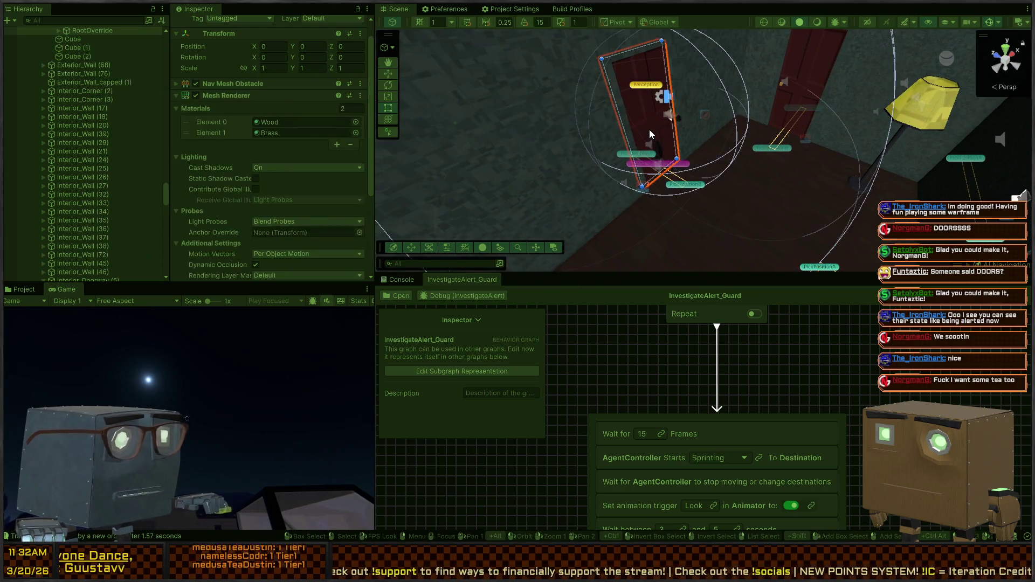
{"action": "left_click", "coordinate": [650, 134]}
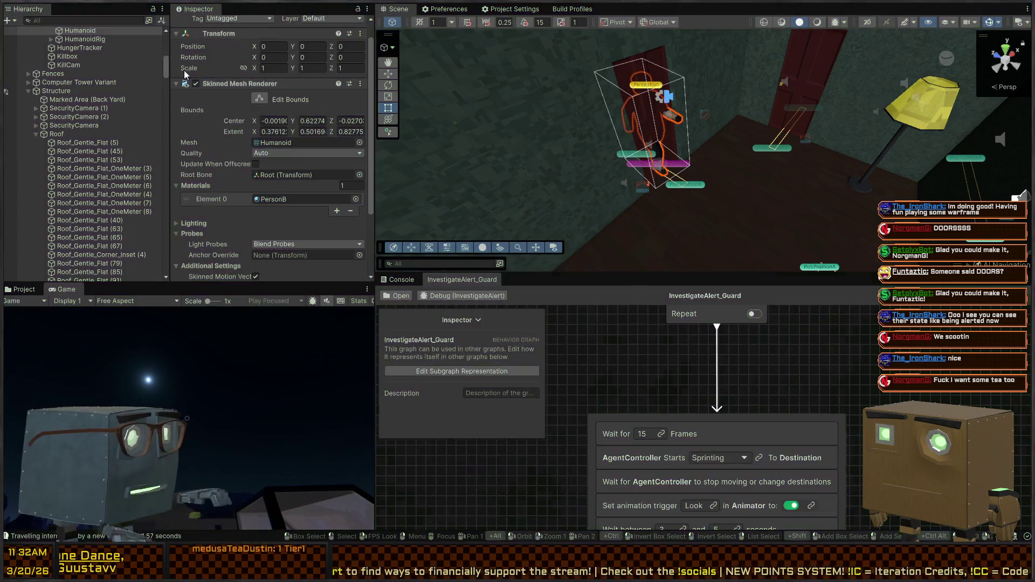
- Filter the Hierarchy by t:MeshLink, inspect the first Bridge, and view the Wait for 15 Frames node
{"action": "left_click", "coordinate": [83, 20]}
{"action": "type", "text": "t:"}
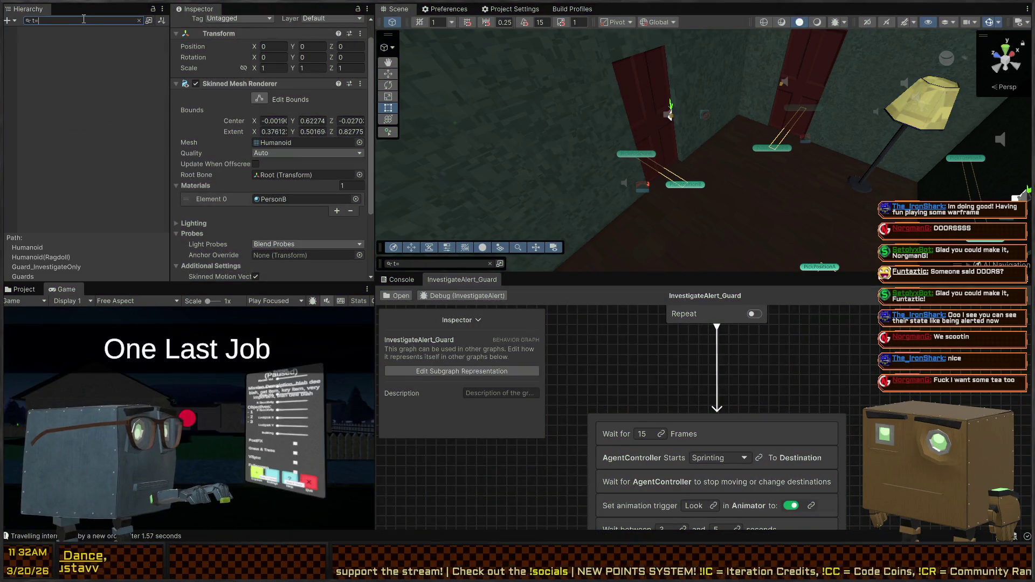
{"action": "type", "text": "MeshLink"}
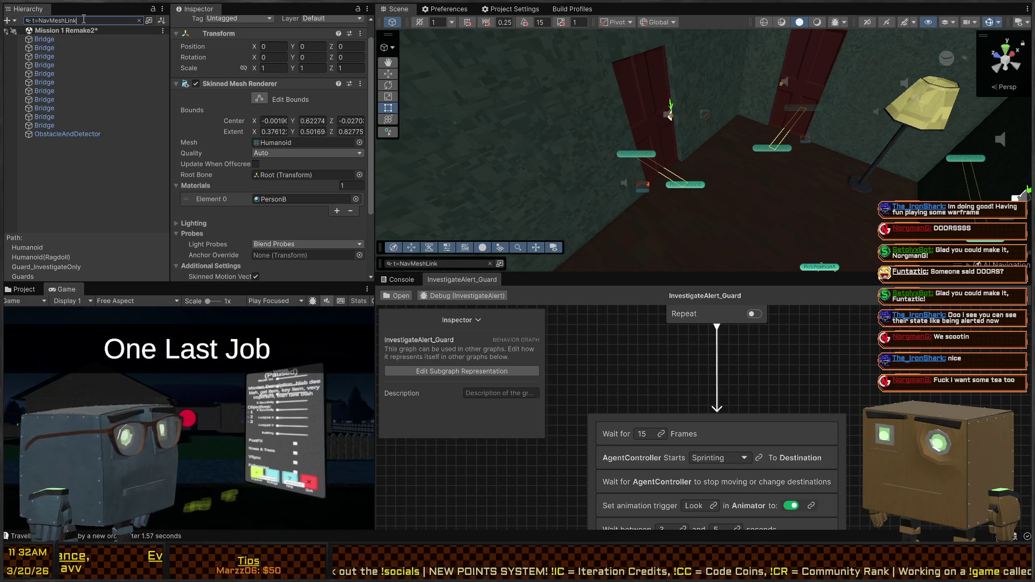
{"action": "left_click", "coordinate": [66, 41]}
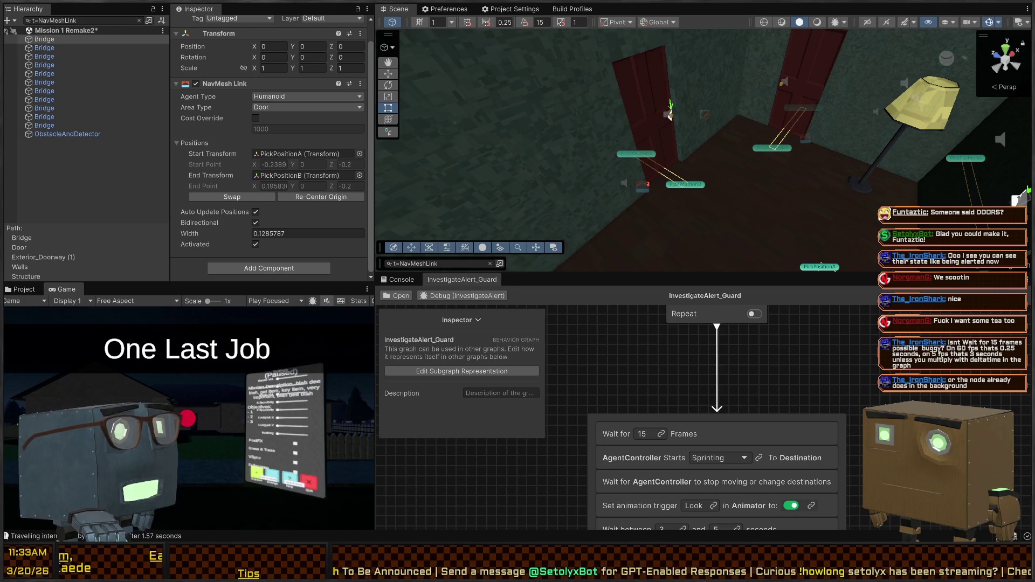
{"action": "left_click", "coordinate": [789, 429]}
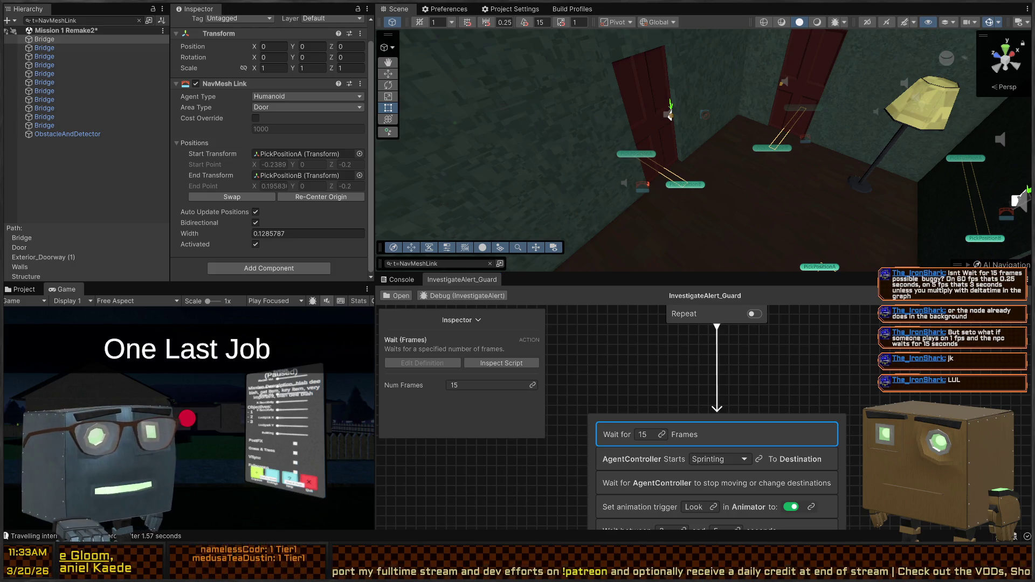
- Move the node stack higher under Repeat and open the AgentController Starts Sprinting node's script
{"action": "scroll", "coordinate": [670, 117], "scroll_direction": "down", "scroll_amount": 10}
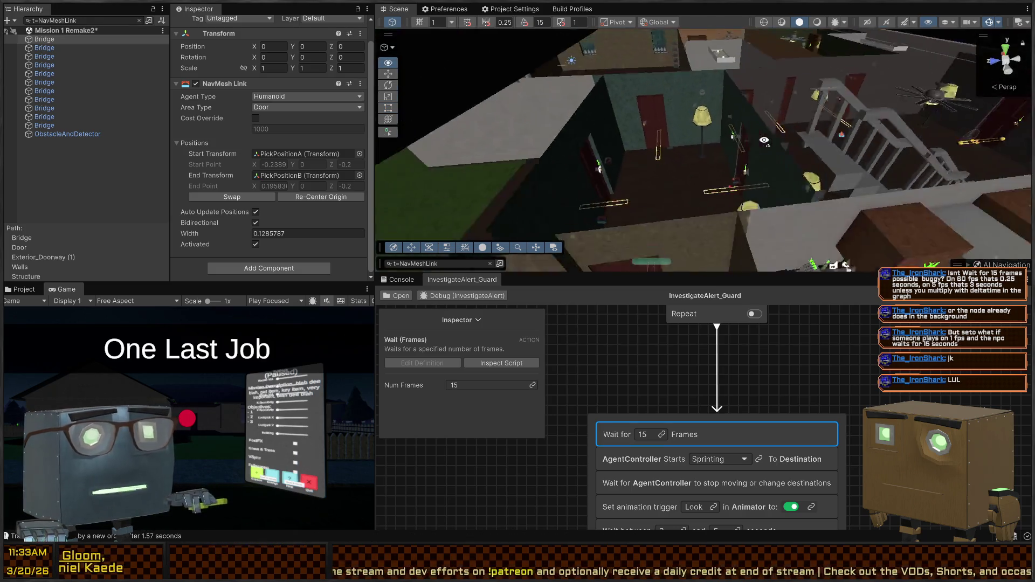
{"action": "mouse_move", "coordinate": [694, 133]}
{"action": "left_mouse_down"}
{"action": "mouse_move", "coordinate": [573, 104]}
{"action": "mouse_move", "coordinate": [596, 110]}
{"action": "mouse_move", "coordinate": [563, 143]}
{"action": "mouse_move", "coordinate": [350, 130]}
{"action": "mouse_move", "coordinate": [633, 270]}
{"action": "left_mouse_up"}
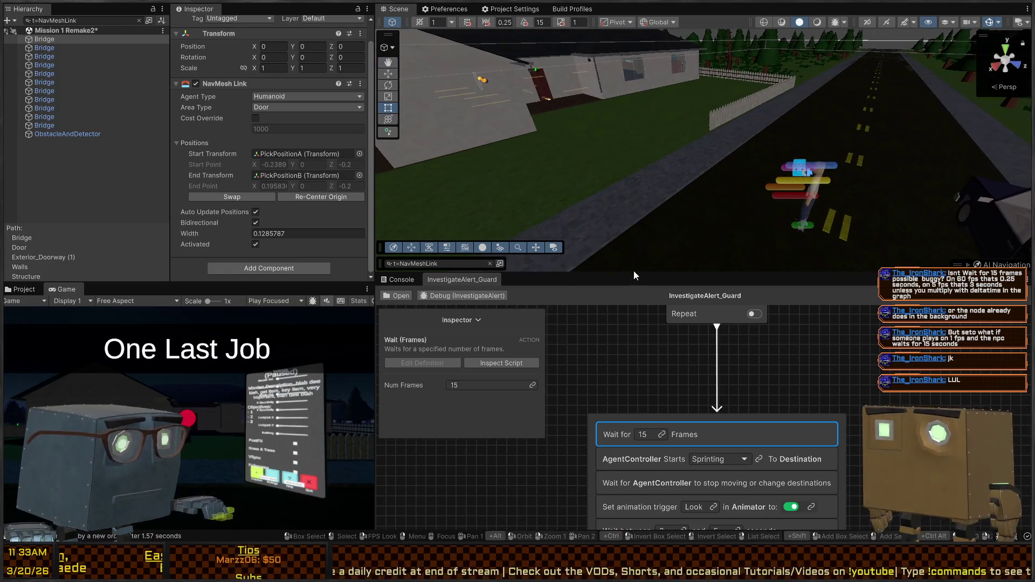
{"action": "left_click", "coordinate": [790, 420]}
{"action": "left_click_drag", "start_coordinate": [778, 419], "coordinate": [778, 358]}
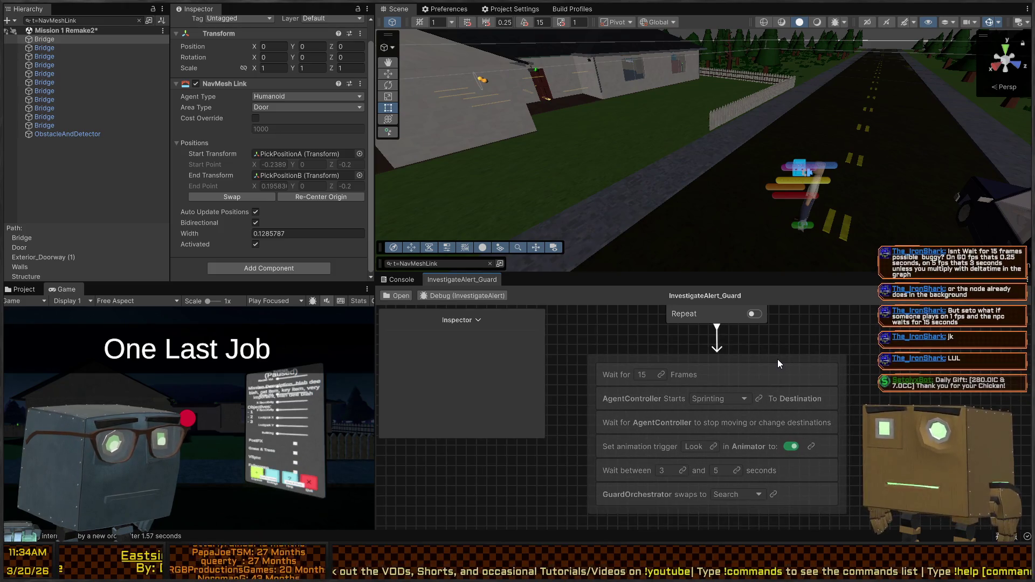
{"action": "left_click", "coordinate": [857, 375]}
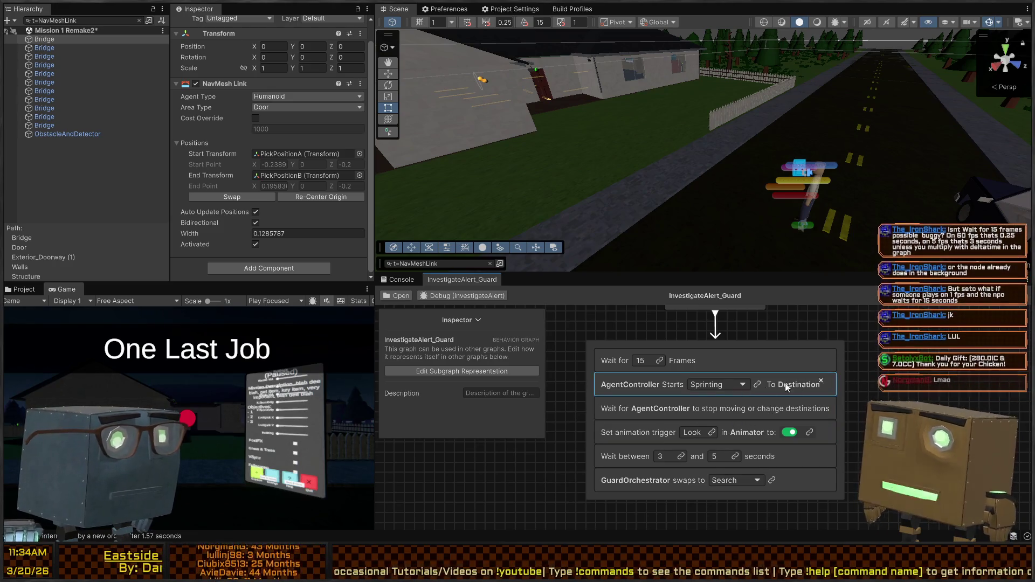
{"action": "left_click", "coordinate": [772, 387]}
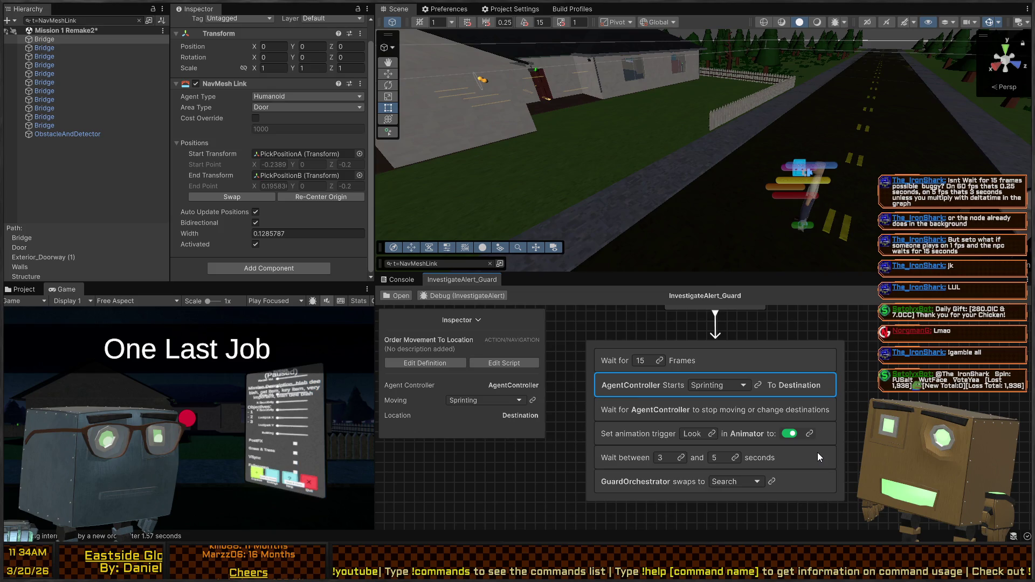
{"action": "key", "text": "alt+Tab"}
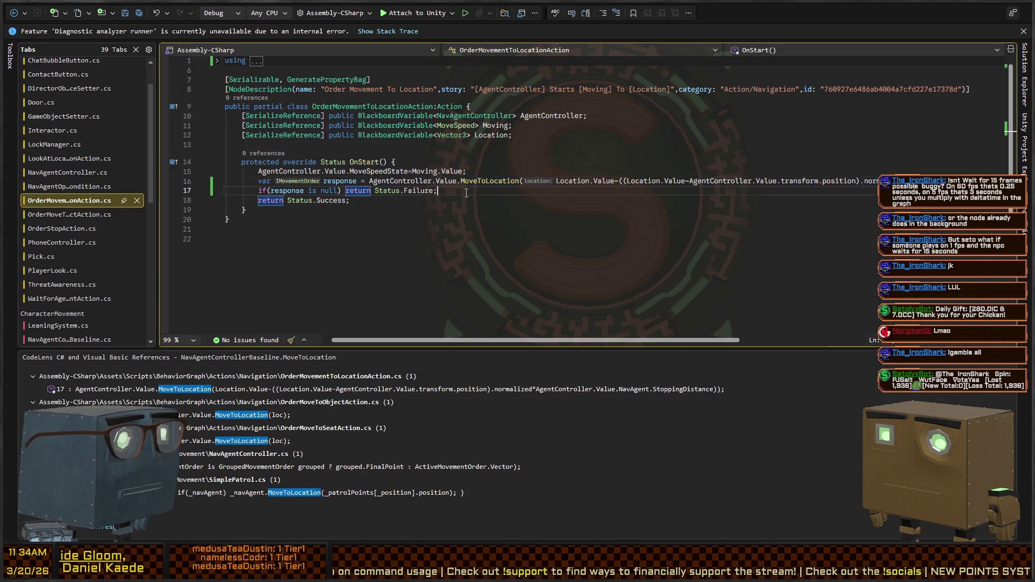
- Inspect the MoveToLocation definition in NavAgentControllerBaseline.cs, then return to Unity's Sprinting-to-Destination node
{"action": "left_click", "coordinate": [486, 183], "text": "ctrl"}
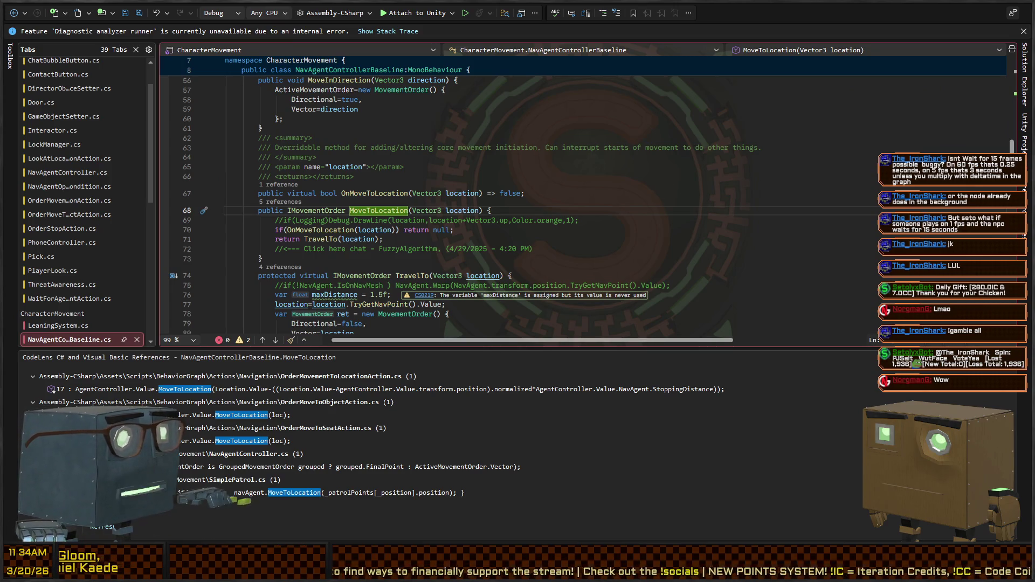
{"action": "key", "text": "alt+Tab"}
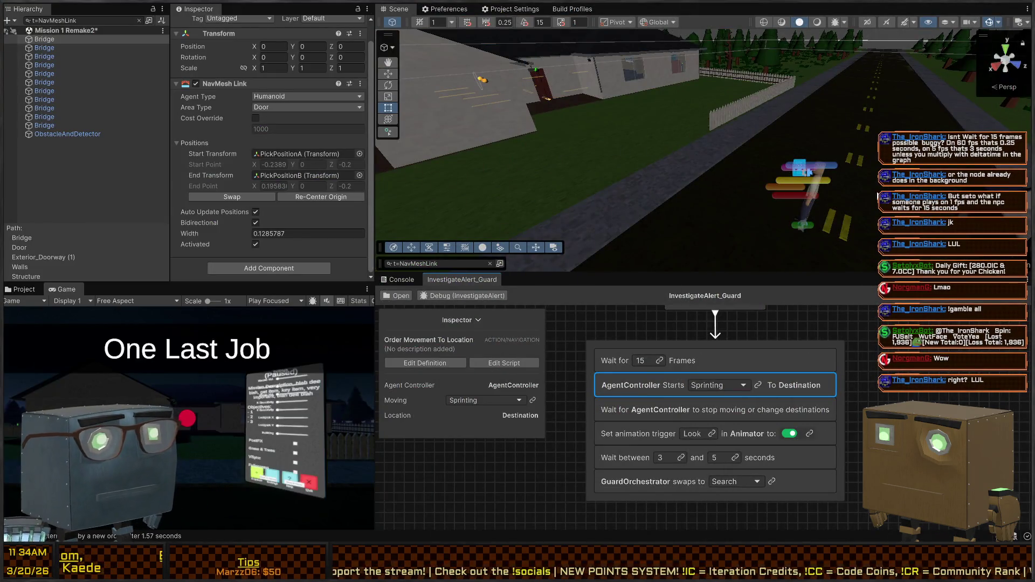
{"action": "left_click_drag", "start_coordinate": [629, 189], "coordinate": [677, 185]}
{"action": "left_click_drag", "start_coordinate": [619, 177], "coordinate": [650, 177]}
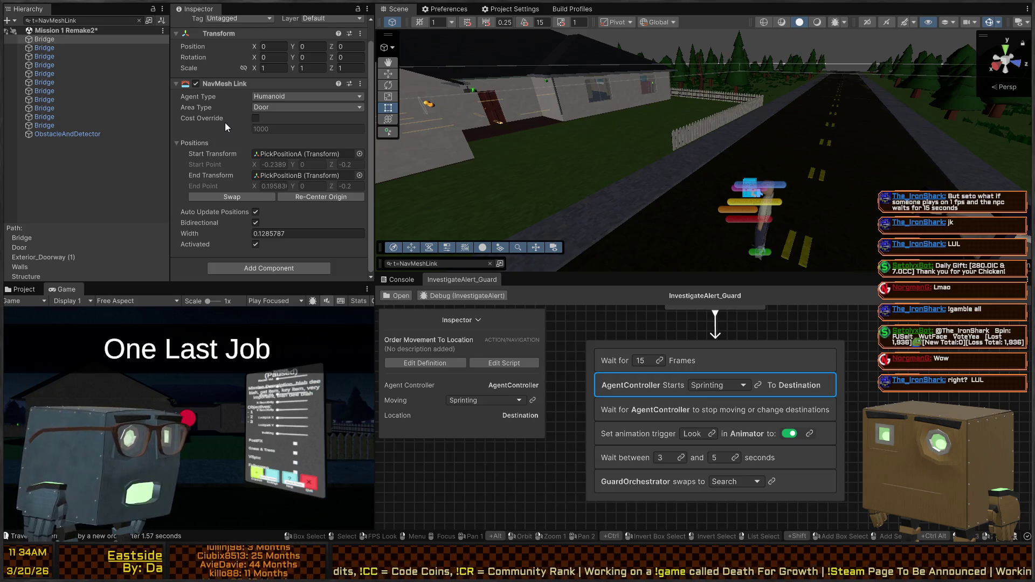
{"action": "mouse_move", "coordinate": [636, 200]}
{"action": "left_mouse_down"}
{"action": "mouse_move", "coordinate": [611, 153]}
{"action": "mouse_move", "coordinate": [675, 205]}
{"action": "left_mouse_up"}
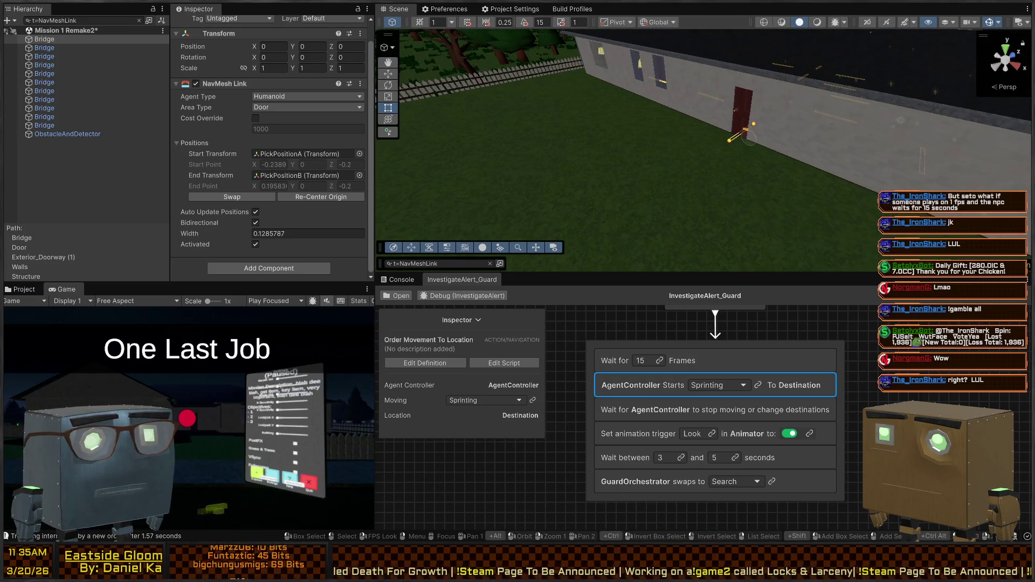
{"action": "mouse_move", "coordinate": [829, 162]}
{"action": "left_mouse_down"}
{"action": "mouse_move", "coordinate": [852, 111]}
{"action": "mouse_move", "coordinate": [767, 90]}
{"action": "mouse_move", "coordinate": [377, 51]}
{"action": "left_mouse_up"}
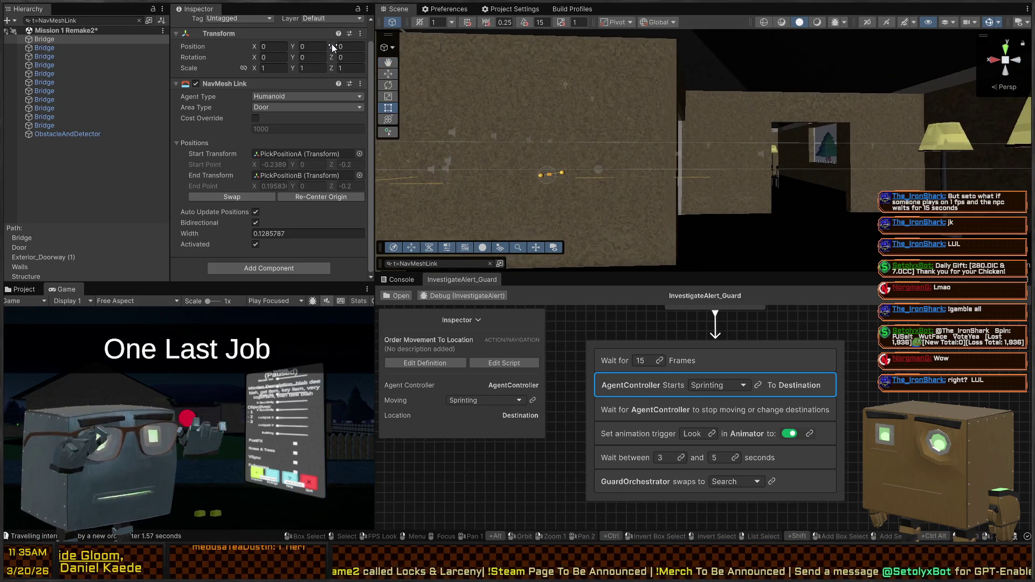
{"action": "left_click_drag", "start_coordinate": [438, 99], "coordinate": [386, 98]}
{"action": "left_click_drag", "start_coordinate": [558, 150], "coordinate": [310, 153]}
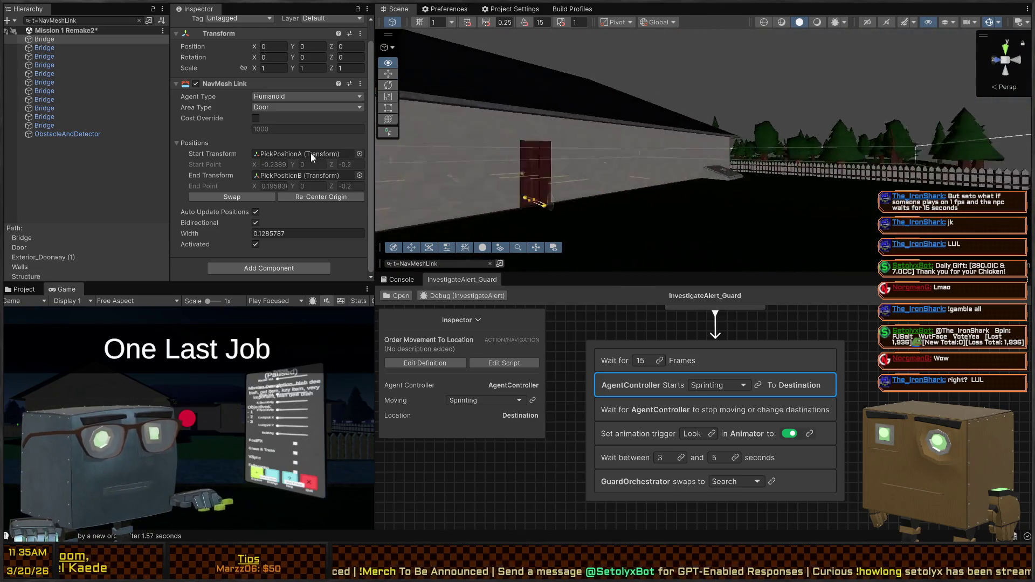
{"action": "mouse_move", "coordinate": [158, 155]}
{"action": "left_mouse_down"}
{"action": "mouse_move", "coordinate": [106, 157]}
{"action": "mouse_move", "coordinate": [386, 289]}
{"action": "mouse_move", "coordinate": [897, 174]}
{"action": "mouse_move", "coordinate": [674, 186]}
{"action": "left_mouse_up"}
{"action": "key", "text": "w"}
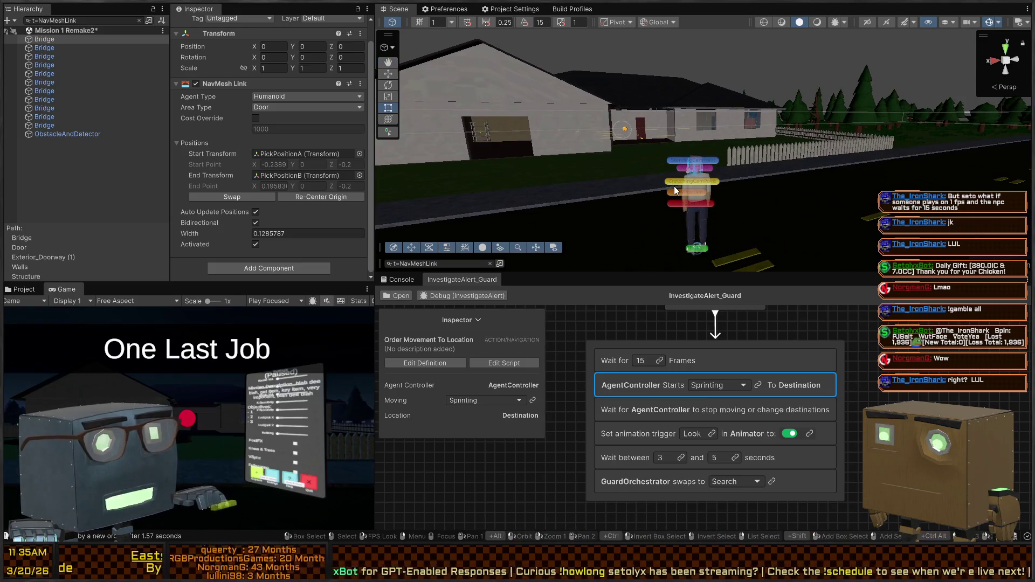
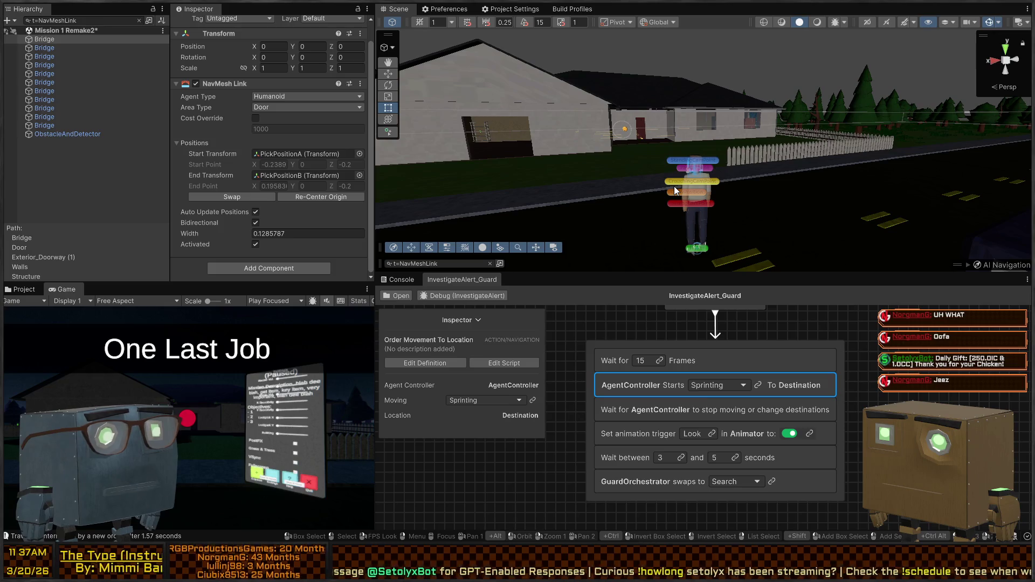
- Fly the Scene camera along the street to frame the guard and the truck
{"action": "left_click_drag", "start_coordinate": [653, 134], "coordinate": [715, 154]}
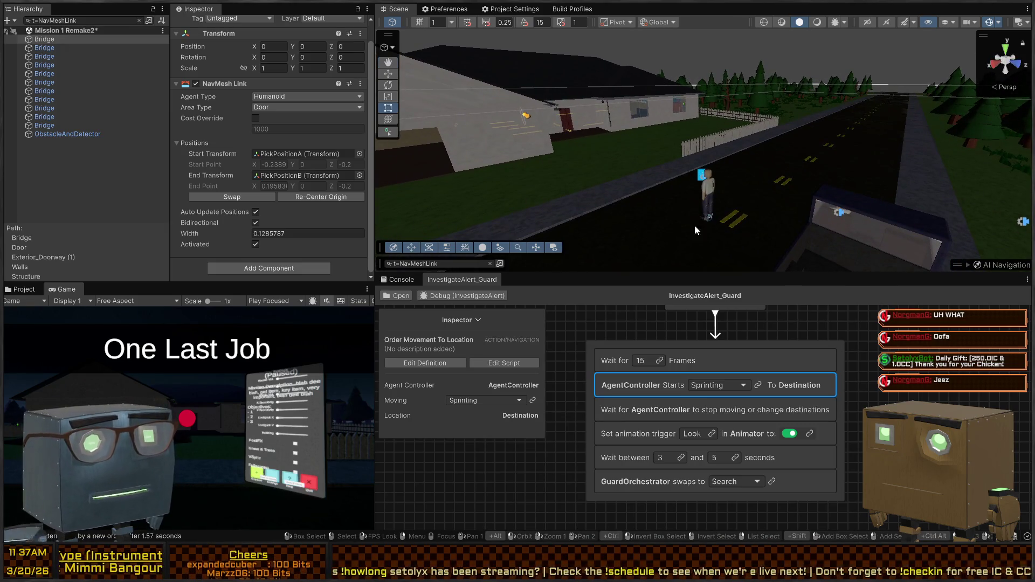
{"action": "mouse_move", "coordinate": [734, 207]}
{"action": "left_mouse_down"}
{"action": "mouse_move", "coordinate": [751, 157]}
{"action": "mouse_move", "coordinate": [871, 177]}
{"action": "mouse_move", "coordinate": [807, 172]}
{"action": "left_mouse_up"}
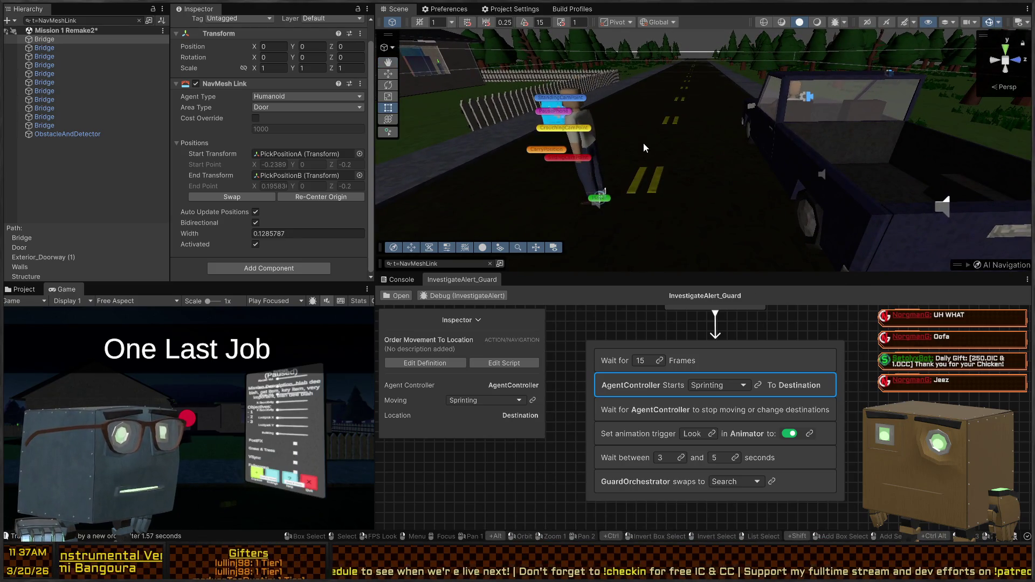
{"action": "left_click_drag", "start_coordinate": [644, 144], "coordinate": [672, 132]}
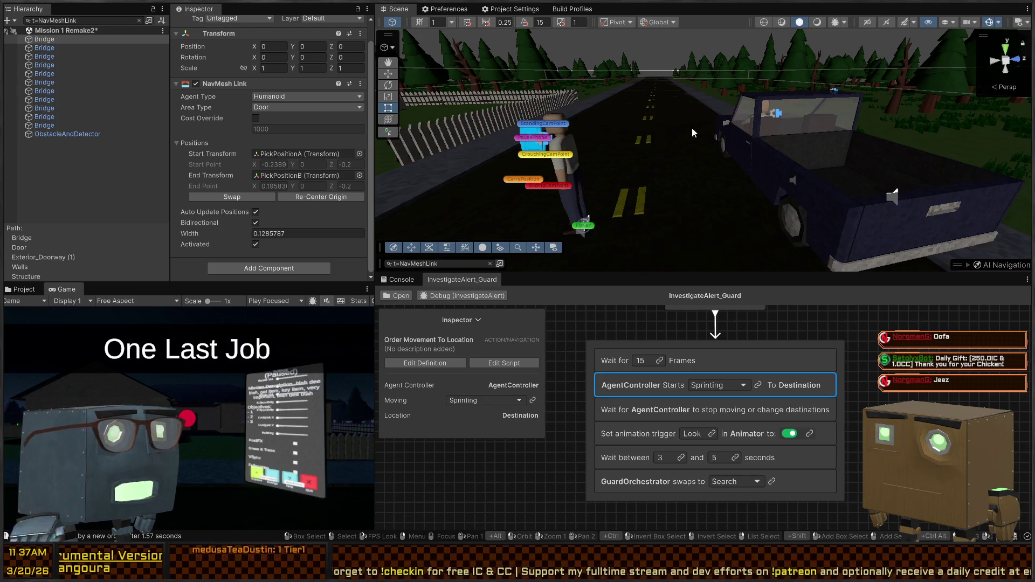
{"action": "mouse_move", "coordinate": [631, 141]}
{"action": "left_mouse_down"}
{"action": "mouse_move", "coordinate": [543, 148]}
{"action": "mouse_move", "coordinate": [529, 159]}
{"action": "mouse_move", "coordinate": [602, 160]}
{"action": "left_mouse_up"}
{"action": "key", "text": "d"}
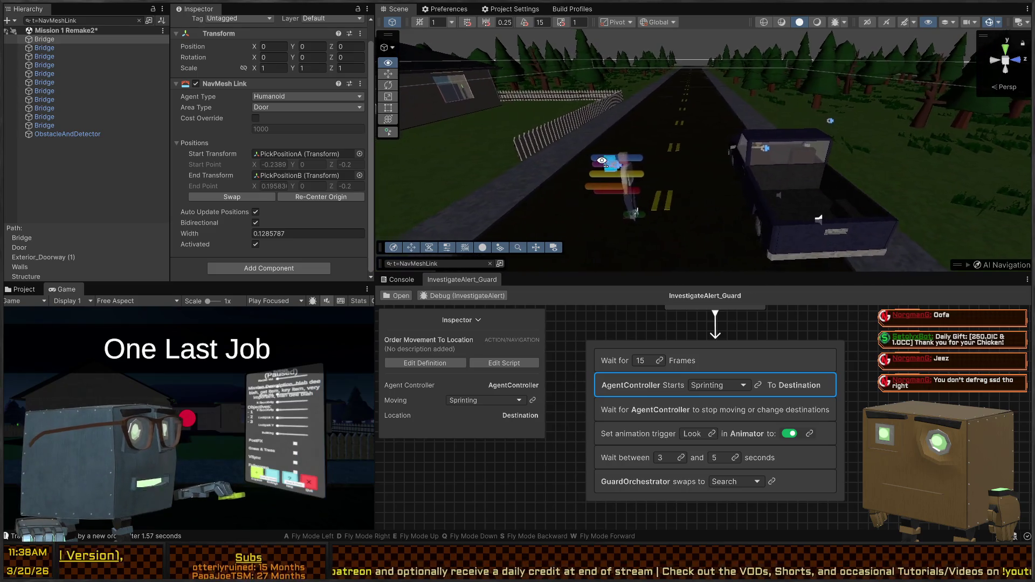
{"action": "key", "text": "w"}
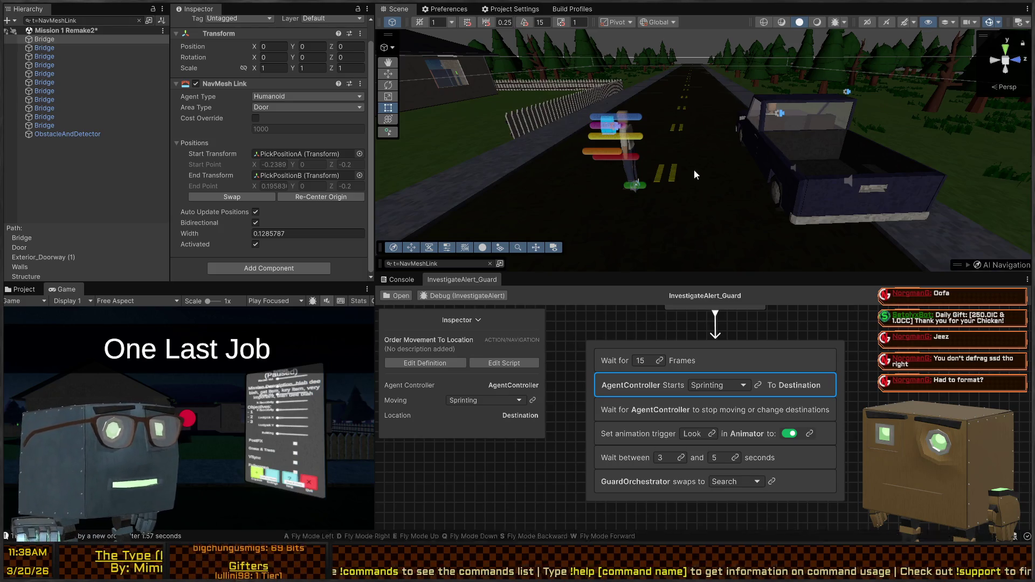
{"action": "key", "text": "w"}
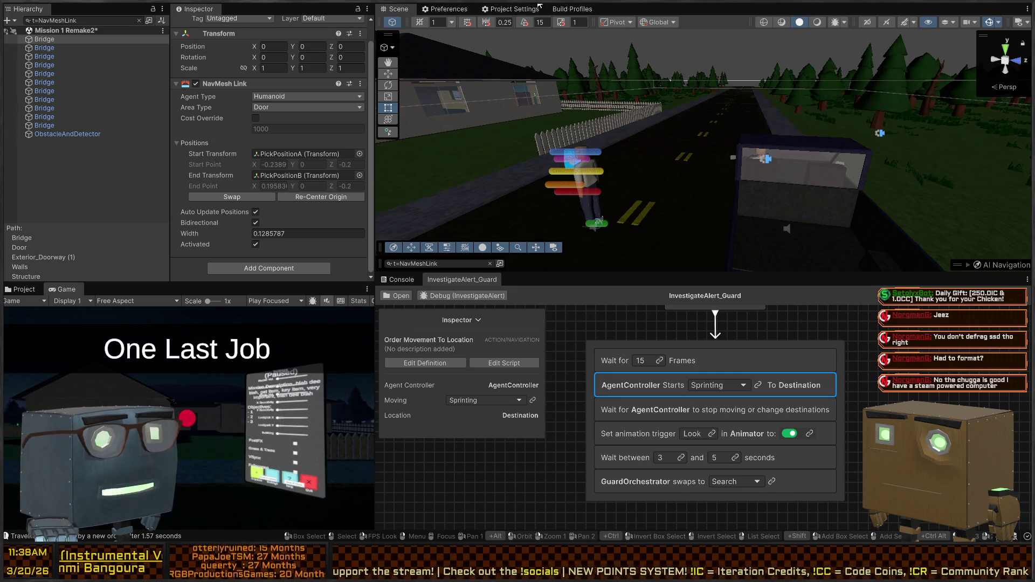
{"action": "right_click", "coordinate": [653, 172]}
{"action": "key", "text": "w"}
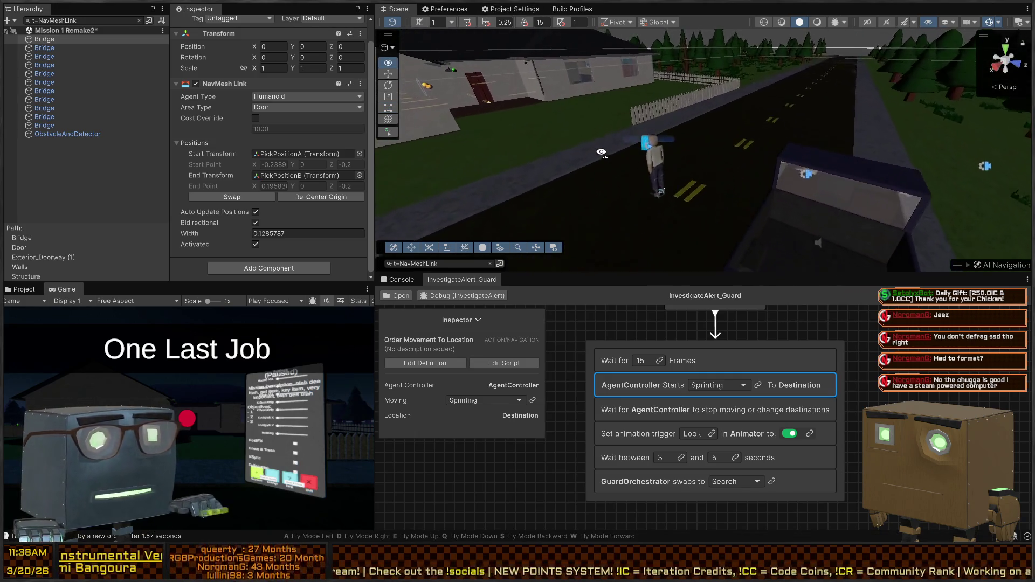
{"action": "key", "text": "s"}
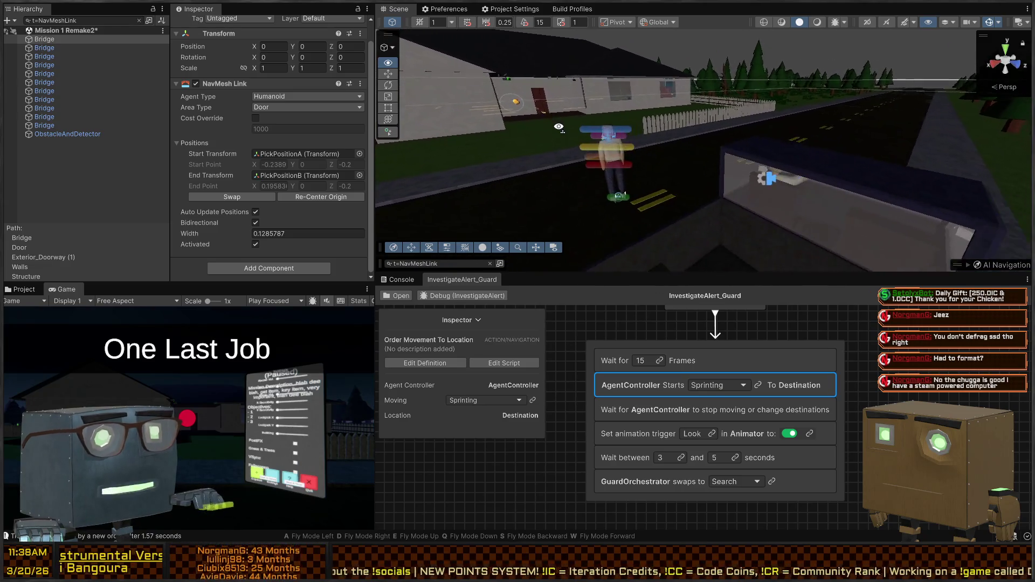
{"action": "key", "text": "w"}
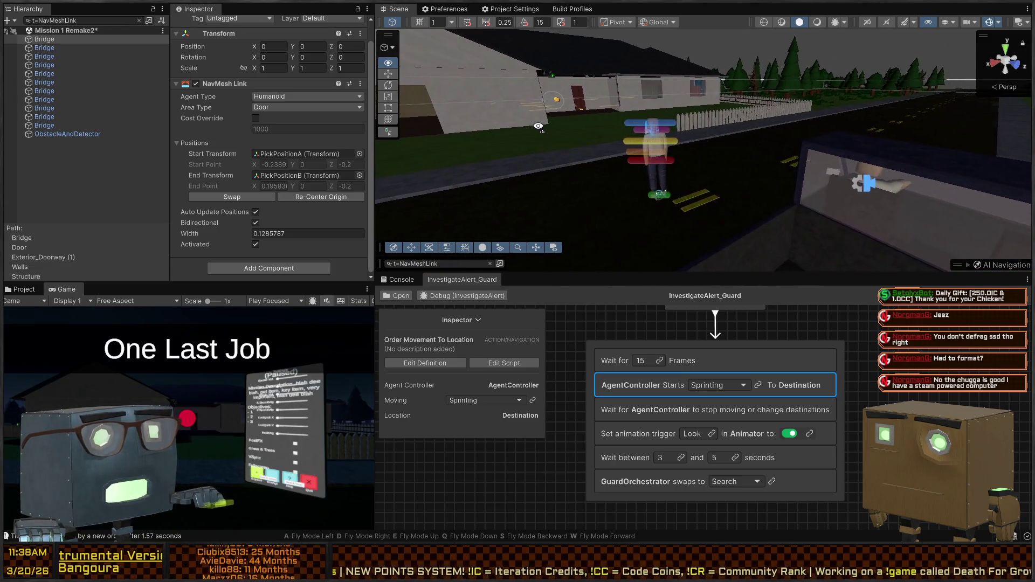
{"action": "key", "text": "s"}
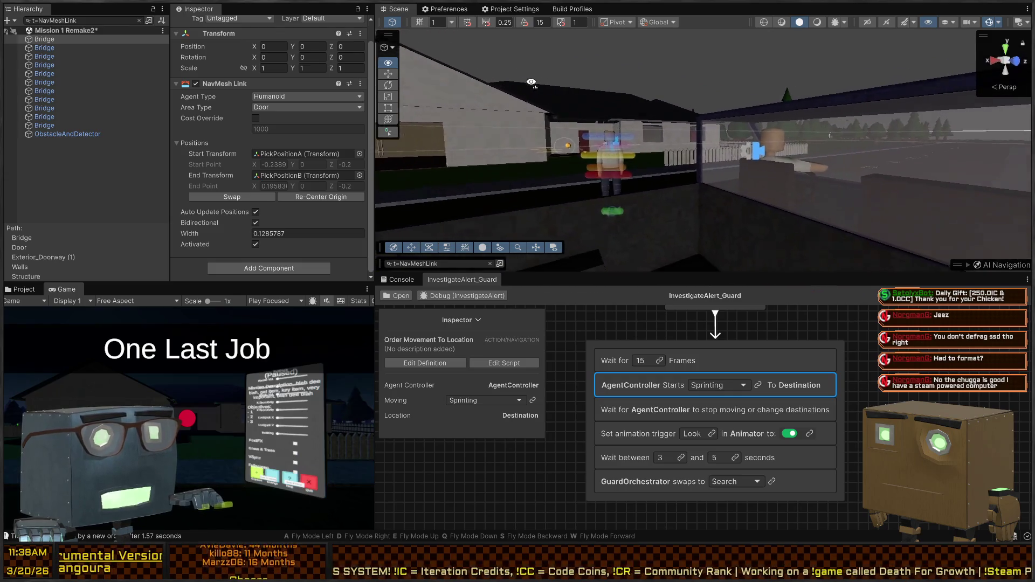
{"action": "key", "text": "w"}
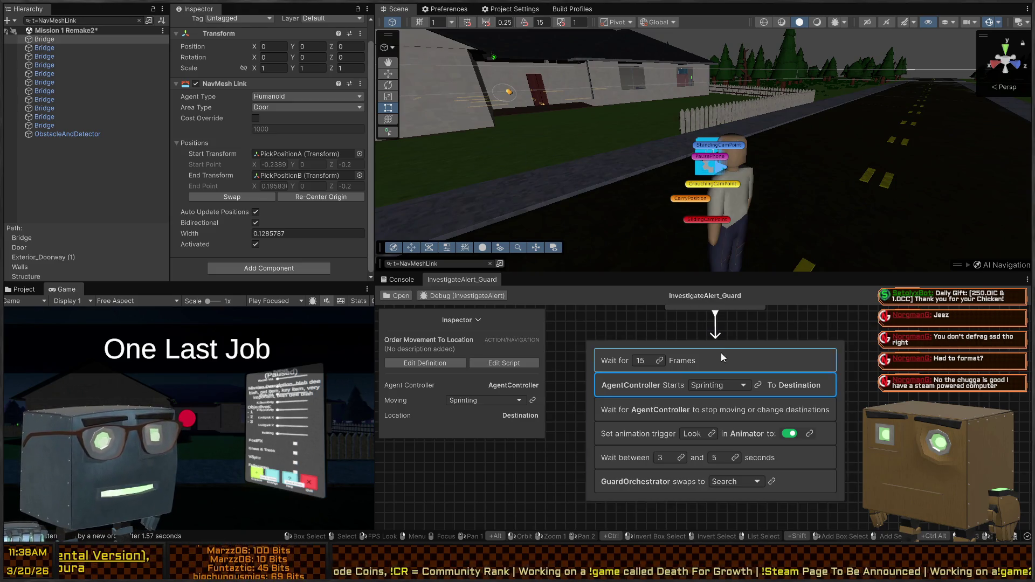
- Select the AgentController Starts node, then the guard's InvestigateAlert agent to see its runtime Destination
{"action": "left_click", "coordinate": [735, 344]}
{"action": "left_click", "coordinate": [783, 378]}
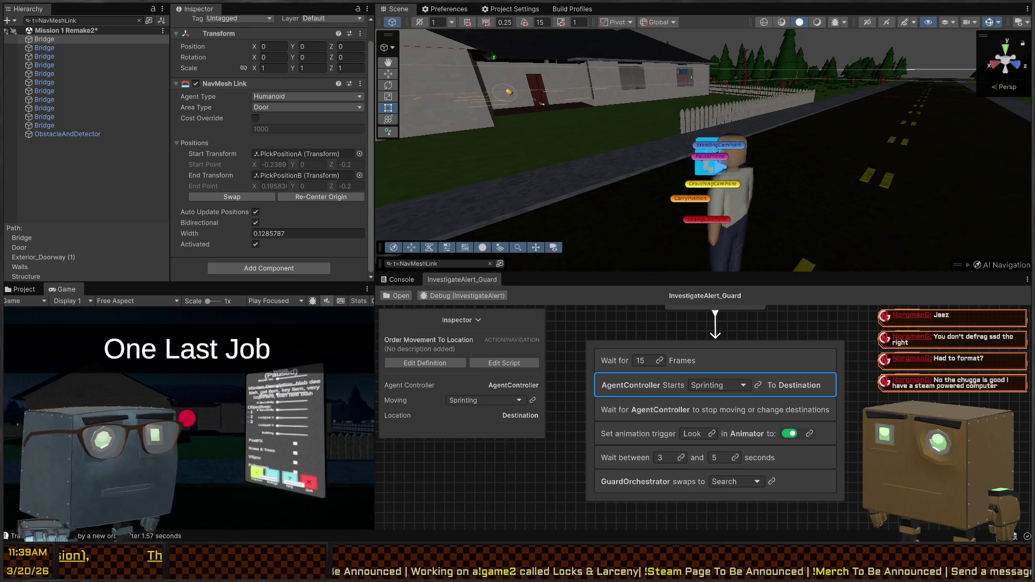
{"action": "left_click_drag", "start_coordinate": [620, 135], "coordinate": [665, 128]}
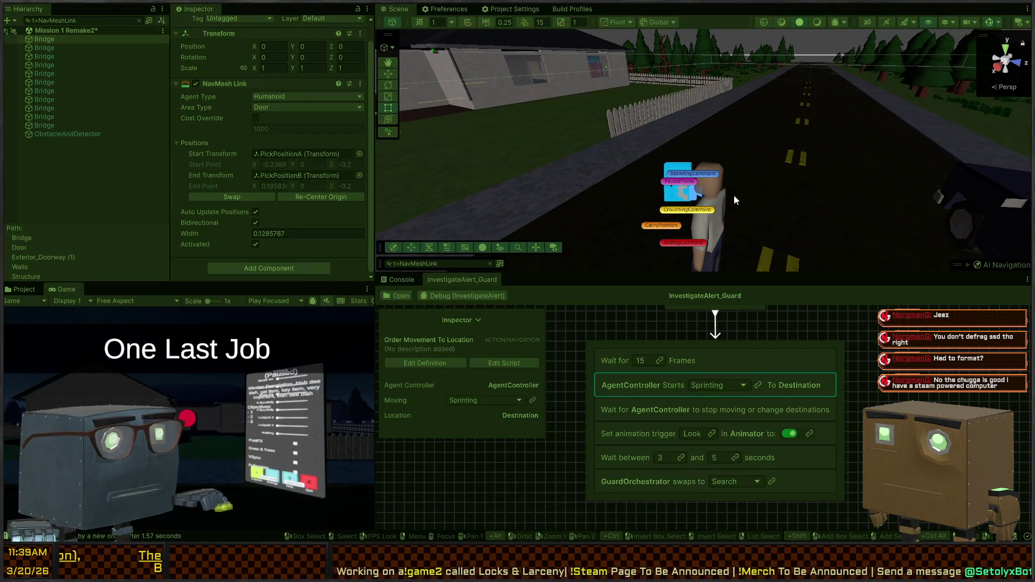
{"action": "left_click", "coordinate": [722, 201]}
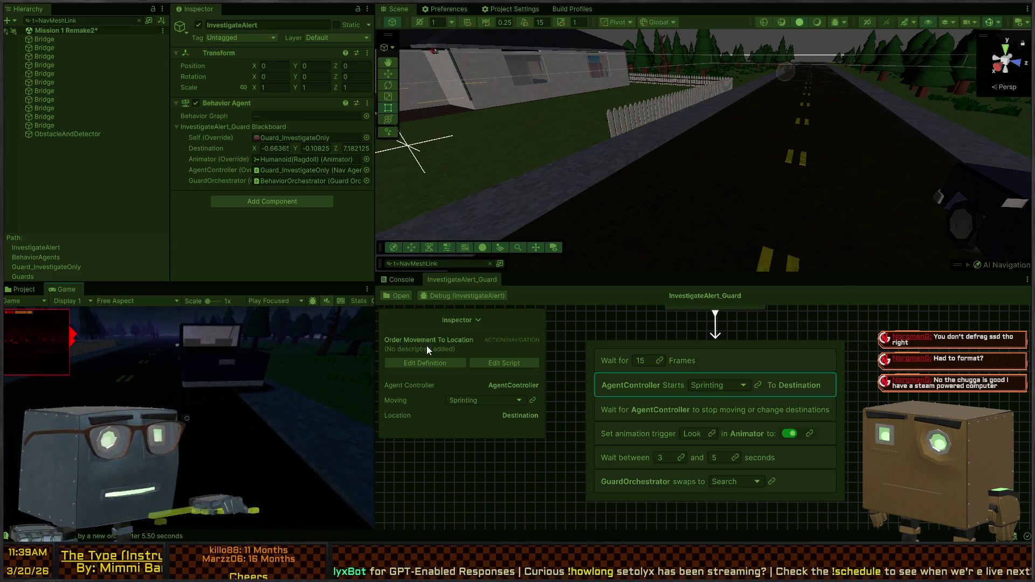
- Clear the Console and select the Guard_InvestigateOnly object
{"action": "left_click", "coordinate": [399, 279]}
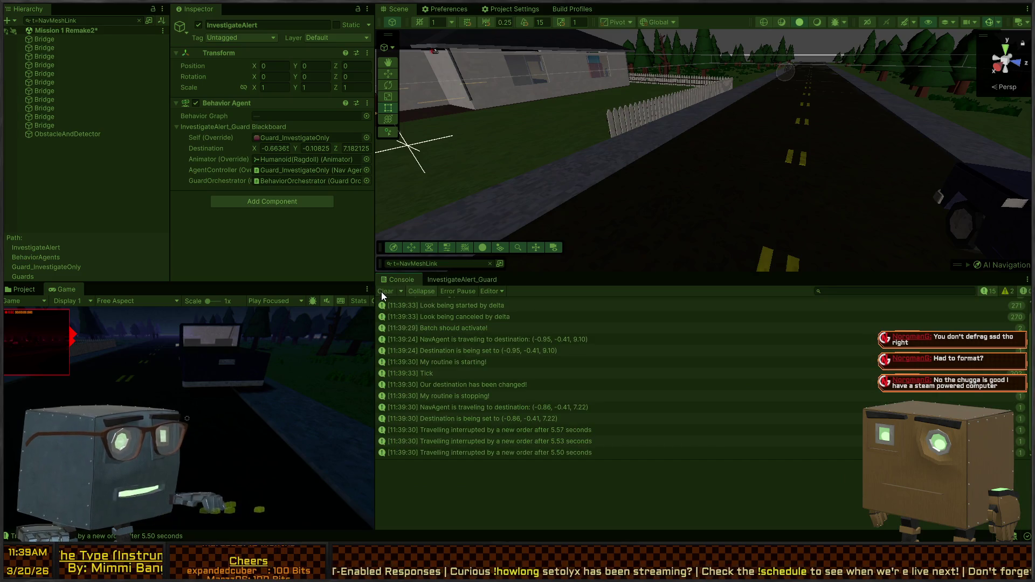
{"action": "left_click", "coordinate": [384, 292]}
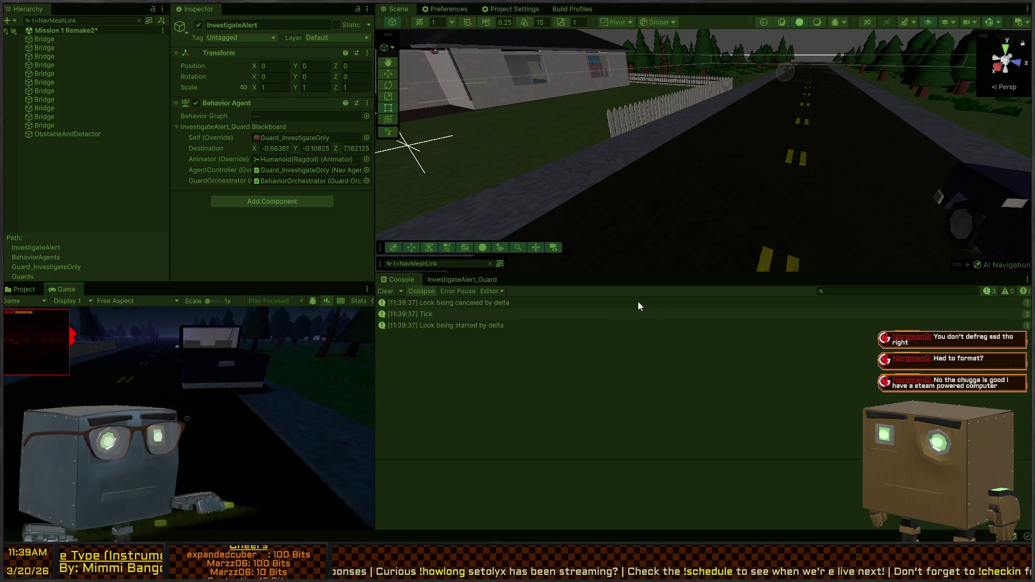
{"action": "left_click", "coordinate": [442, 315]}
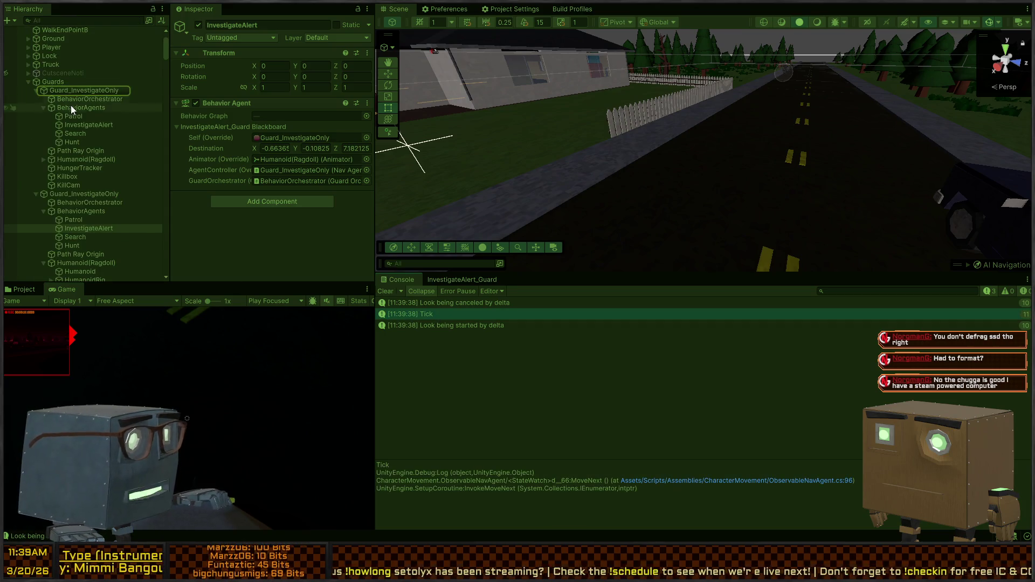
{"action": "left_click", "coordinate": [76, 93]}
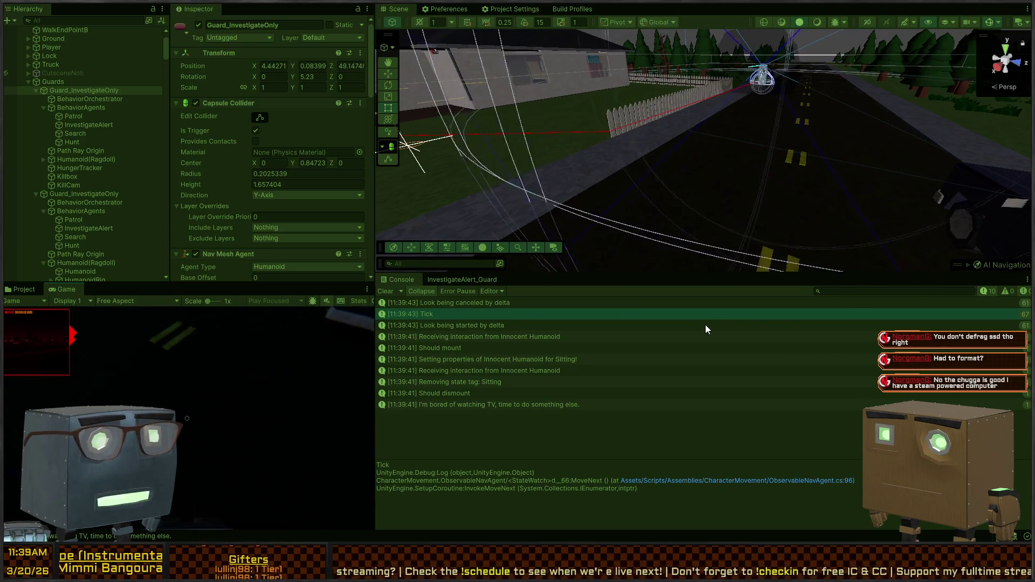
{"action": "mouse_move", "coordinate": [675, 261]}
{"action": "left_mouse_down"}
{"action": "mouse_move", "coordinate": [641, 271]}
{"action": "mouse_move", "coordinate": [693, 181]}
{"action": "left_mouse_up"}
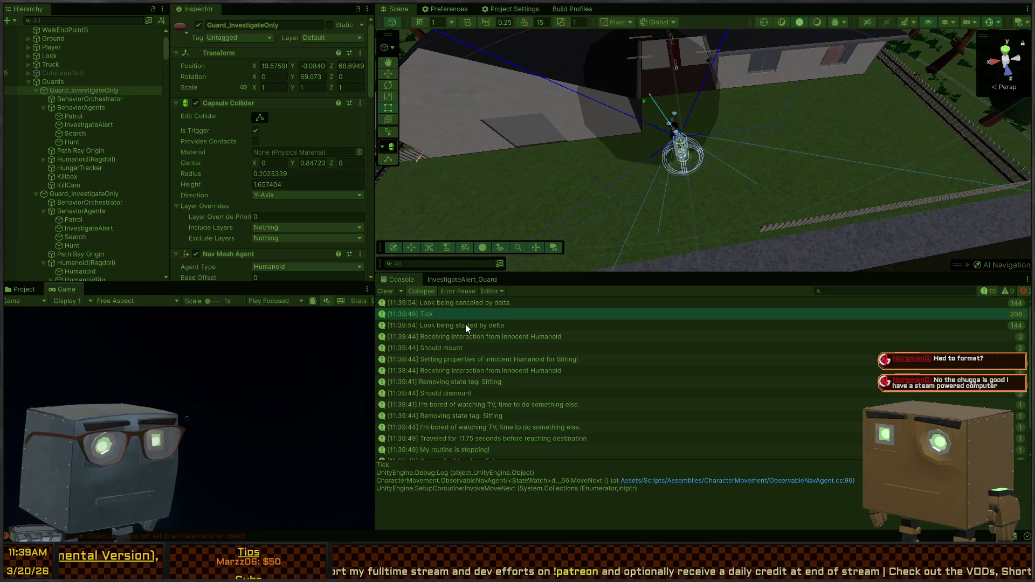
- Turn off Collapse and show the stack trace of 'Traveled for 11.75 seconds before reaching destination'
{"action": "left_click", "coordinate": [416, 294]}
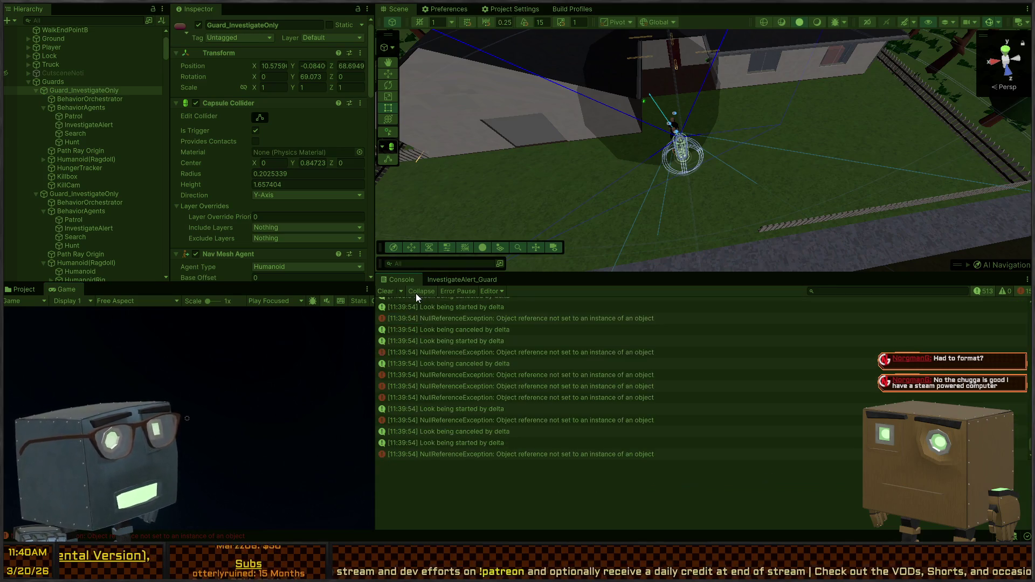
{"action": "scroll", "coordinate": [507, 391], "scroll_direction": "up", "scroll_amount": 5}
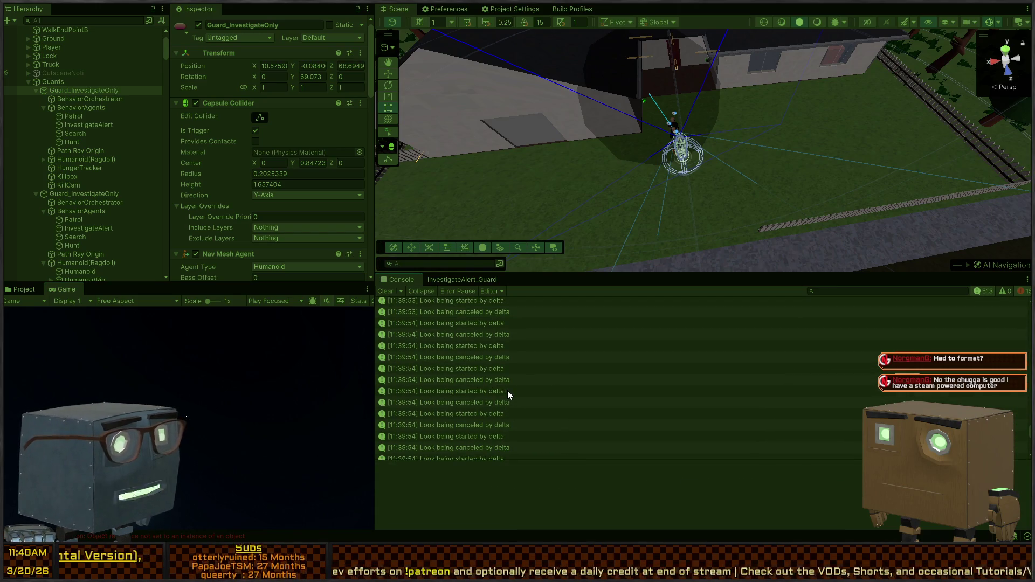
{"action": "scroll", "coordinate": [500, 362], "scroll_direction": "up", "scroll_amount": 8}
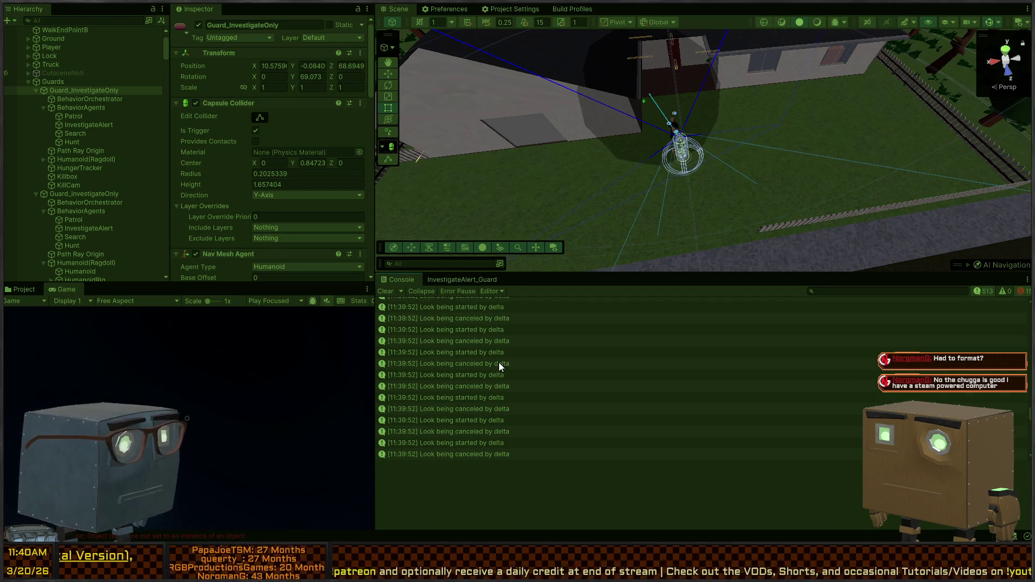
{"action": "scroll", "coordinate": [473, 348], "scroll_direction": "down", "scroll_amount": 4}
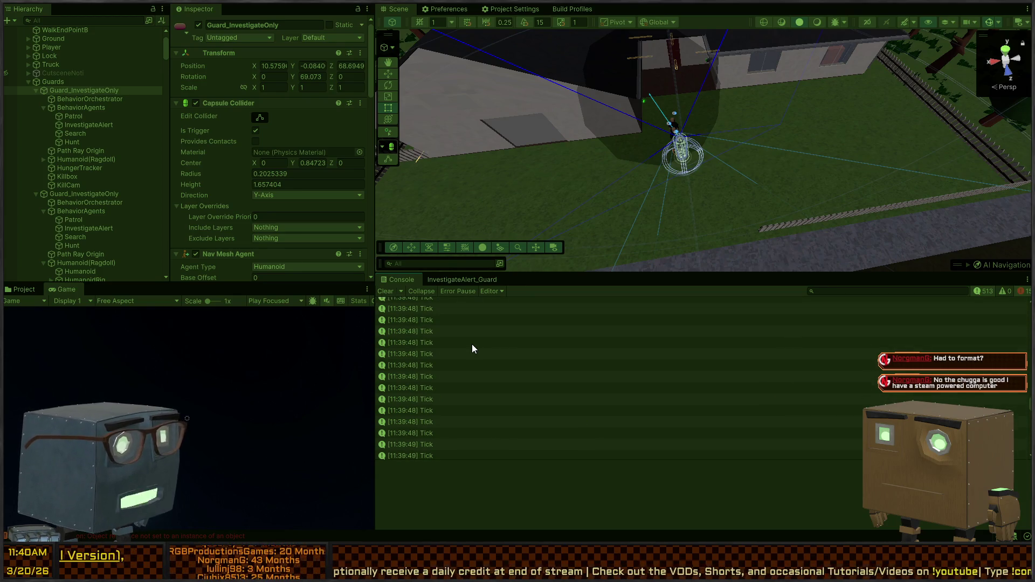
{"action": "left_click", "coordinate": [485, 360]}
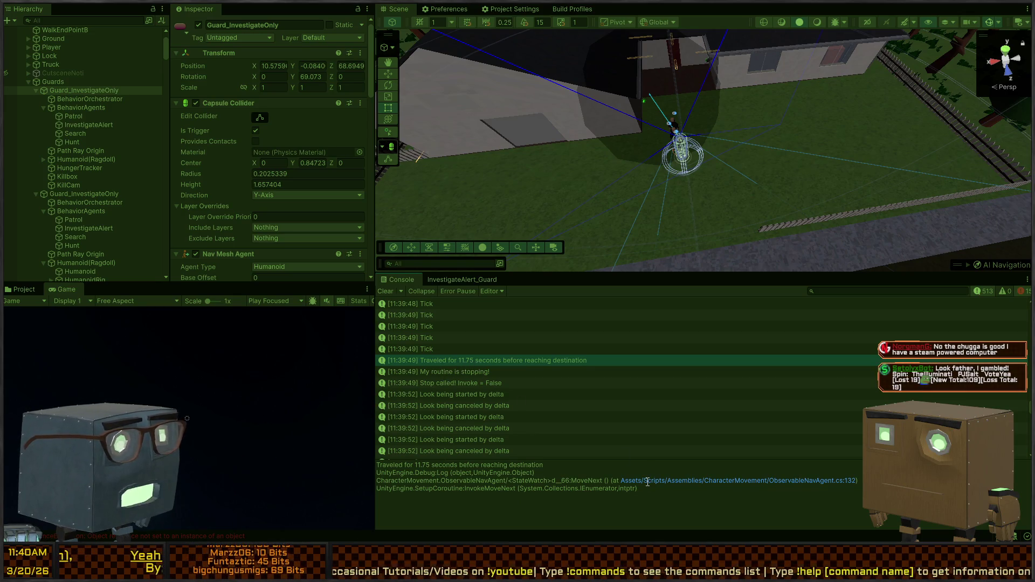
- Open the logging line in ObservableNavAgent.cs and move the OnDestinationReached call above the stop call
{"action": "double_click", "coordinate": [494, 361]}
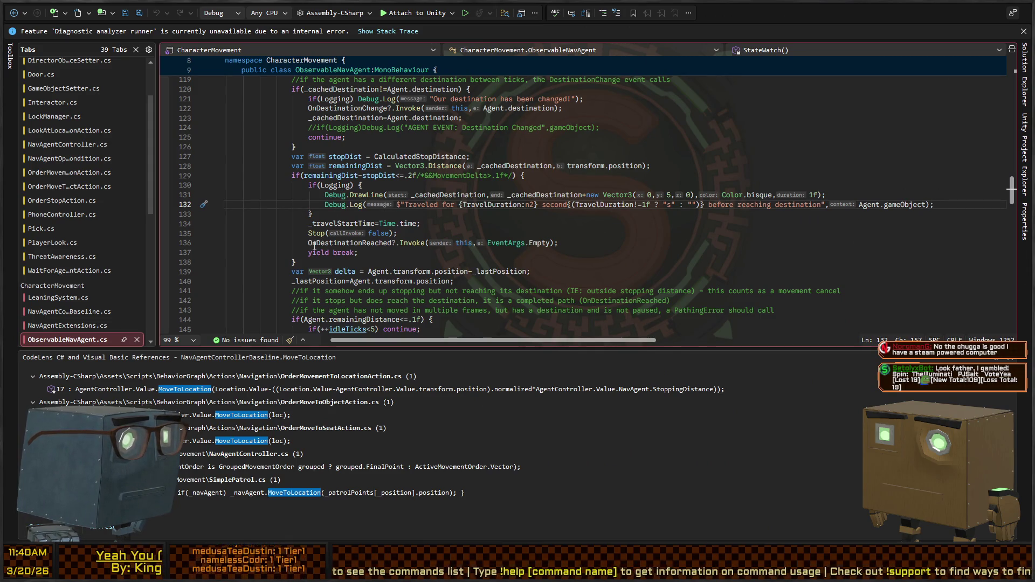
{"action": "left_click", "coordinate": [313, 244]}
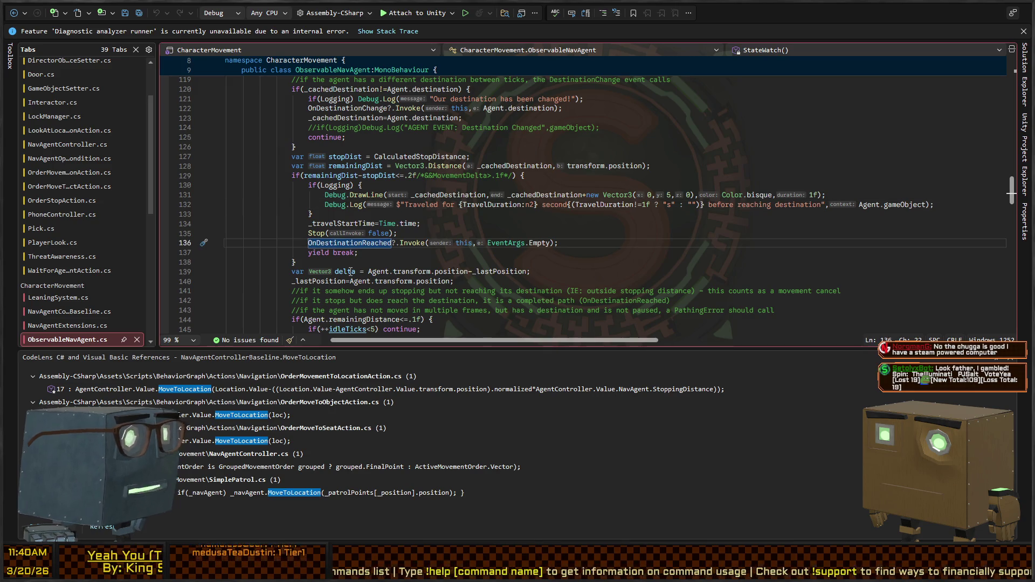
{"action": "key", "text": "alt+Up"}
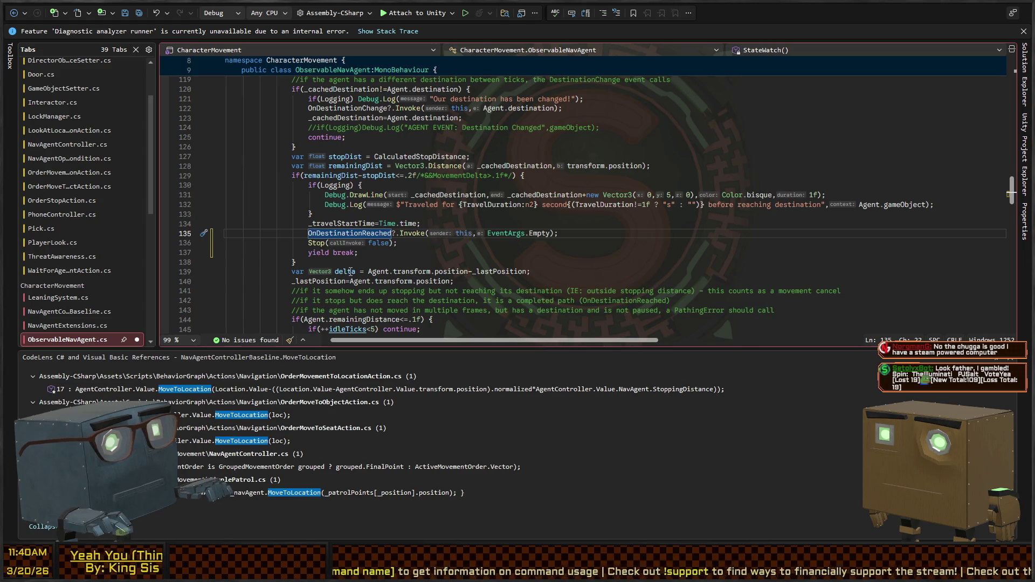
{"action": "key", "text": "Down"}
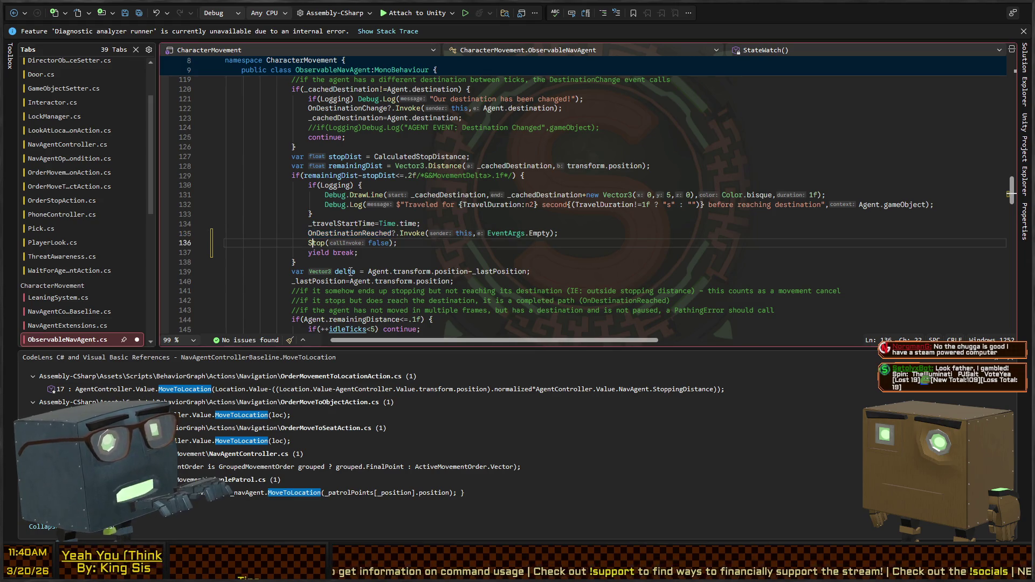
- Delete the Stop(callInvoke: false) line, save ObservableNavAgent.cs and return to Unity
{"action": "key", "text": "shift+End"}
{"action": "key", "text": "BackSpace"}
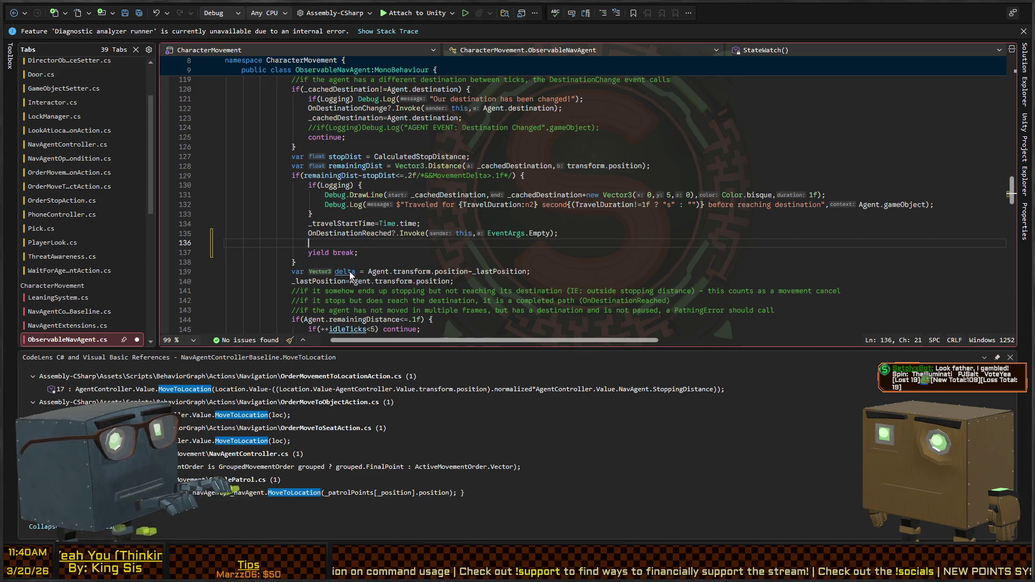
{"action": "key", "text": "BackSpace"}
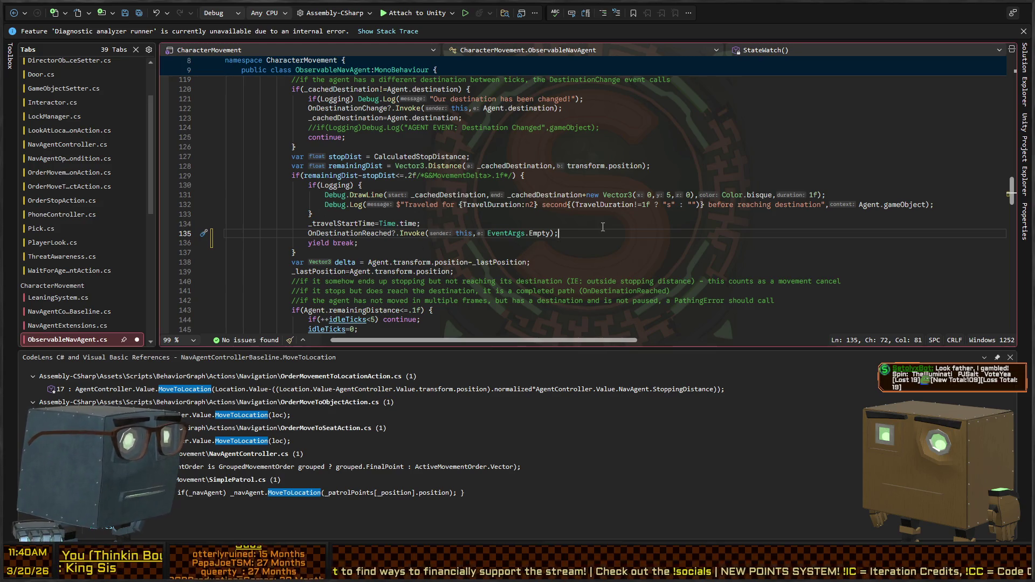
{"action": "key", "text": "ctrl+s"}
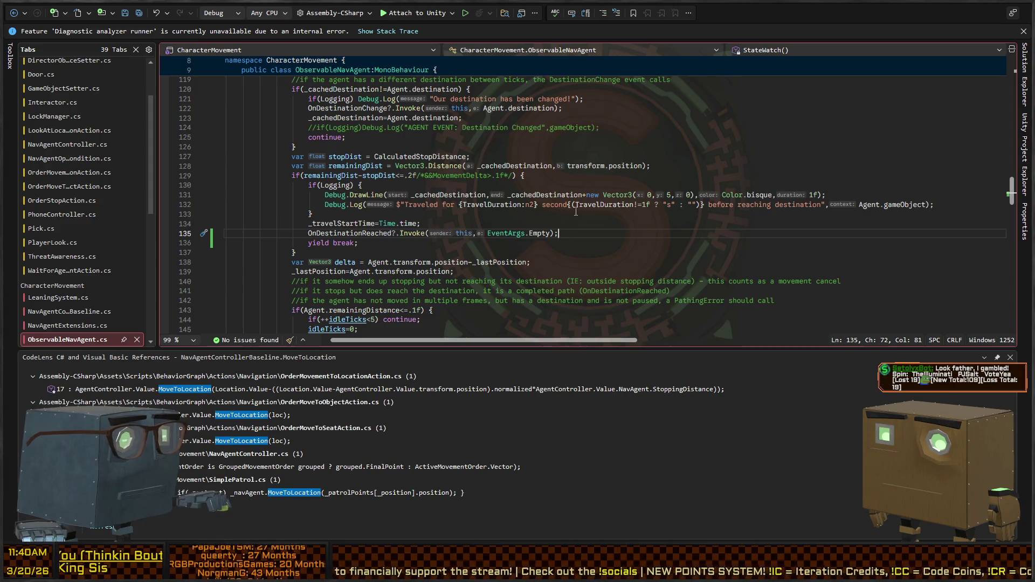
{"action": "key", "text": "alt+Tab"}
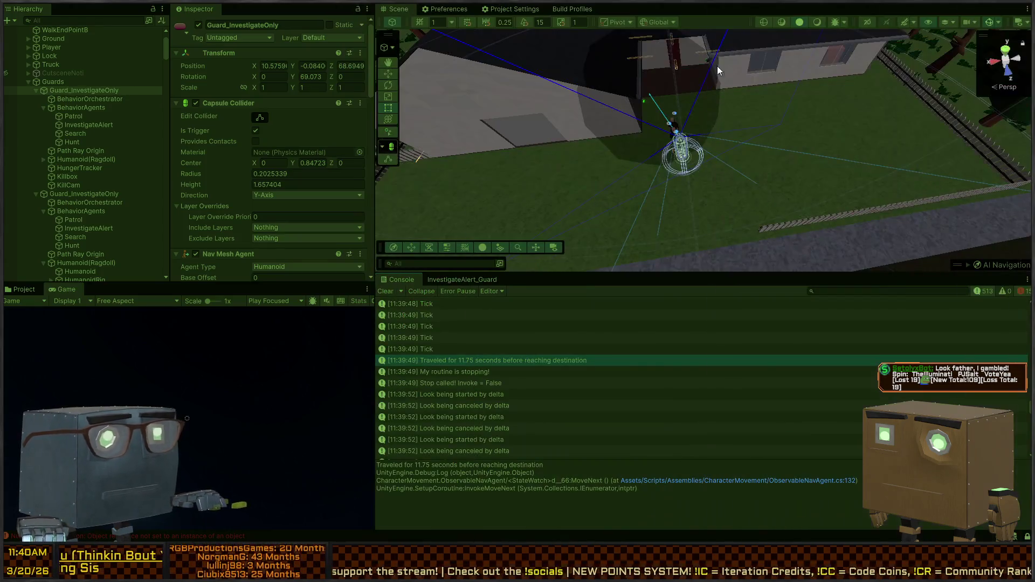
- Pull the Scene camera back to frame the whole house
{"action": "right_click", "coordinate": [636, 153]}
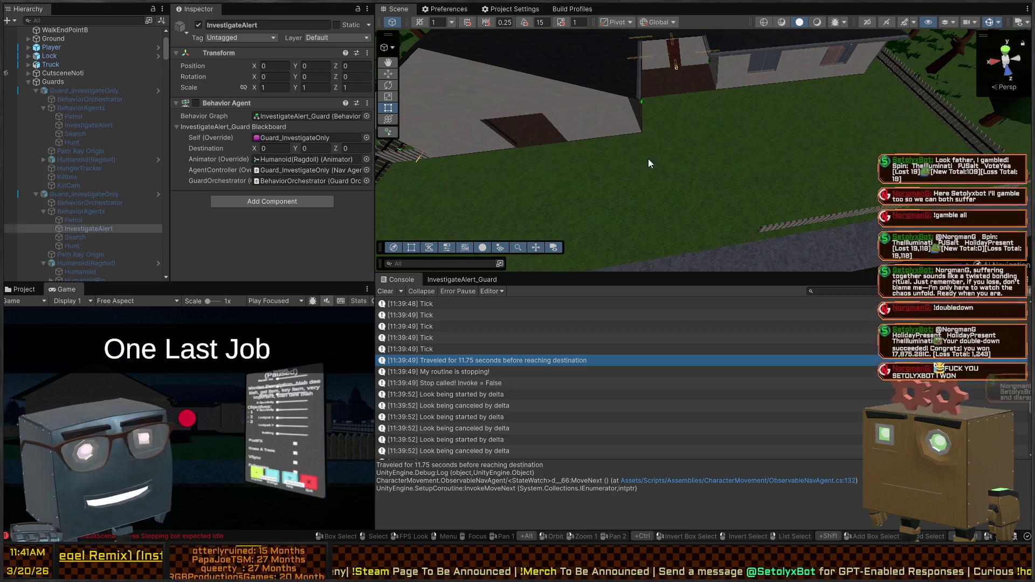
{"action": "scroll", "coordinate": [678, 186], "scroll_direction": "down", "scroll_amount": 5}
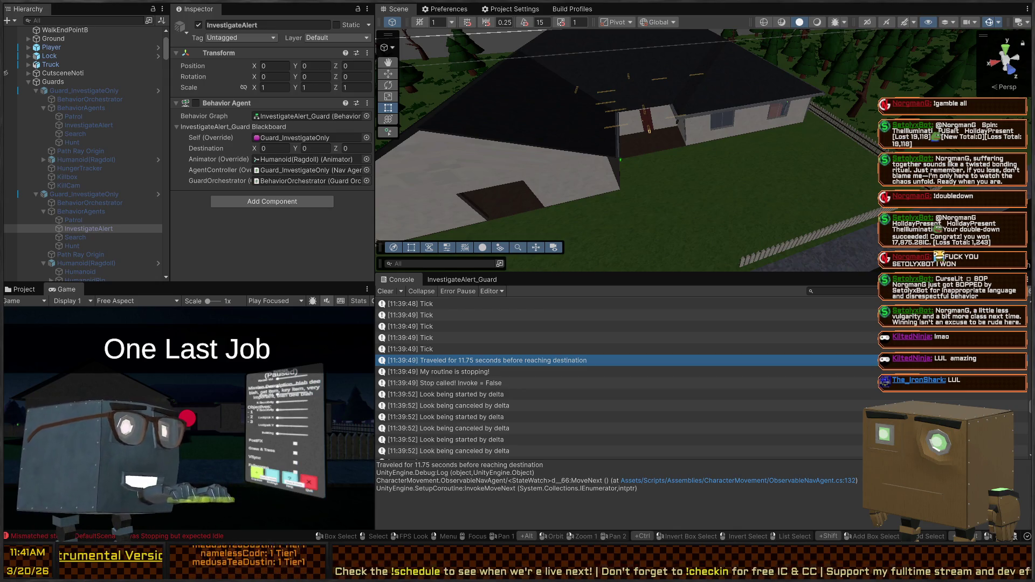
- Fly the Scene camera down the road to get a close view of the character
{"action": "right_click", "coordinate": [735, 170]}
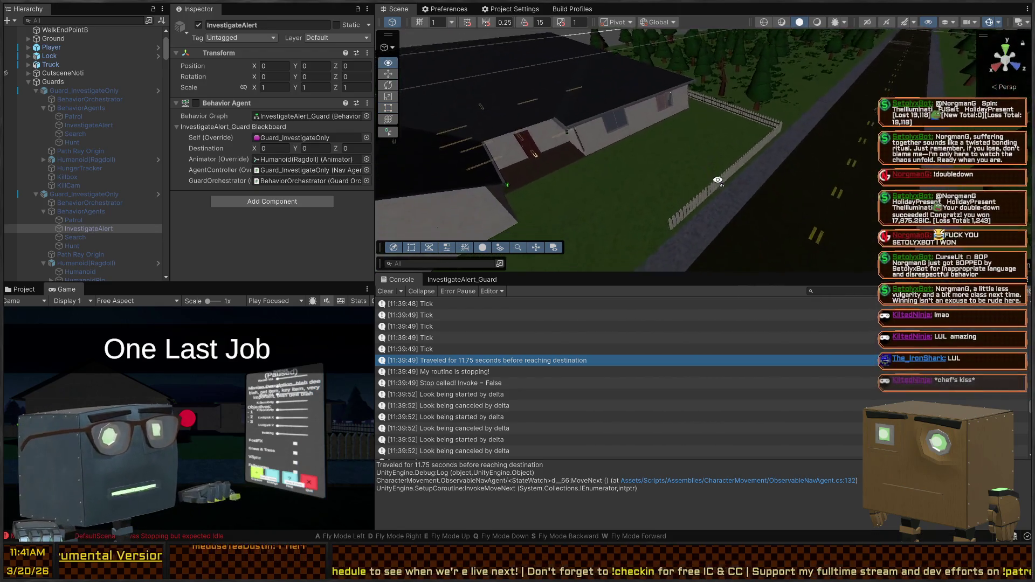
{"action": "key", "text": "w"}
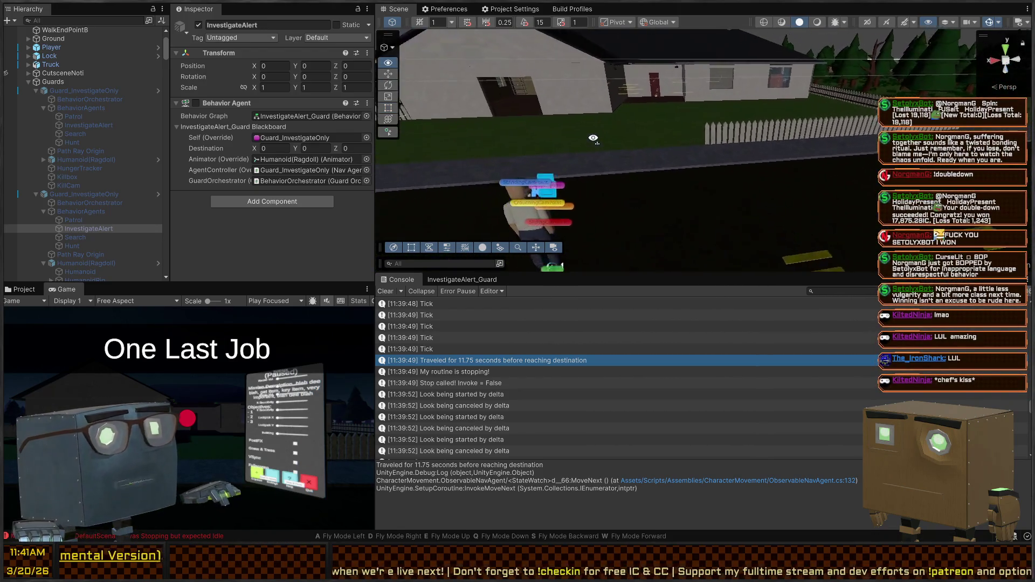
{"action": "key", "text": "w"}
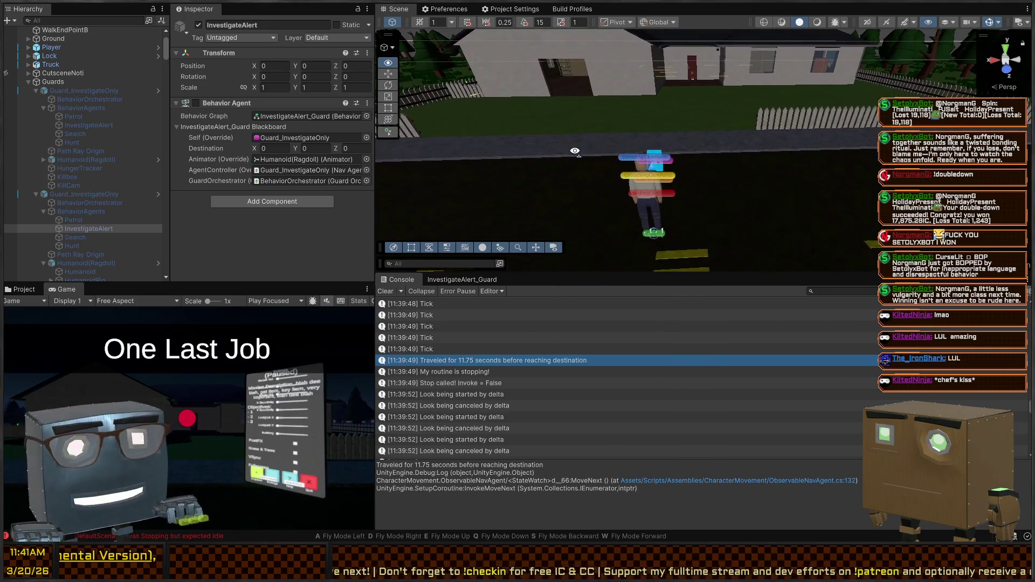
{"action": "key", "text": "w"}
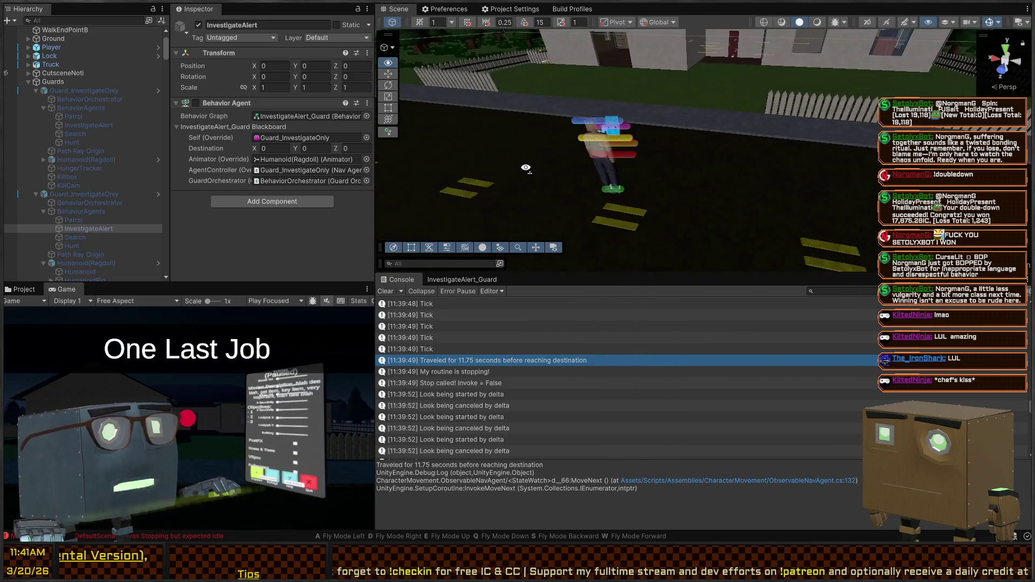
{"action": "key", "text": "w"}
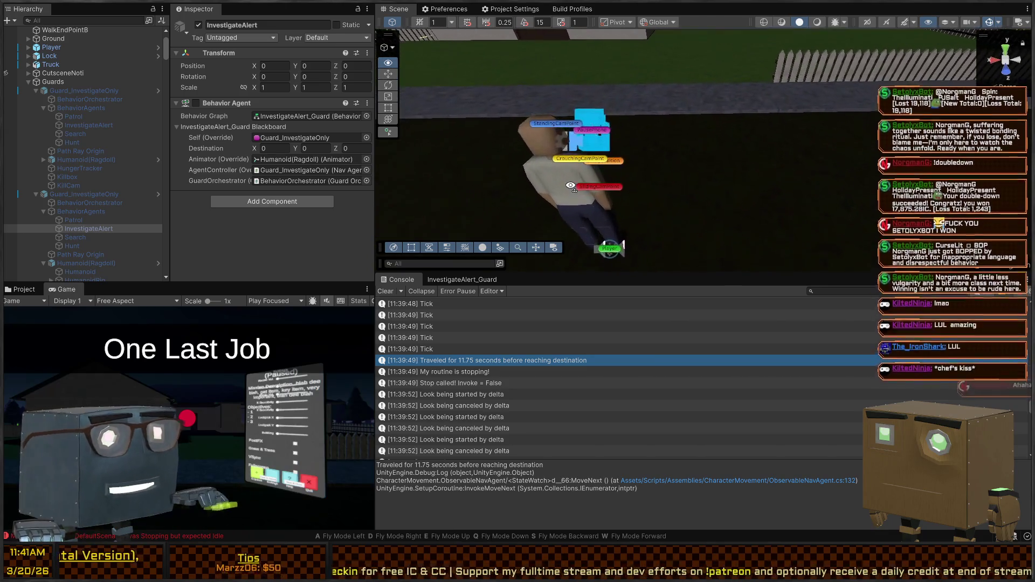
{"action": "key", "text": "w"}
{"action": "key", "text": "s"}
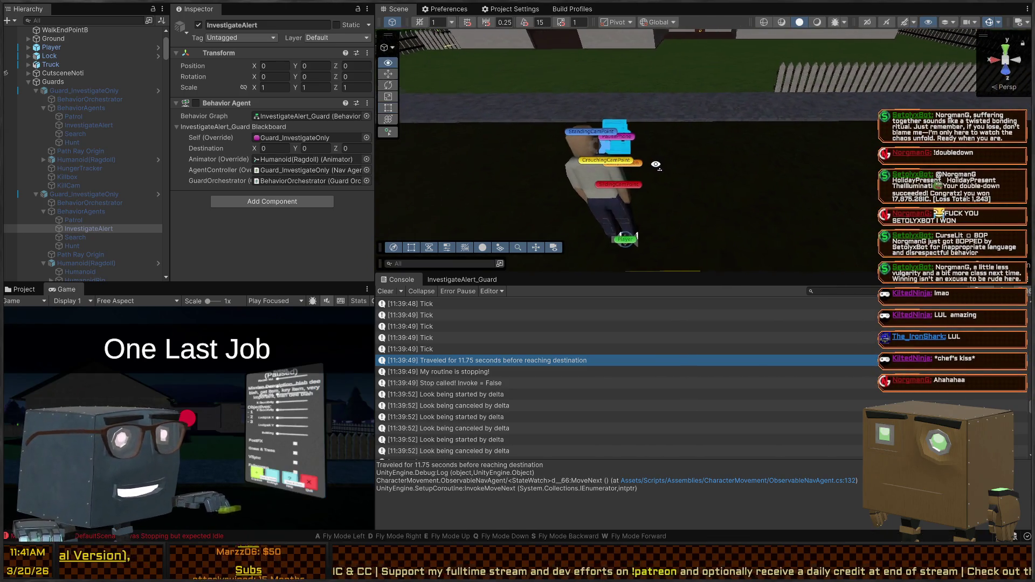
{"action": "left_click_drag", "start_coordinate": [678, 161], "coordinate": [677, 146]}
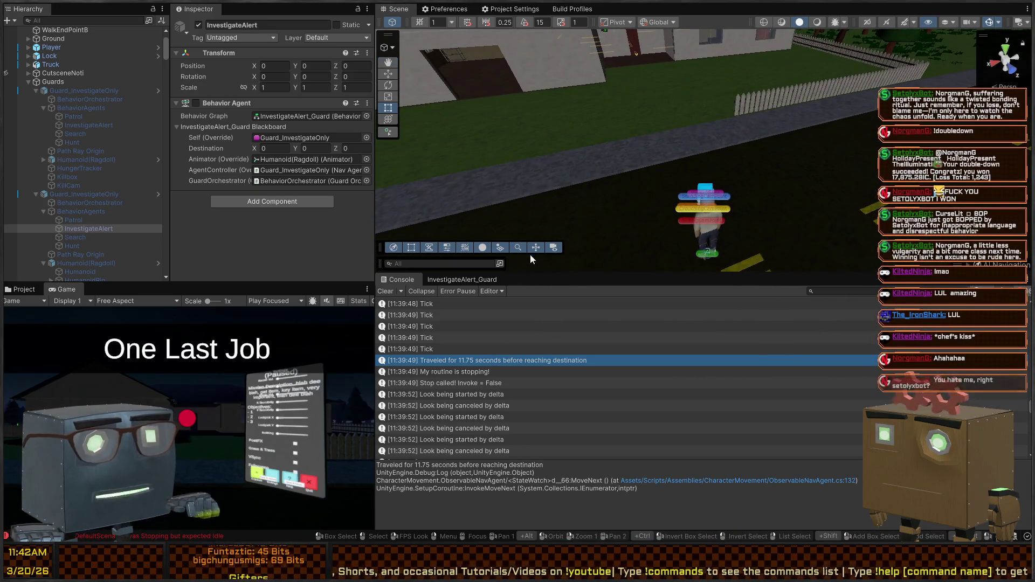
- Show the stack trace of a 'Look being canceled by delta' entry, pointing to PlayerLook.cs line 107
{"action": "right_click", "coordinate": [507, 246]}
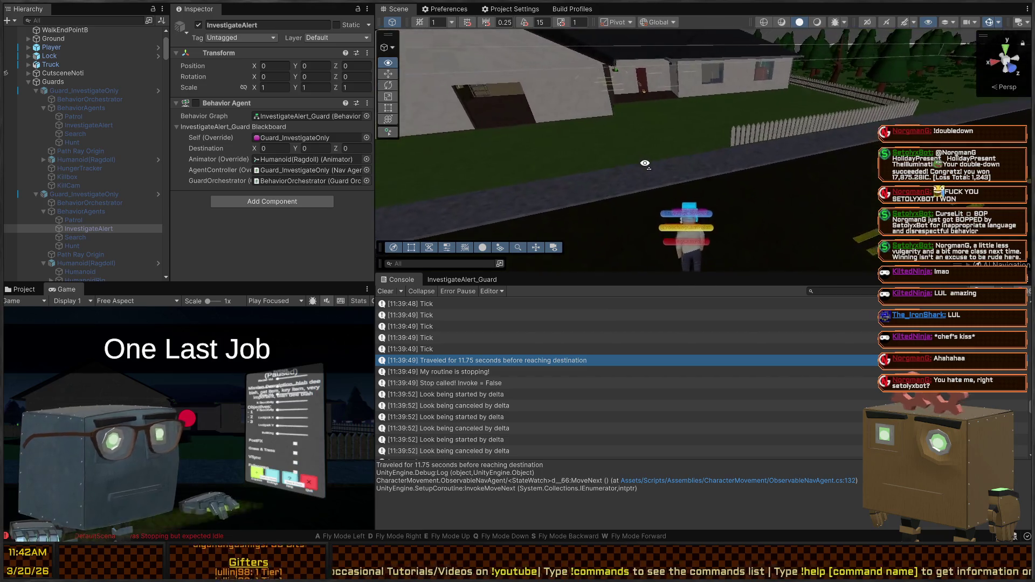
{"action": "scroll", "coordinate": [458, 370], "scroll_direction": "down", "scroll_amount": 10}
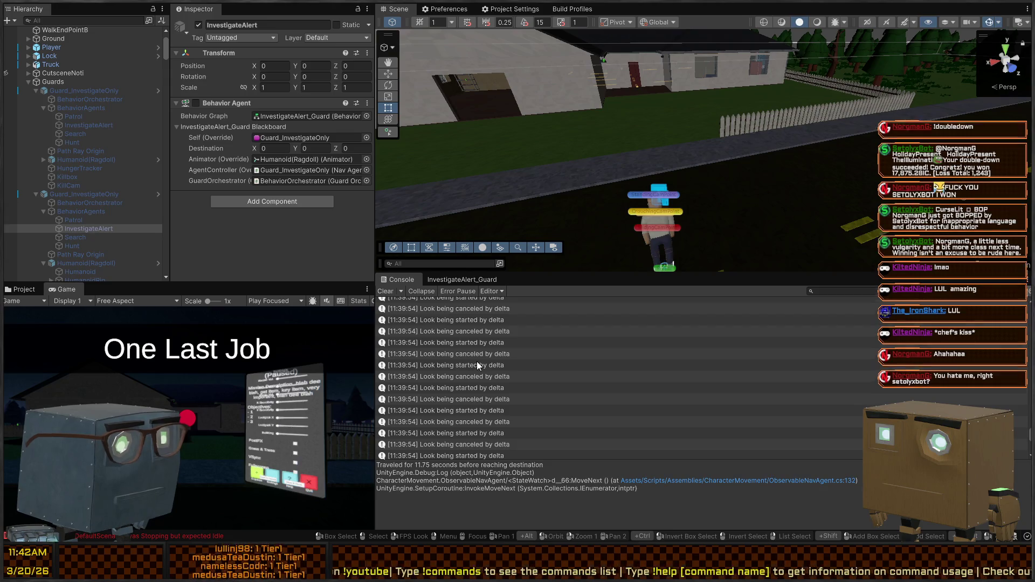
{"action": "left_click", "coordinate": [491, 351]}
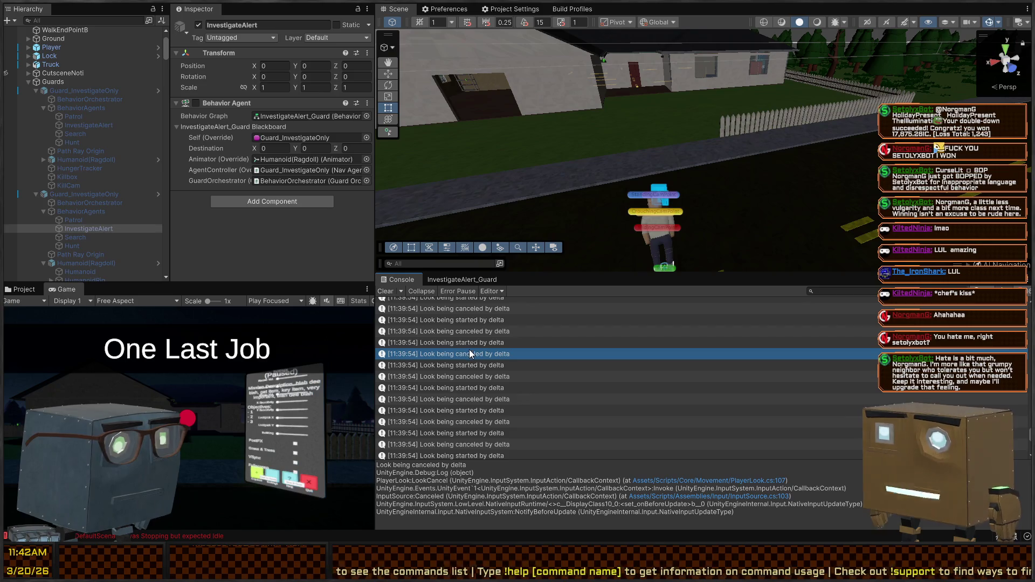
- Open PlayerLook.cs from the log and comment out the Debug.Log calls on lines 107 and 110
{"action": "double_click", "coordinate": [464, 358]}
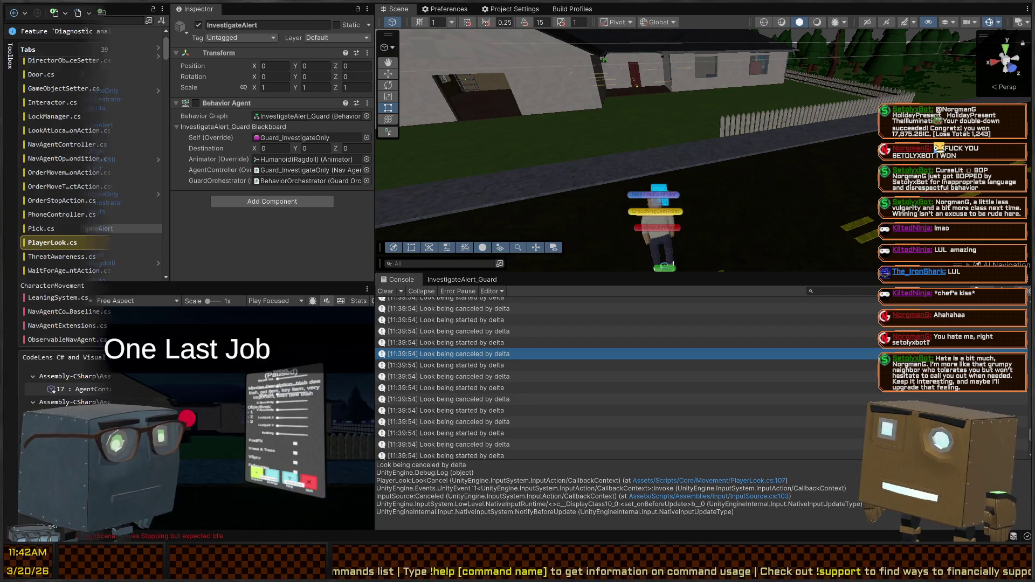
{"action": "key", "text": "ctrl+k"}
{"action": "key", "text": "ctrl+c"}
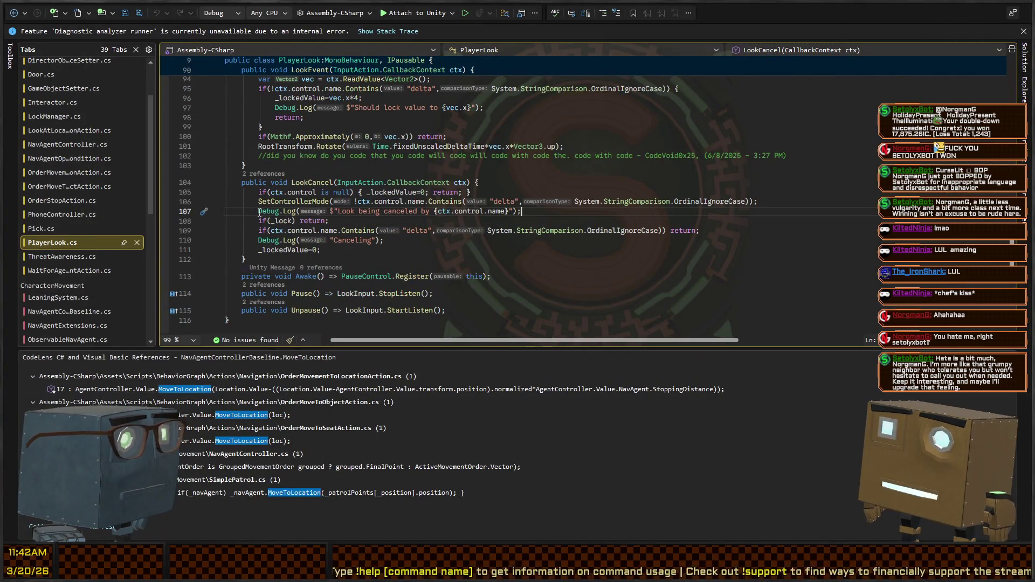
{"action": "left_click", "coordinate": [258, 240]}
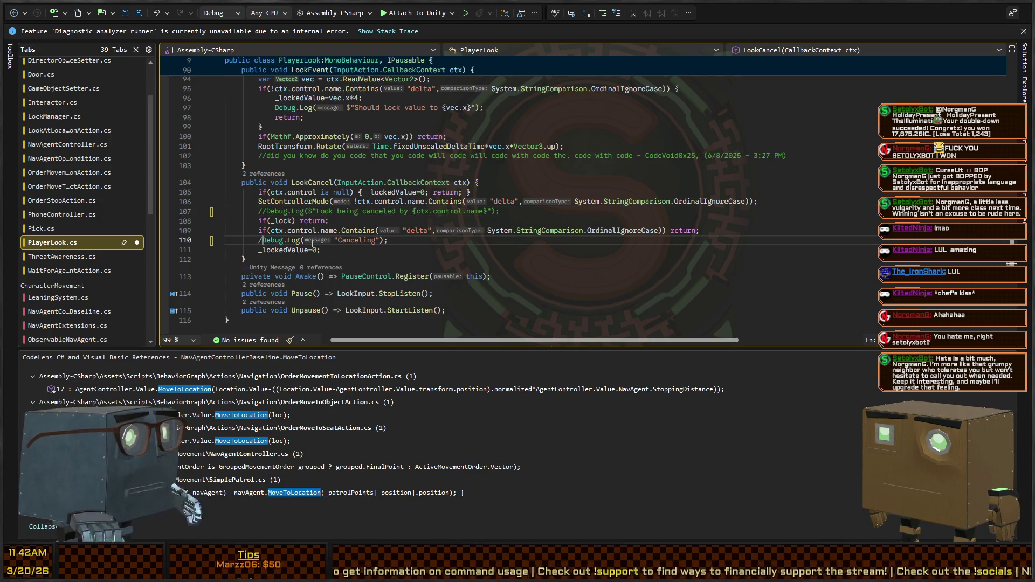
{"action": "type", "text": "/"}
{"action": "scroll", "coordinate": [298, 235], "scroll_direction": "up", "scroll_amount": 2}
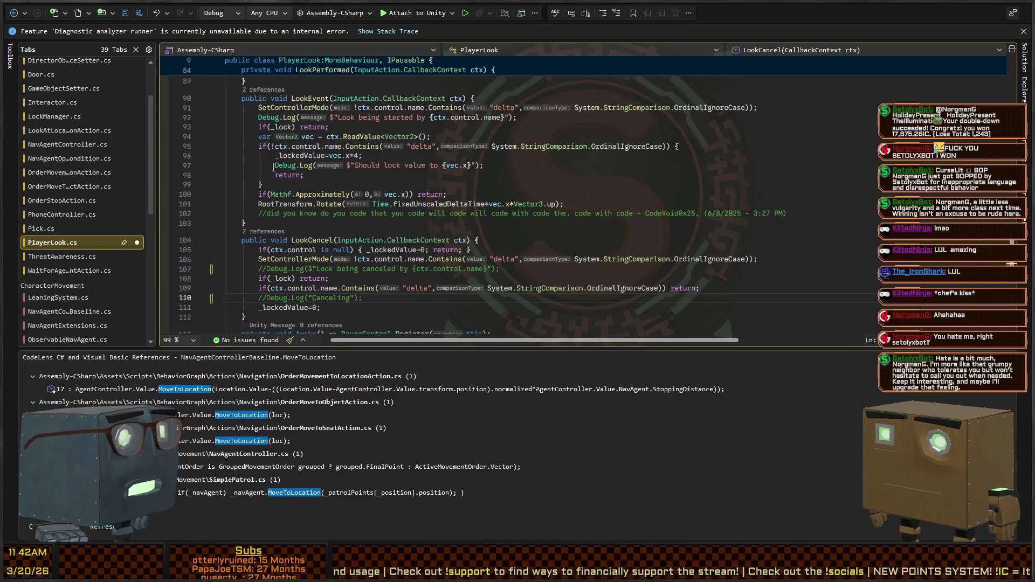
- Comment out the Debug.Log calls on lines 97 and 92, save PlayerLook.cs and return to Unity
{"action": "left_click", "coordinate": [276, 167]}
{"action": "type", "text": "//"}
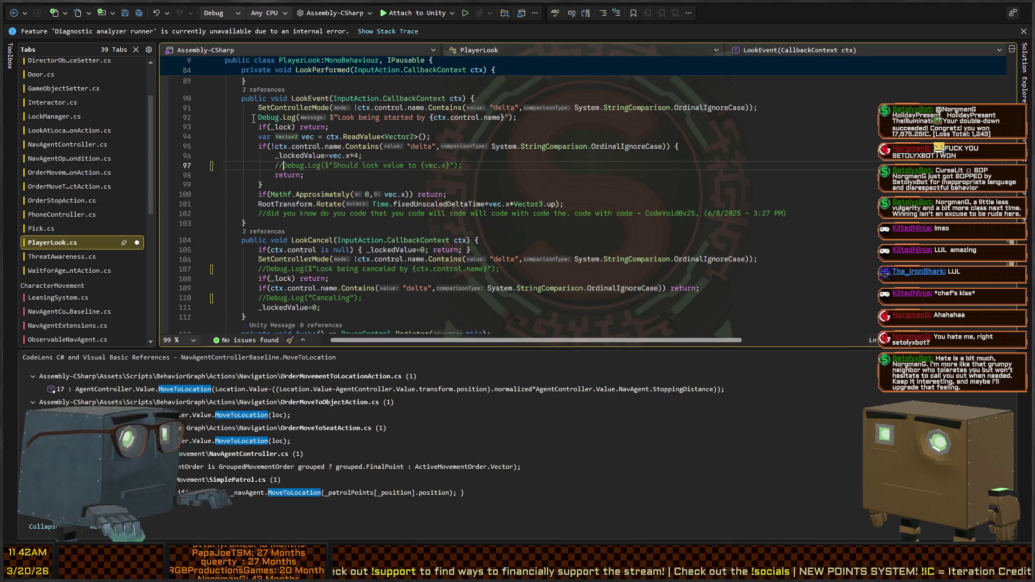
{"action": "left_click", "coordinate": [258, 119]}
{"action": "type", "text": "//"}
{"action": "scroll", "coordinate": [361, 156], "scroll_direction": "up", "scroll_amount": 5}
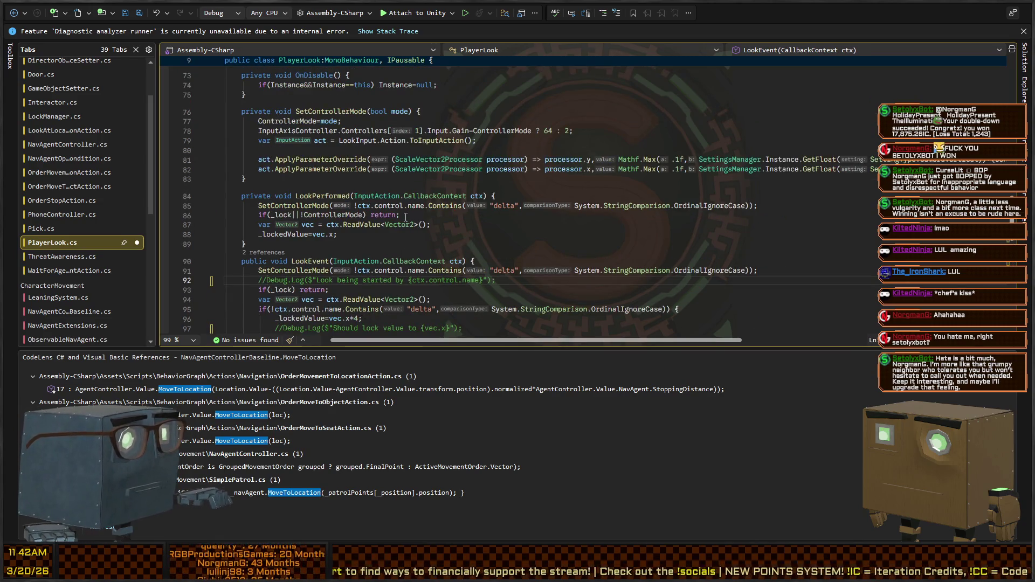
{"action": "key", "text": "ctrl+s"}
{"action": "scroll", "coordinate": [406, 217], "scroll_direction": "down", "scroll_amount": 7}
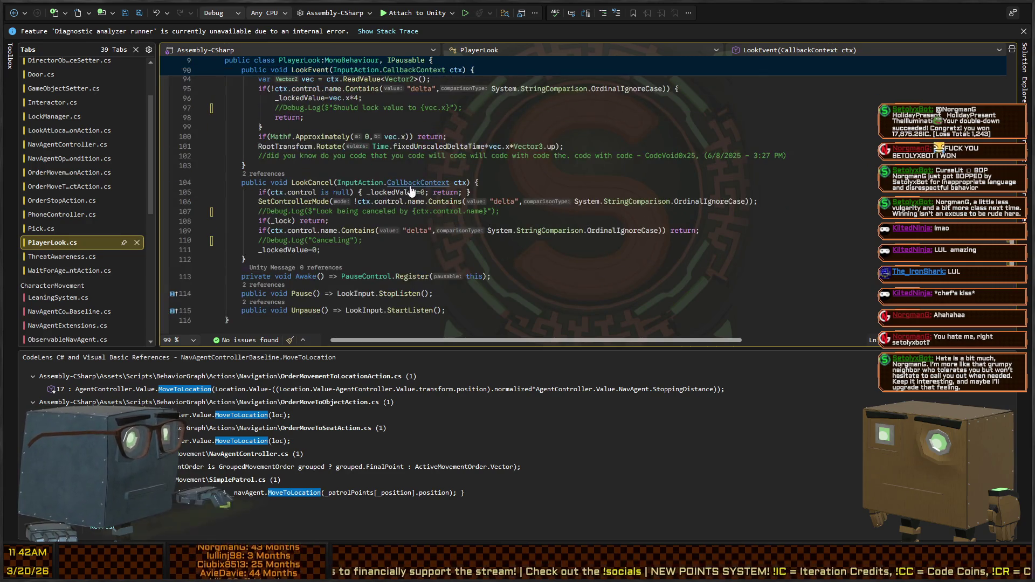
{"action": "key", "text": "alt+Tab"}
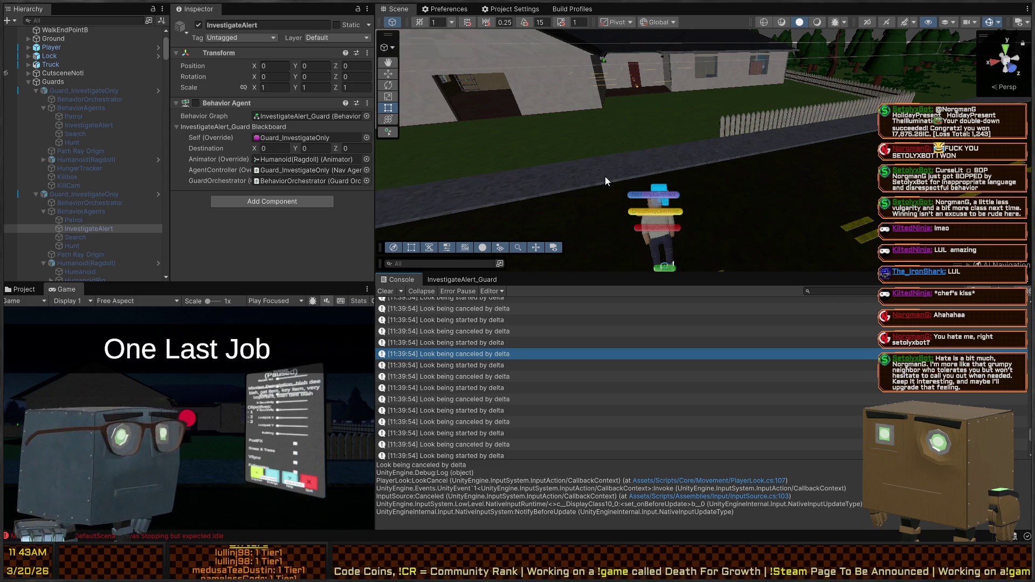
- Enter Play mode and skip the opening cutscene
{"action": "mouse_move", "coordinate": [605, 177]}
{"action": "left_mouse_down"}
{"action": "mouse_move", "coordinate": [572, 219]}
{"action": "mouse_move", "coordinate": [635, 185]}
{"action": "left_mouse_up"}
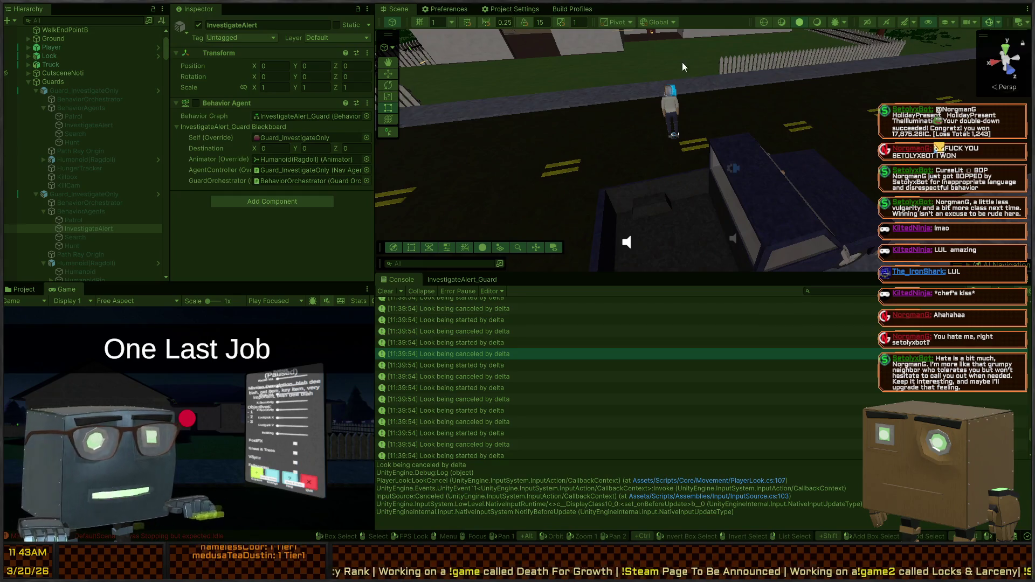
{"action": "key", "text": "ctrl+p"}
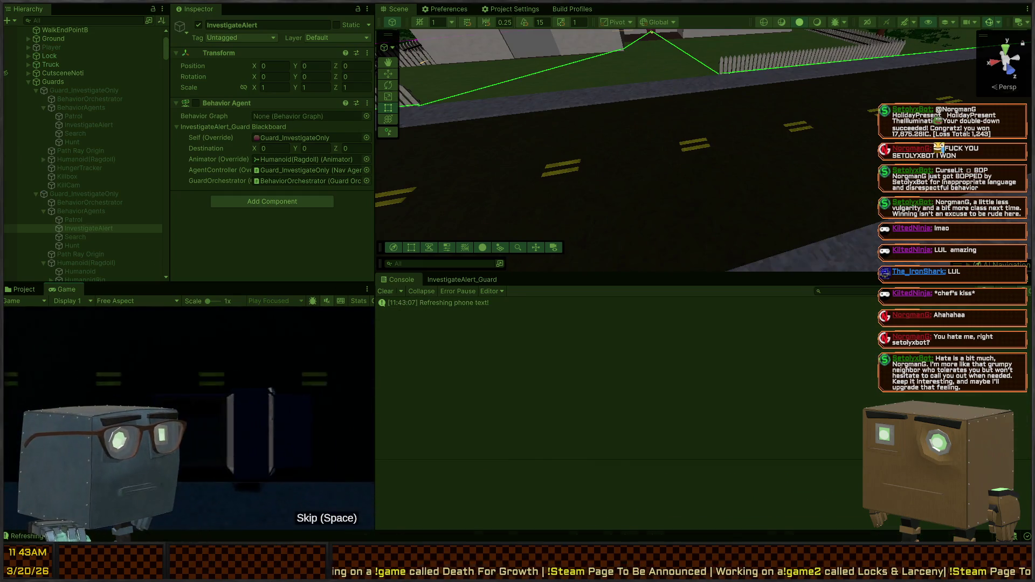
{"action": "key", "text": "space"}
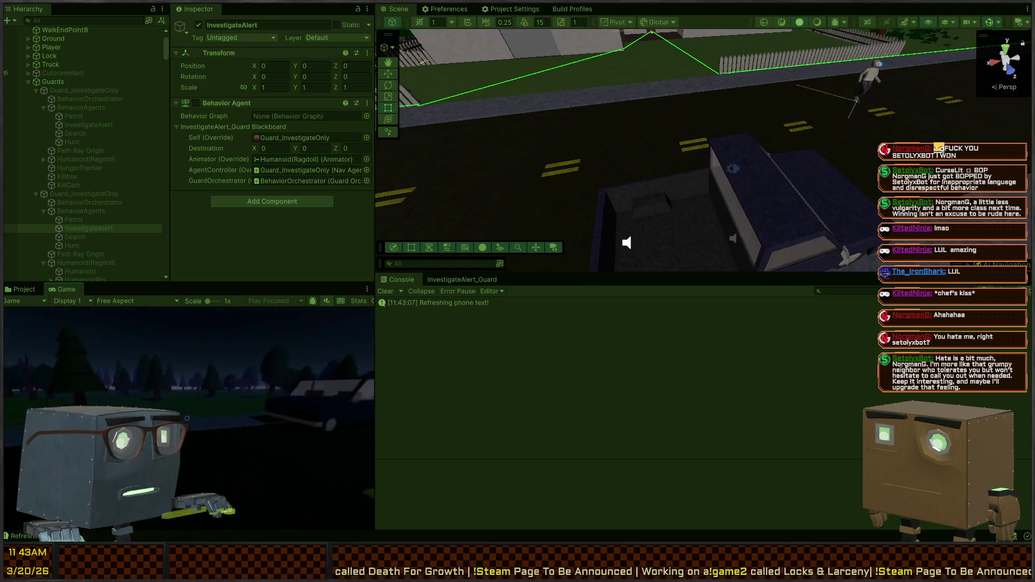
- Walk the player down the road toward the guards and view the 'Traveled for 14.86 seconds' log trace
{"action": "key", "text": "w"}
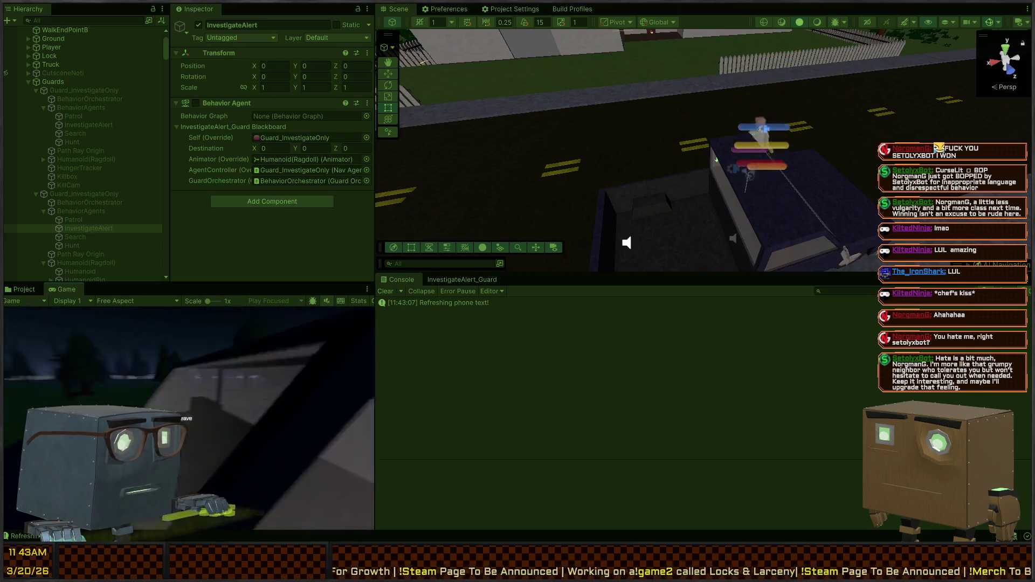
{"action": "key", "text": "e"}
{"action": "key", "text": "w"}
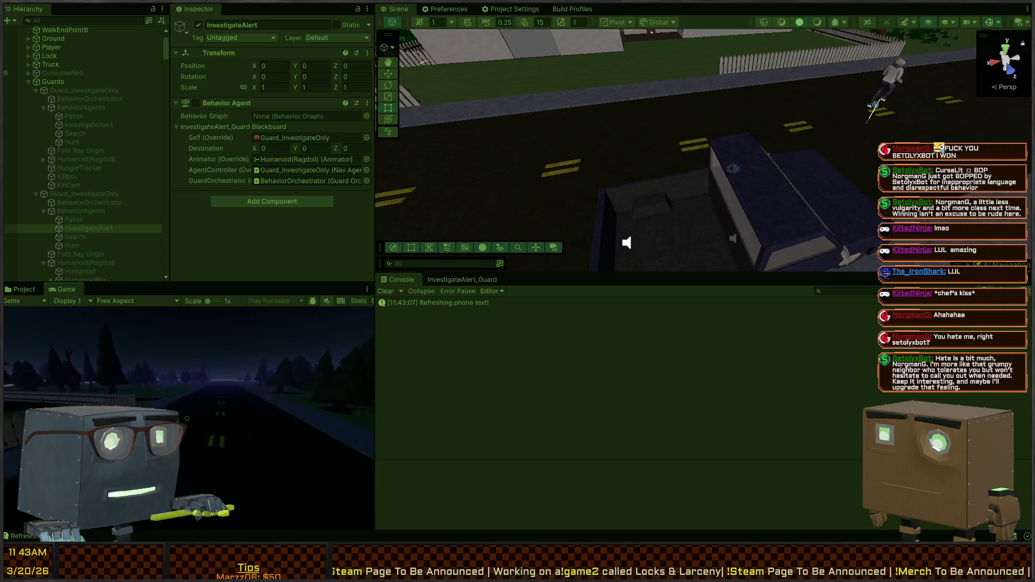
{"action": "key", "text": "w"}
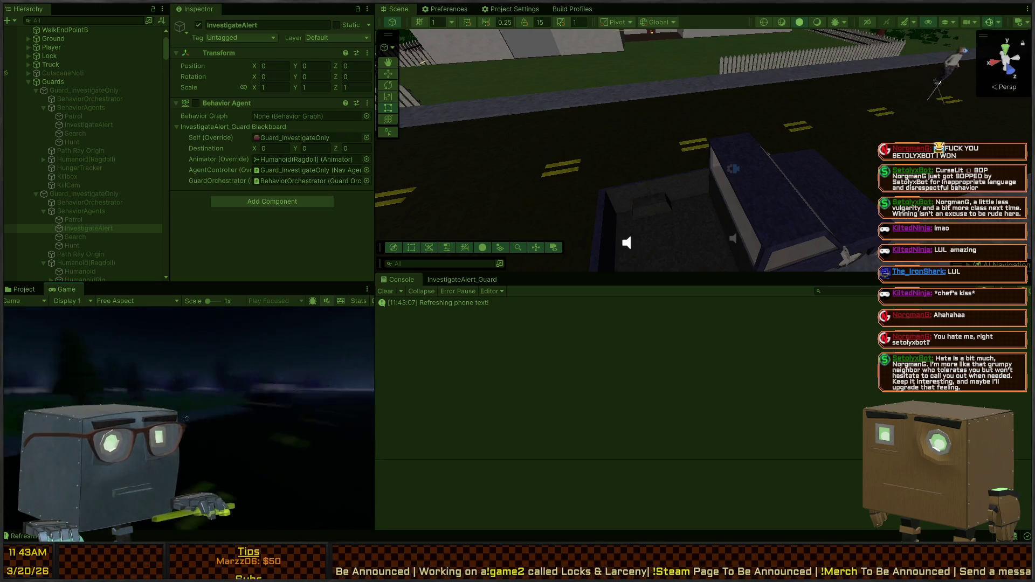
{"action": "key", "text": "w"}
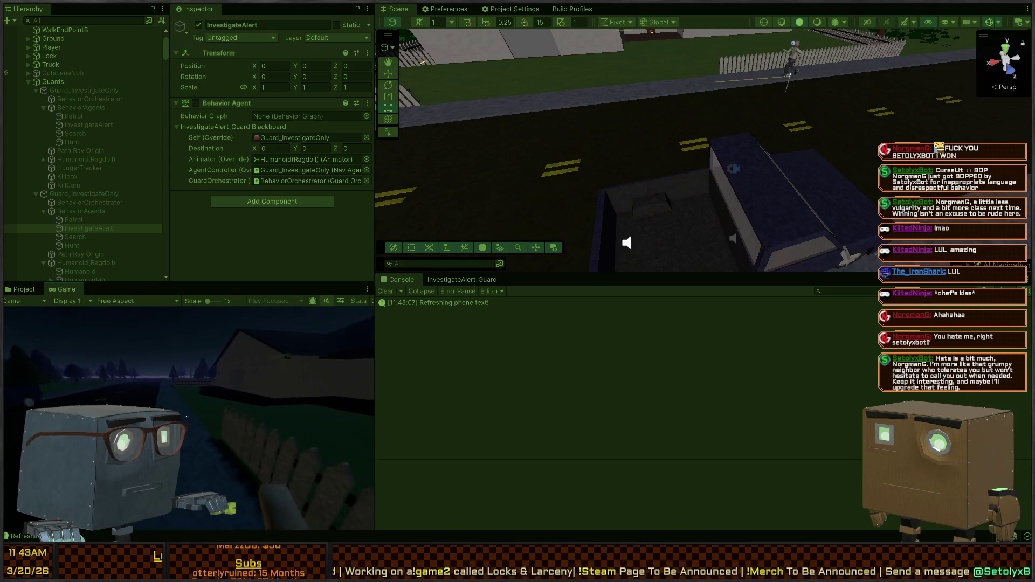
{"action": "key", "text": "w"}
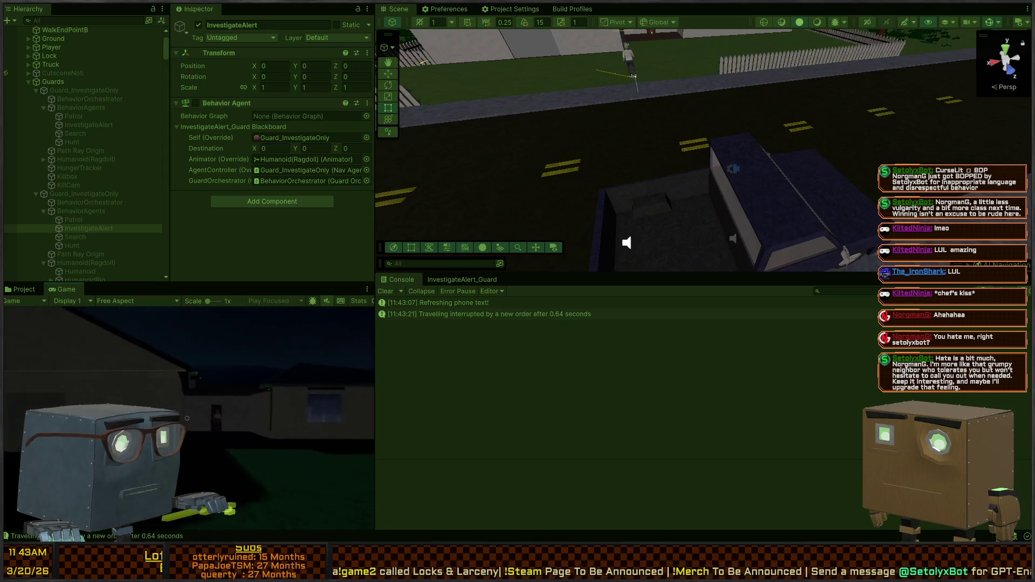
{"action": "key", "text": "w"}
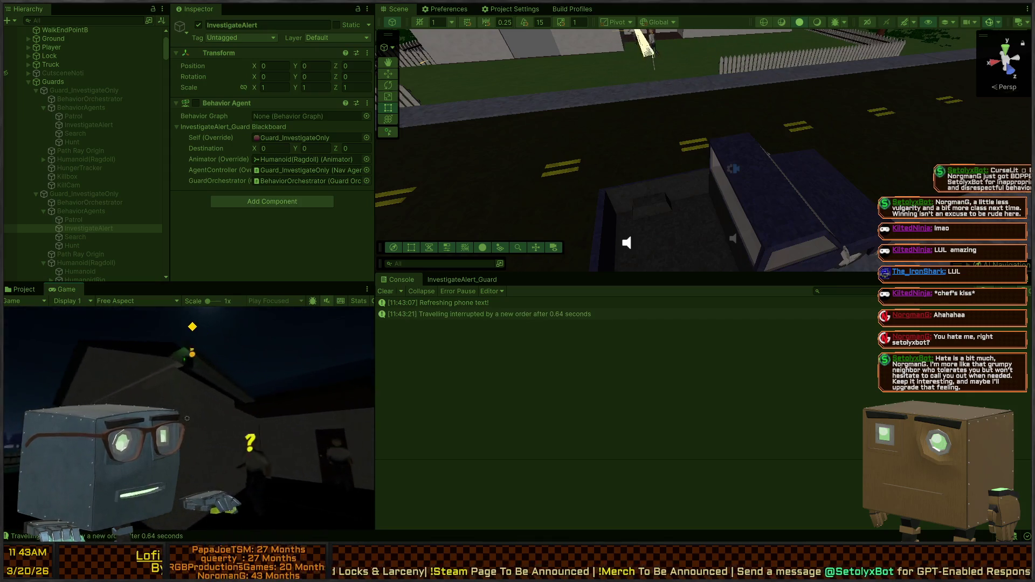
{"action": "key", "text": "w"}
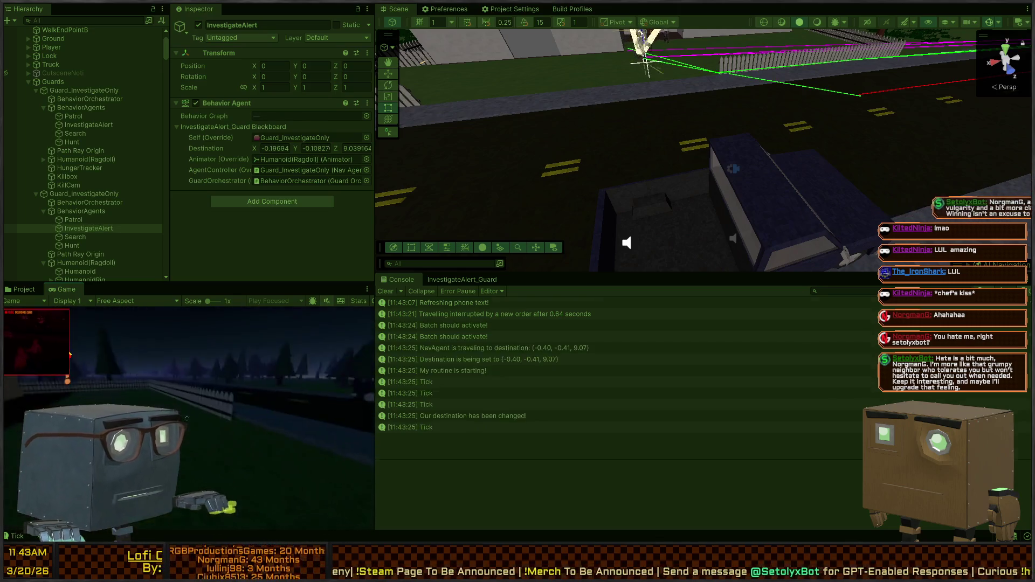
{"action": "key", "text": "w"}
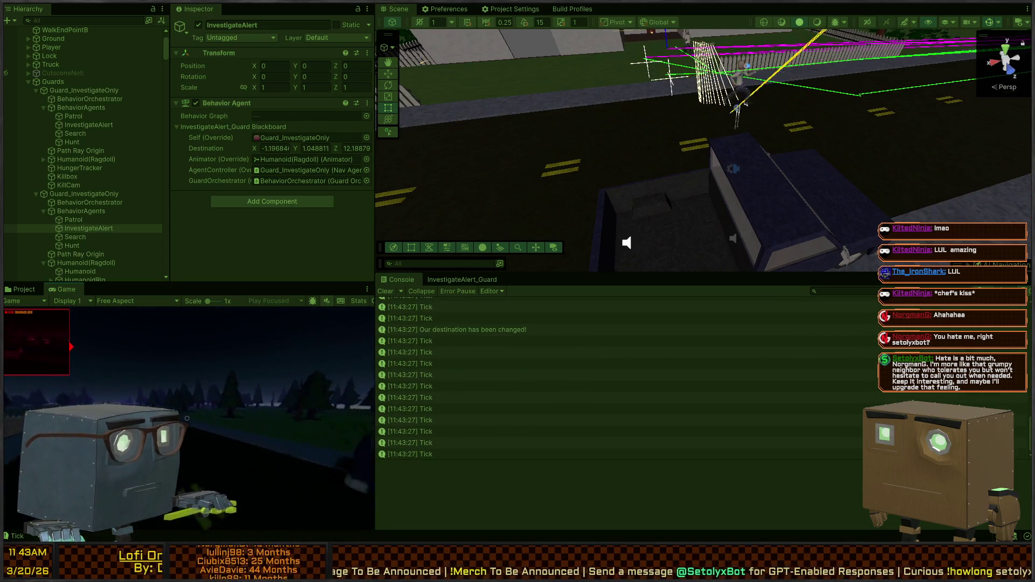
{"action": "key", "text": "w"}
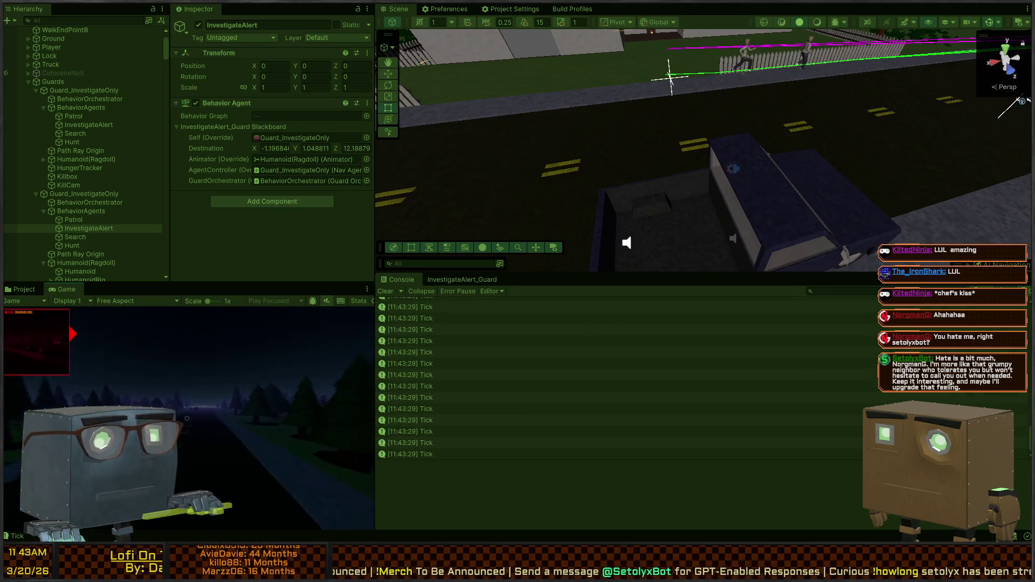
{"action": "key", "text": "w"}
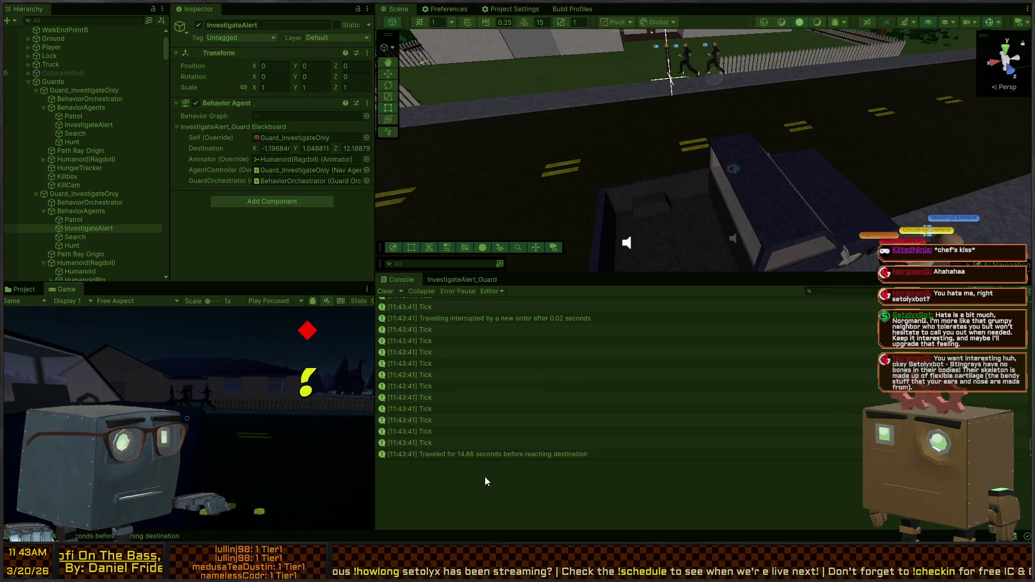
{"action": "left_click", "coordinate": [500, 454]}
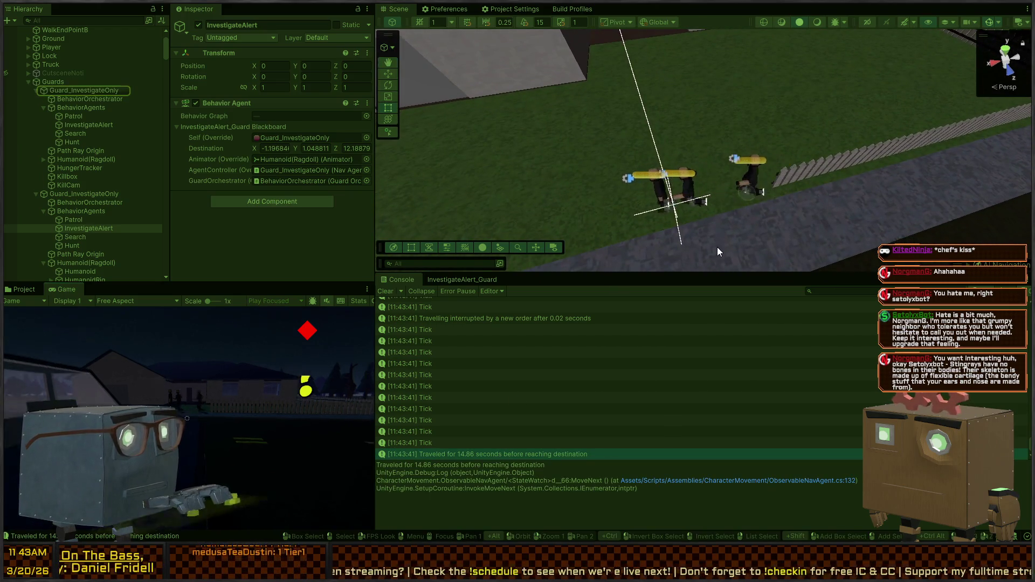
- Inspect the travelling-interrupted log entry and the Innocent Humanoid's Observable Nav Agent components
{"action": "key", "text": "w"}
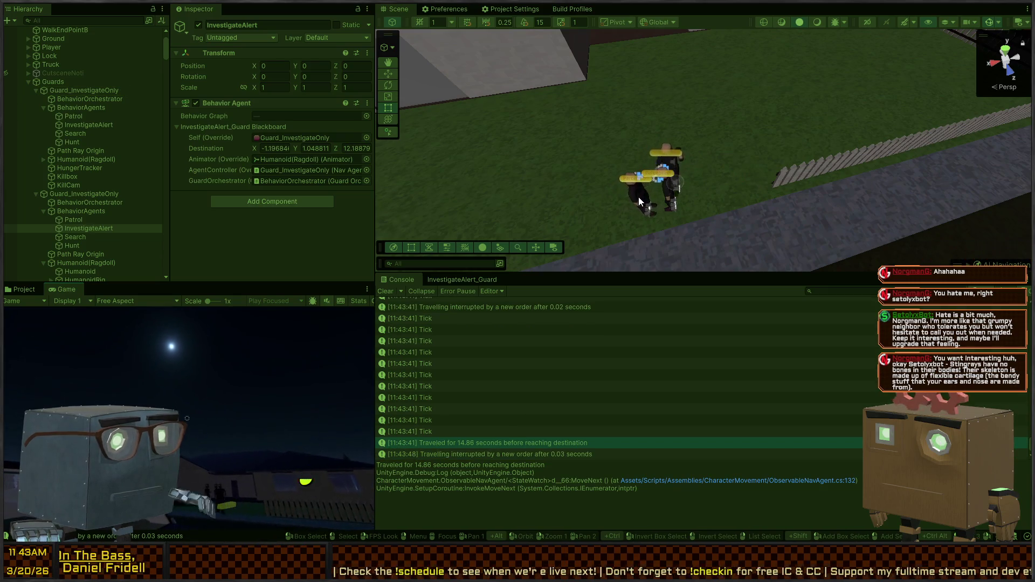
{"action": "left_click", "coordinate": [503, 455]}
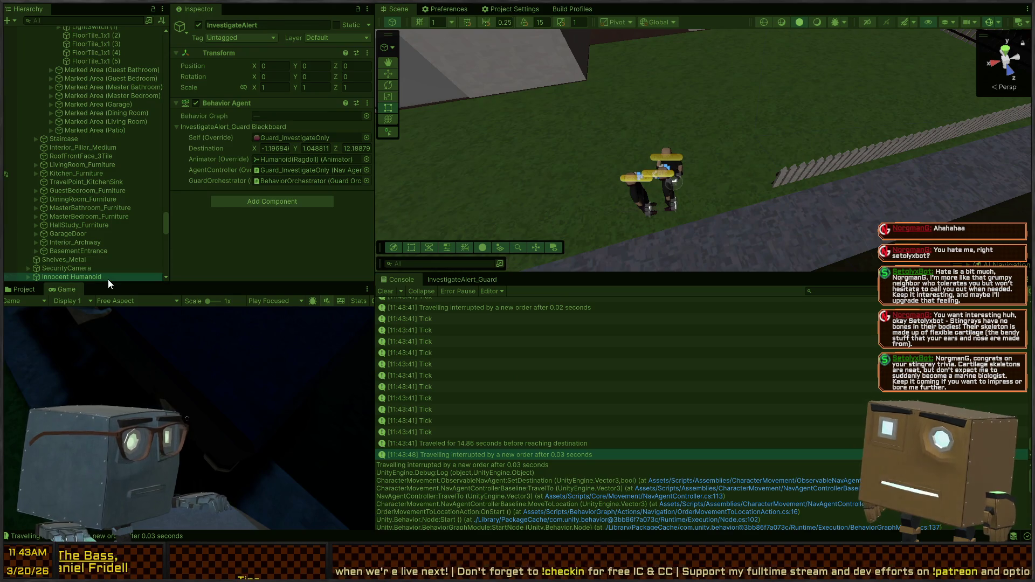
{"action": "left_click", "coordinate": [108, 278]}
{"action": "scroll", "coordinate": [264, 210], "scroll_direction": "down", "scroll_amount": 15}
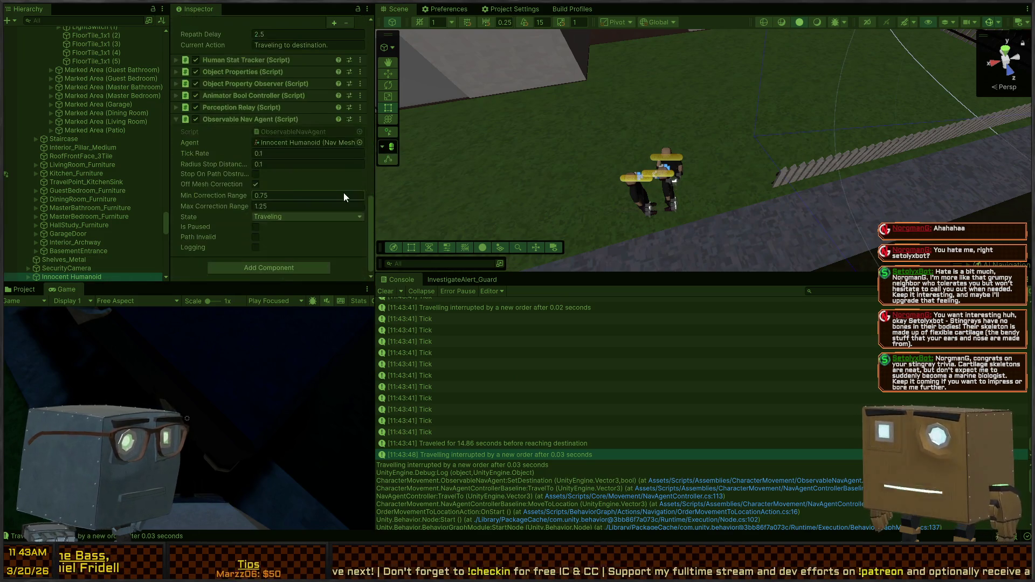
{"action": "left_click", "coordinate": [450, 442]}
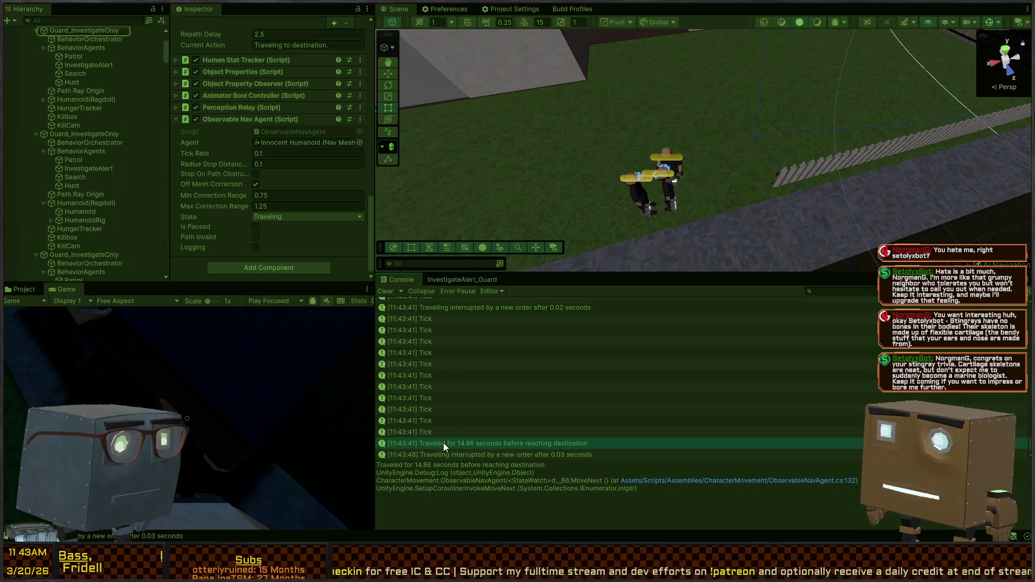
- Check Guard_InvestigateOnly's Nav Agent Controller, pause the game and reselect the 14.86-second log
{"action": "left_click", "coordinate": [91, 31]}
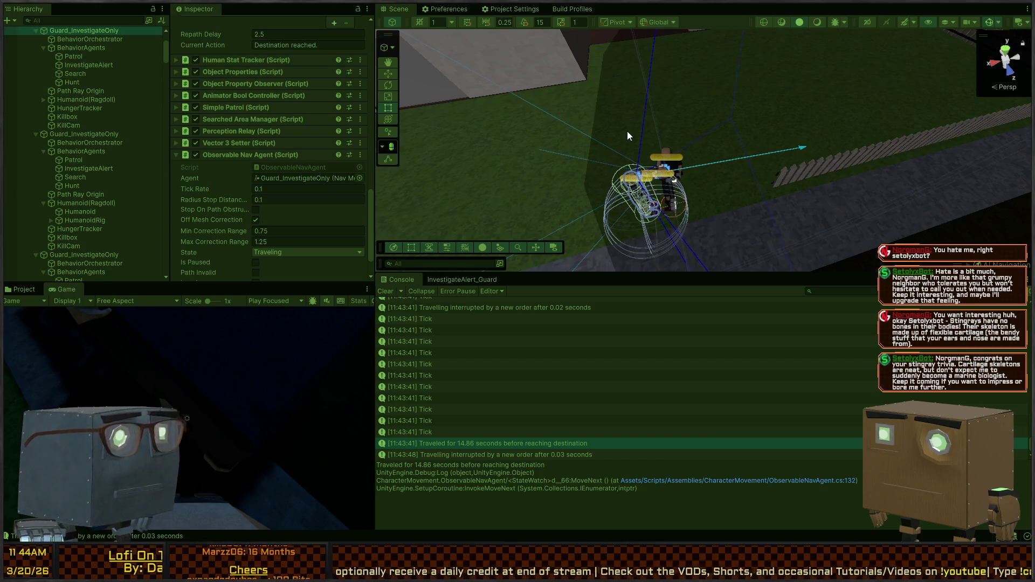
{"action": "mouse_move", "coordinate": [733, 134]}
{"action": "left_mouse_down"}
{"action": "mouse_move", "coordinate": [750, 132]}
{"action": "mouse_move", "coordinate": [598, 124]}
{"action": "left_mouse_up"}
{"action": "key", "text": "w"}
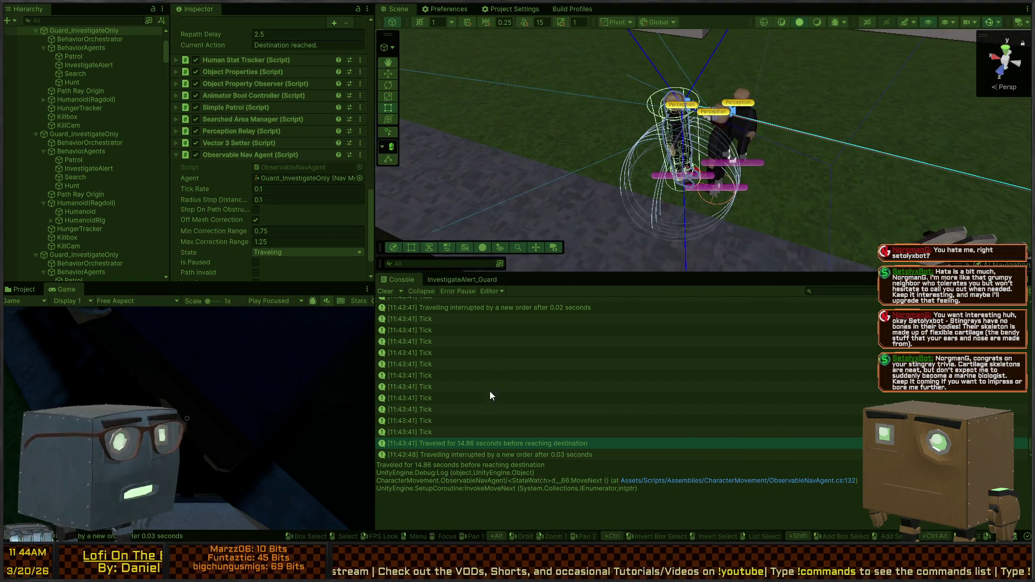
{"action": "left_click", "coordinate": [476, 459]}
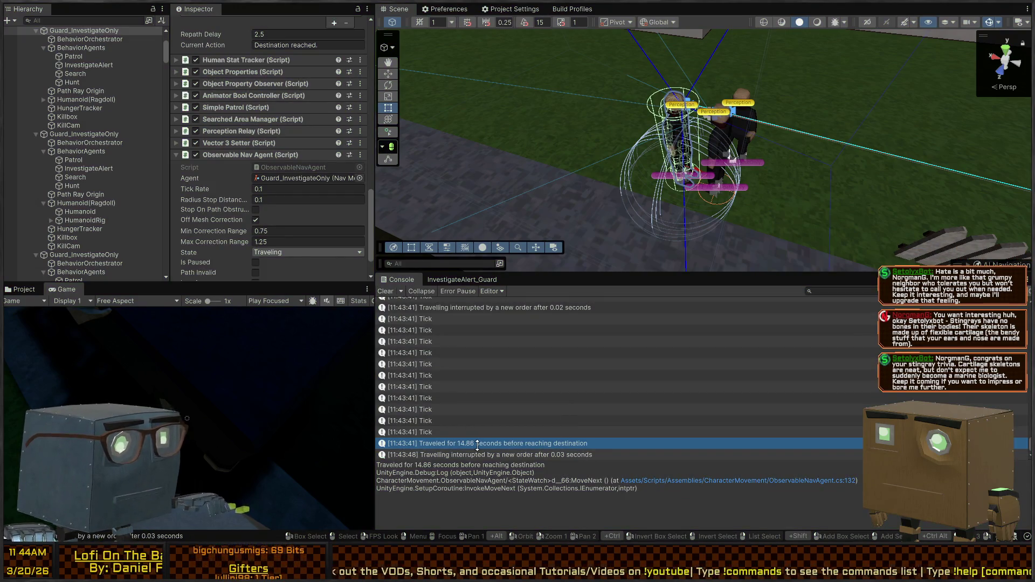
{"action": "left_click", "coordinate": [499, 453]}
{"action": "left_click", "coordinate": [511, 444]}
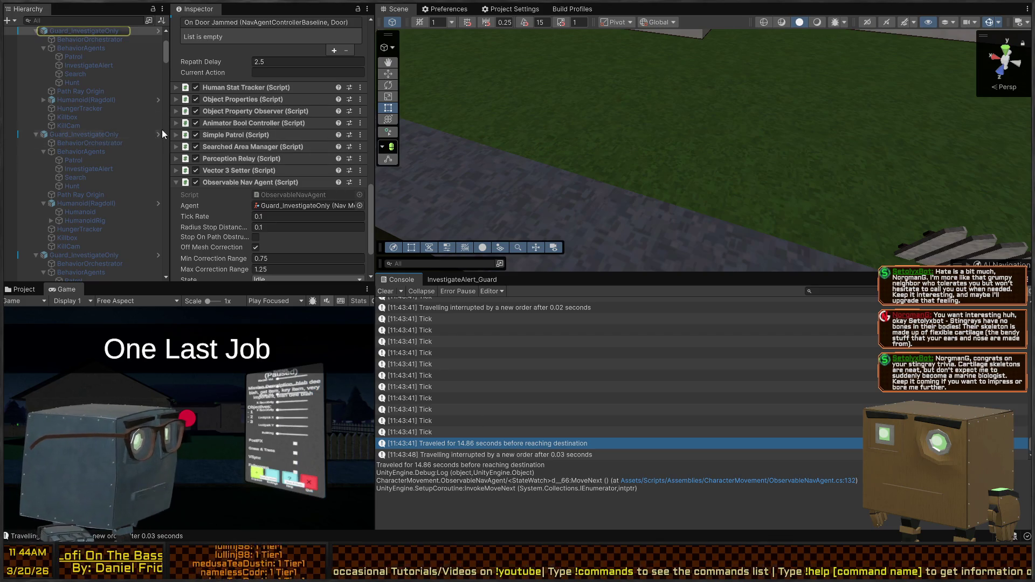
- Switch to Visual Studio showing NavAgentController.cs with the MoveToLocation references
{"action": "scroll", "coordinate": [213, 154], "scroll_direction": "down", "scroll_amount": 3}
{"action": "scroll", "coordinate": [194, 205], "scroll_direction": "up", "scroll_amount": 5}
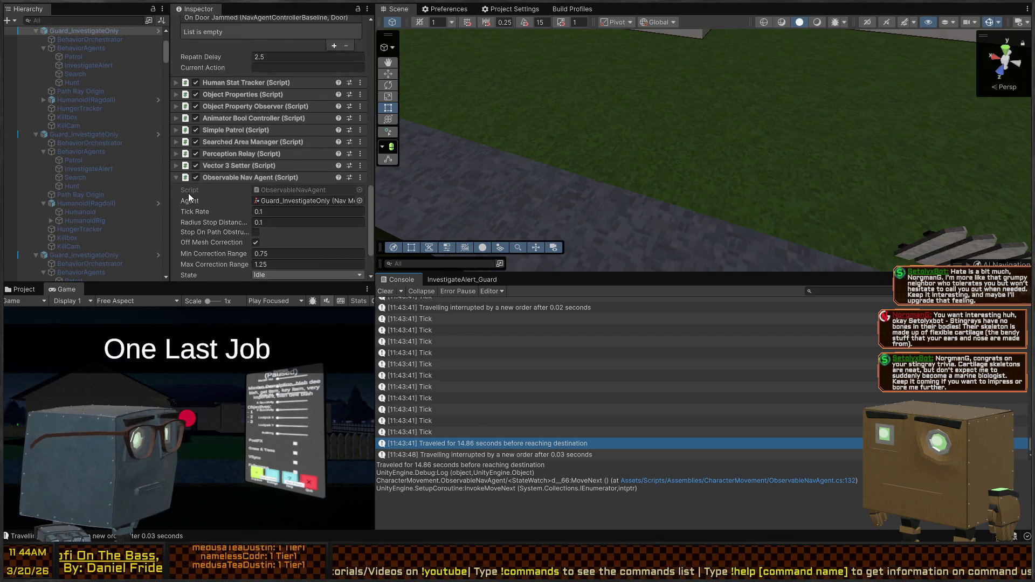
{"action": "scroll", "coordinate": [46, 109], "scroll_direction": "up", "scroll_amount": 3}
{"action": "scroll", "coordinate": [220, 134], "scroll_direction": "up", "scroll_amount": 4}
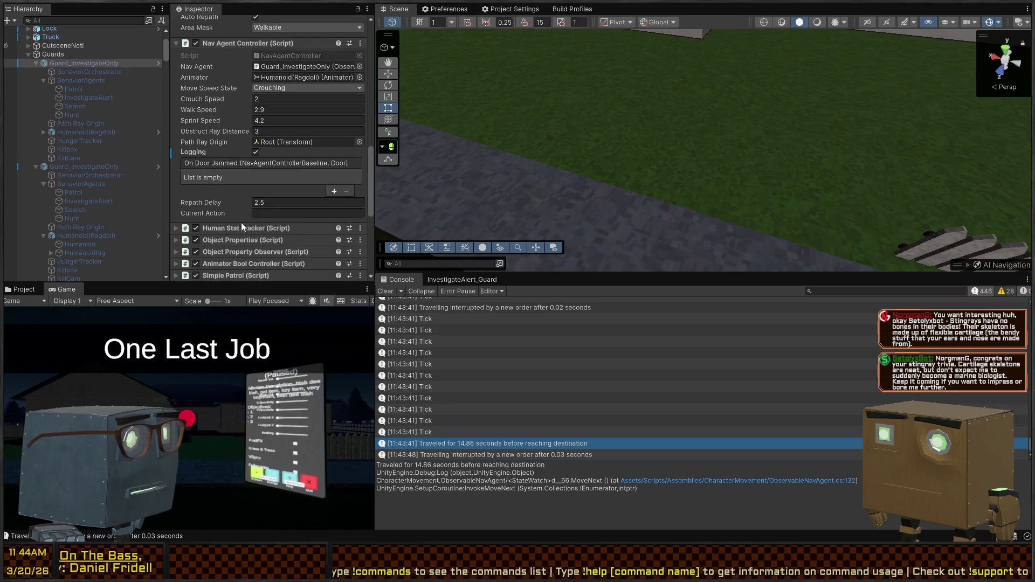
{"action": "key", "text": "alt+Tab"}
{"action": "scroll", "coordinate": [486, 216], "scroll_direction": "up", "scroll_amount": 15}
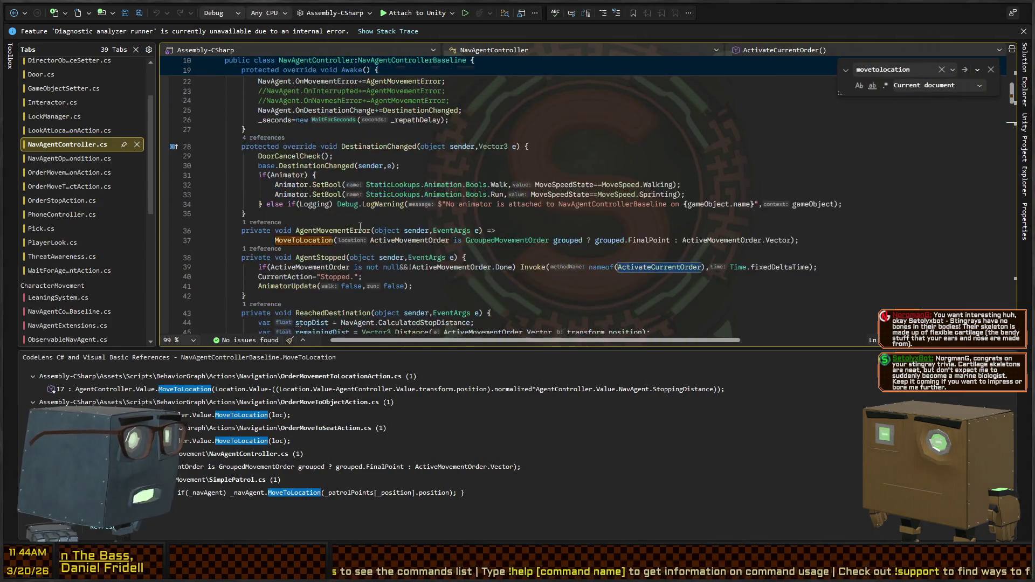
- Close the references panel and add if(Logging)Debug.Log("Processing having reached destination", gameObject); atop DestinationChanged
{"action": "left_click", "coordinate": [512, 295]}
{"action": "scroll", "coordinate": [512, 295], "scroll_direction": "down", "scroll_amount": 4}
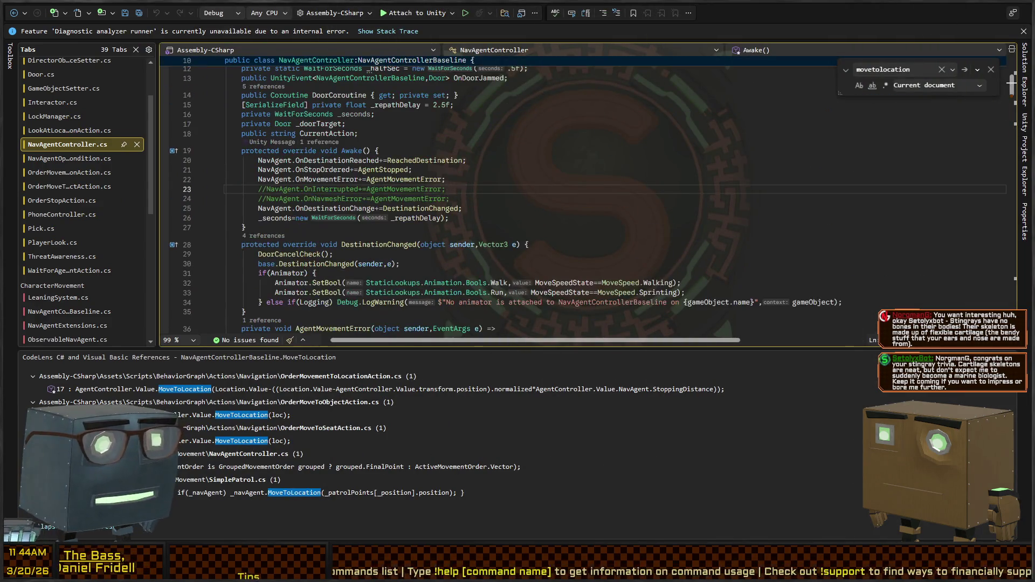
{"action": "key", "text": "Escape"}
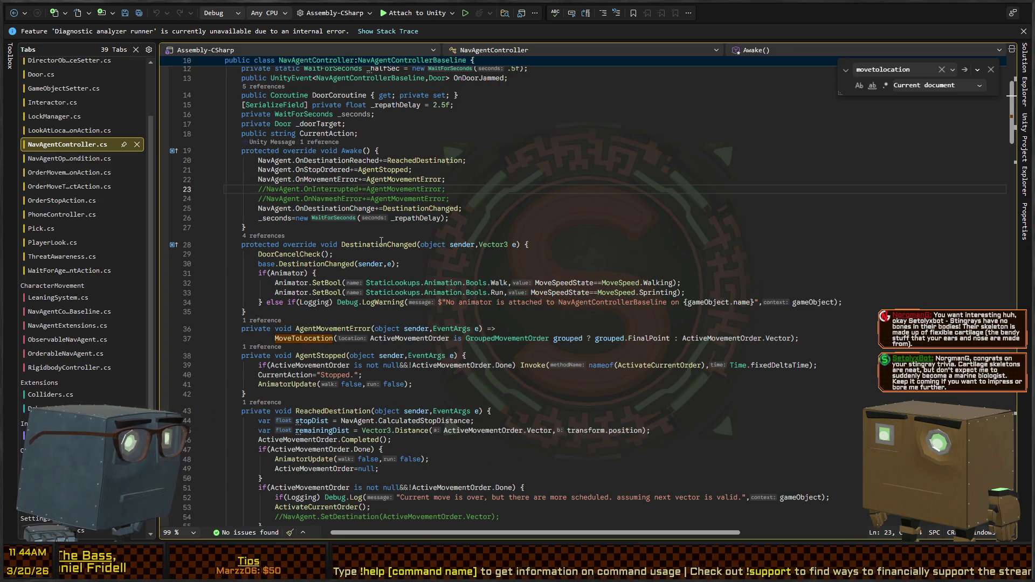
{"action": "left_click", "coordinate": [381, 241]}
{"action": "left_click", "coordinate": [364, 256]}
{"action": "key", "text": "ctrl+Return"}
{"action": "type", "text": "Debug.Log(\""}
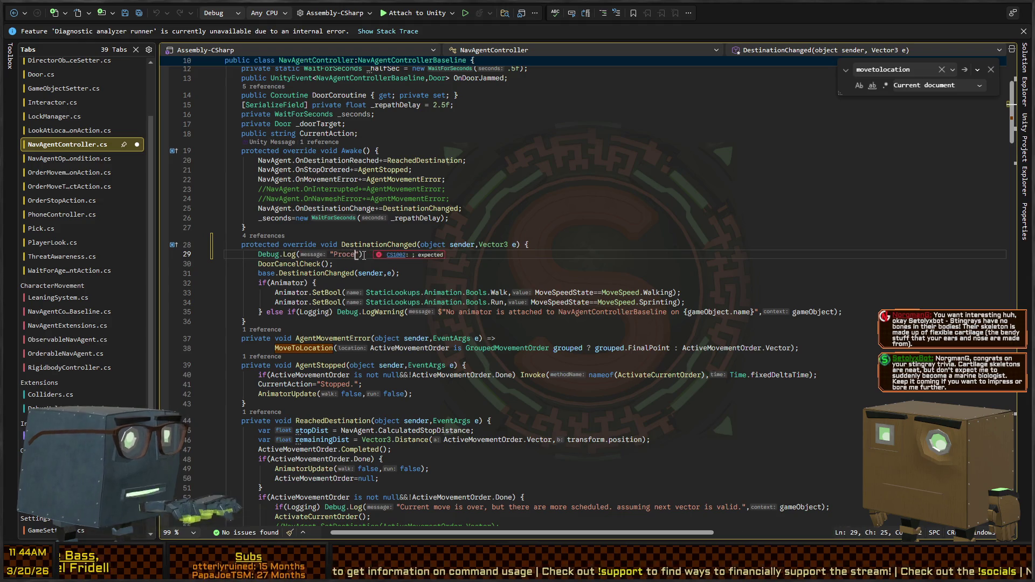
{"action": "type", "text": "Processing having reac"}
{"action": "type", "text": "hed destination"}
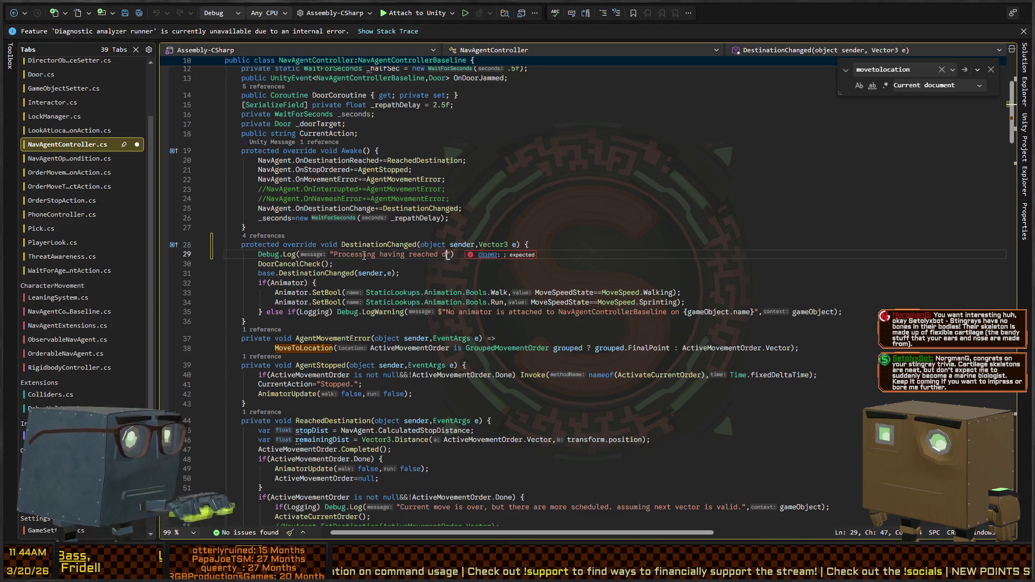
{"action": "type", "text": "gameObject);"}
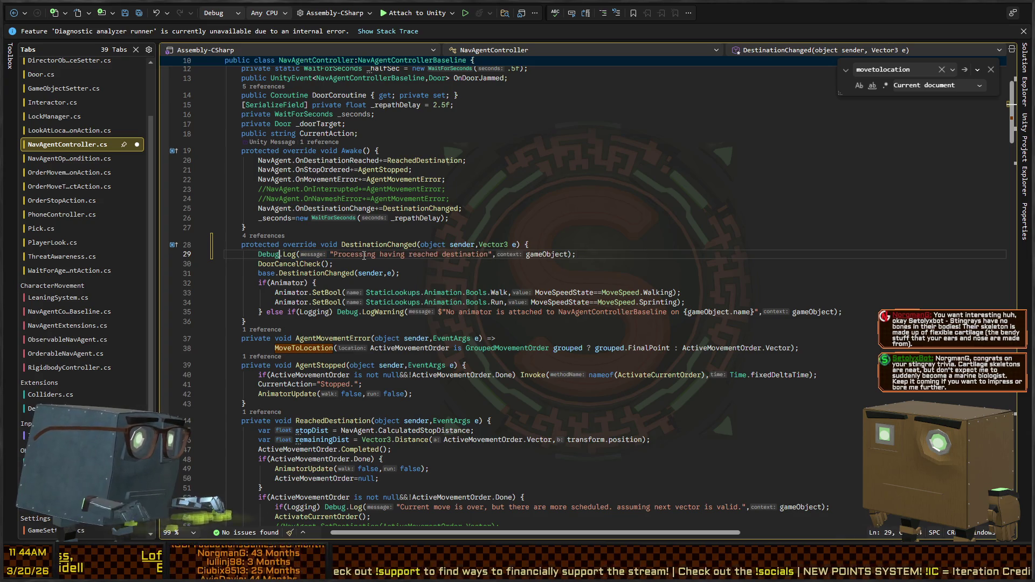
{"action": "key", "text": "Right"}
{"action": "key", "text": "Right"}
{"action": "key", "text": "Right"}
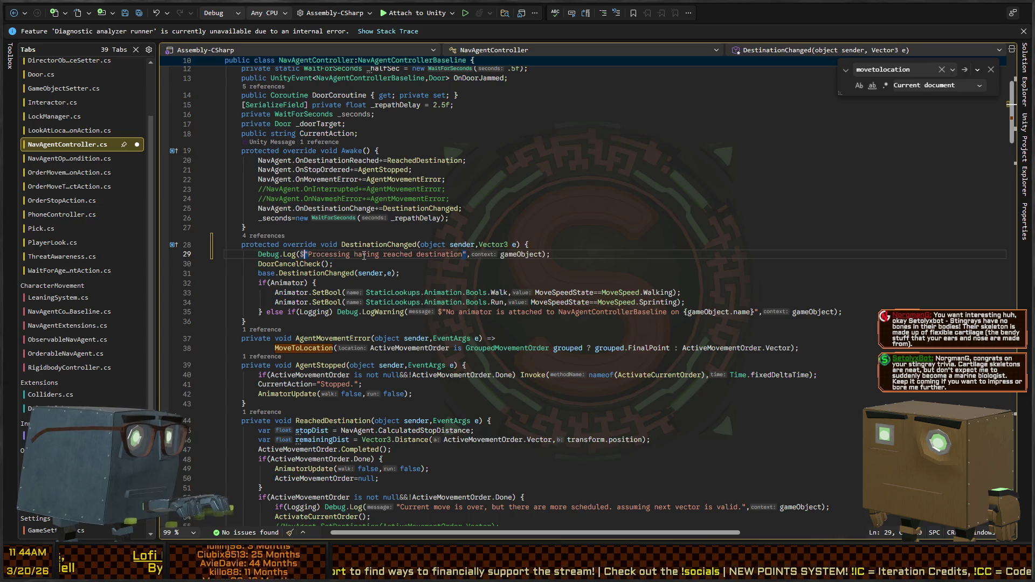
{"action": "key", "text": "Home"}
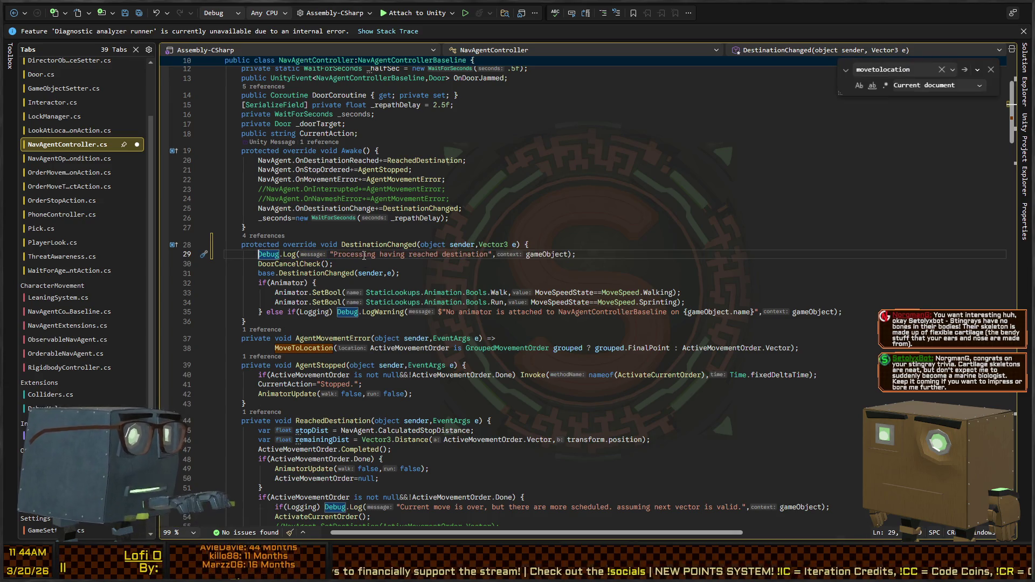
{"action": "type", "text": "if(Logging)"}
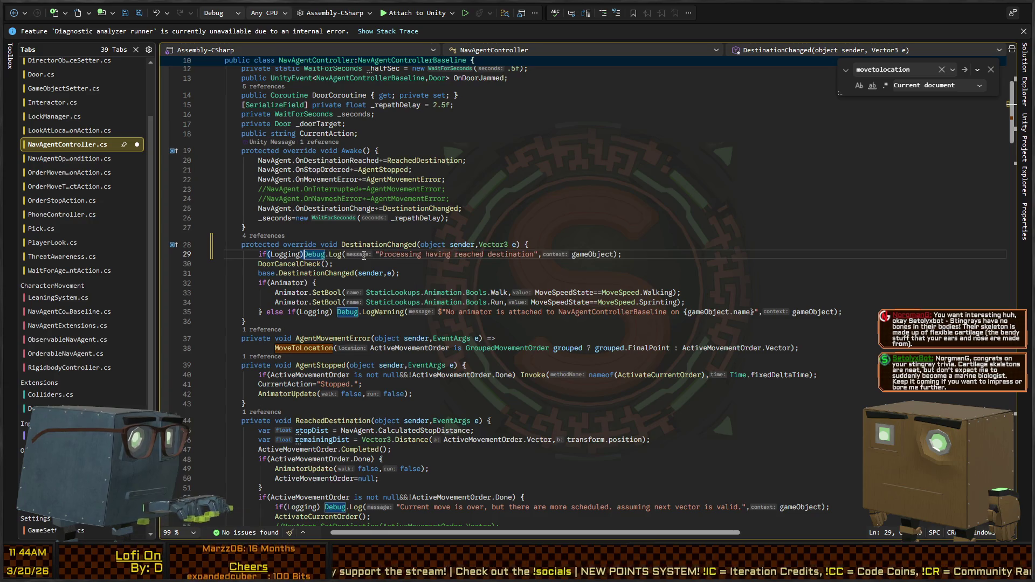
- Close the find box and insert a new empty line at the start of Awake
{"action": "key", "text": "Escape"}
{"action": "key", "text": "Down"}
{"action": "key", "text": "Down"}
{"action": "key", "text": "Up"}
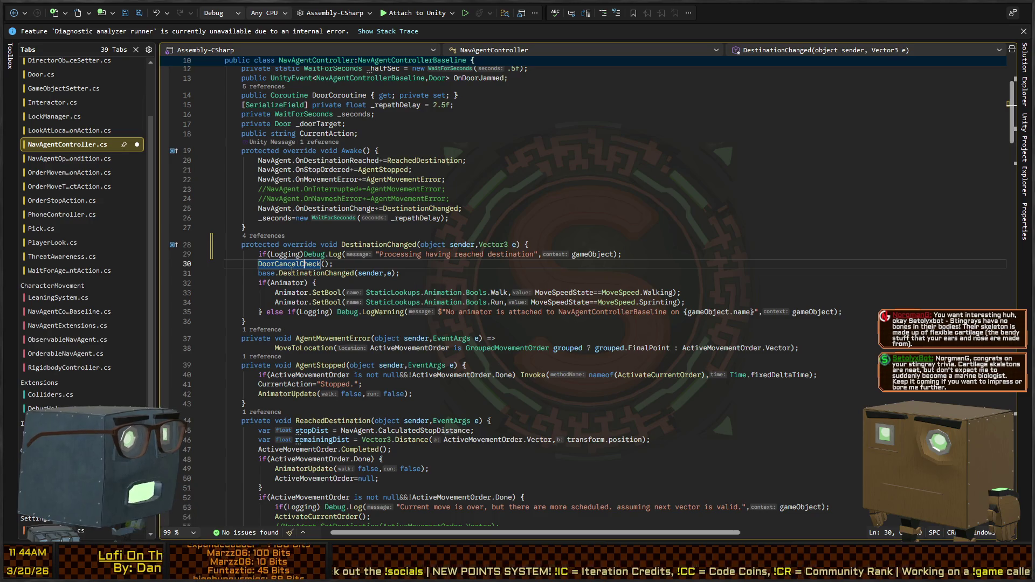
{"action": "key", "text": "Right"}
{"action": "key", "text": "Right"}
{"action": "key", "text": "Right"}
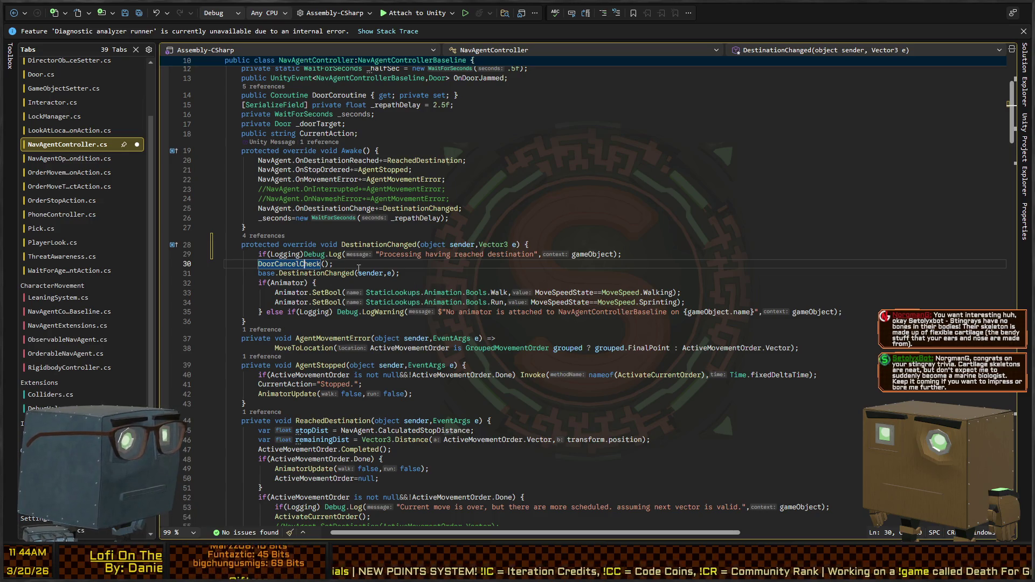
{"action": "left_click", "coordinate": [423, 152]}
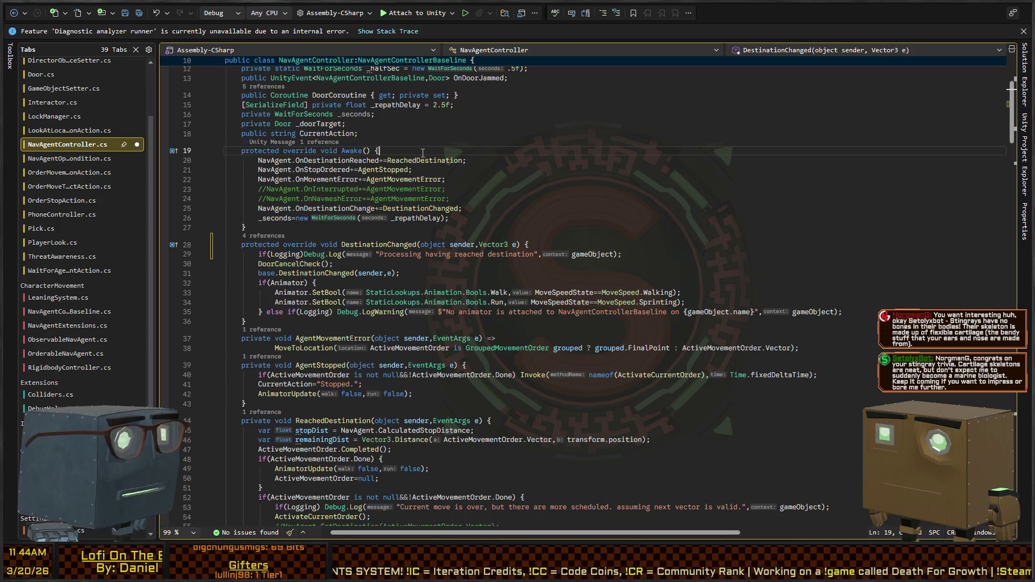
{"action": "key", "text": "Return"}
{"action": "type", "text": "@"}
{"action": "key", "text": "BackSpace"}
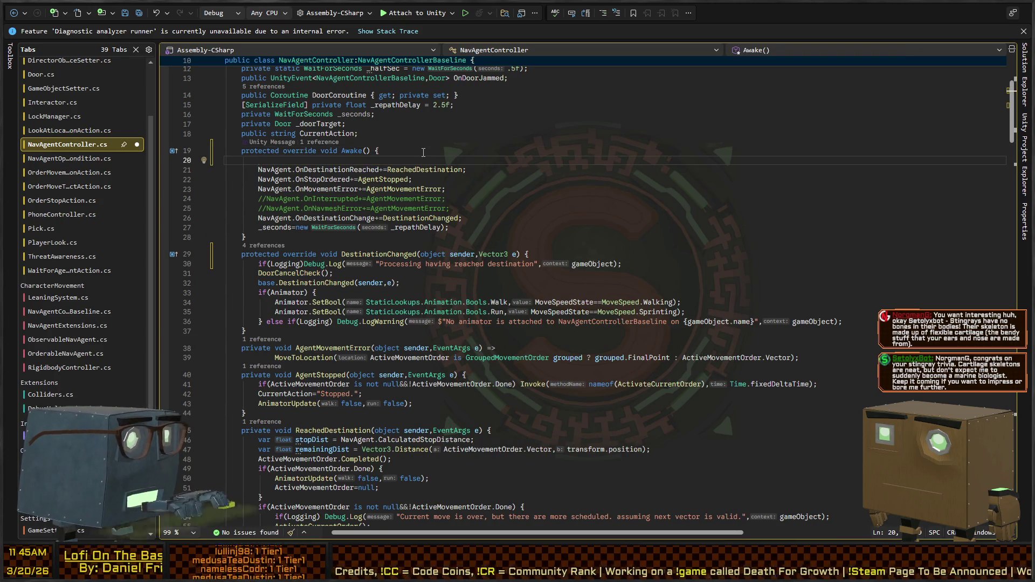
- Move the blank line above Awake, generate an empty Start() method and add an '#if !UNITY_EDITOR' line
{"action": "key", "text": "alt+Up"}
{"action": "key", "text": "Return"}
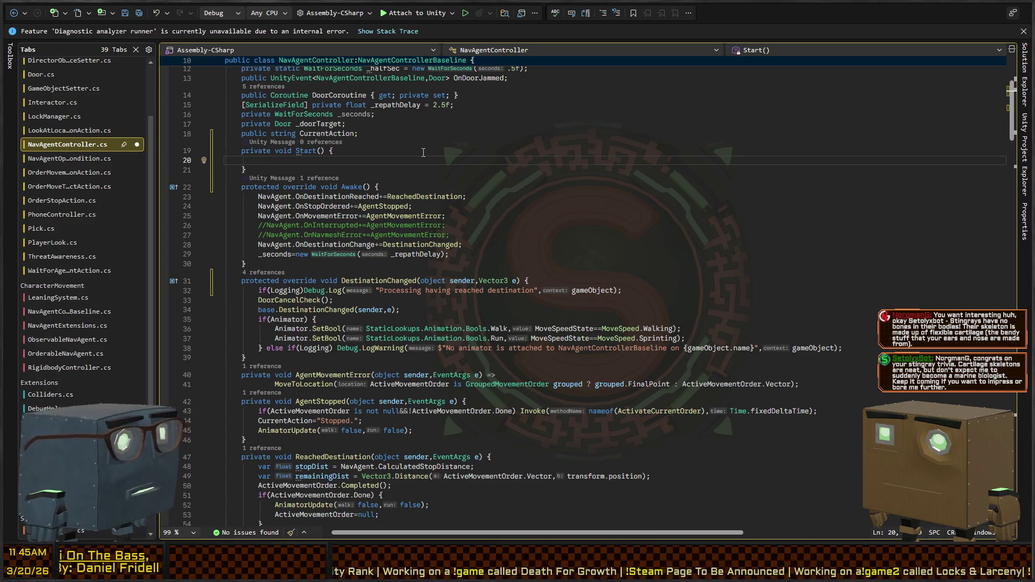
{"action": "type", "text": "#"}
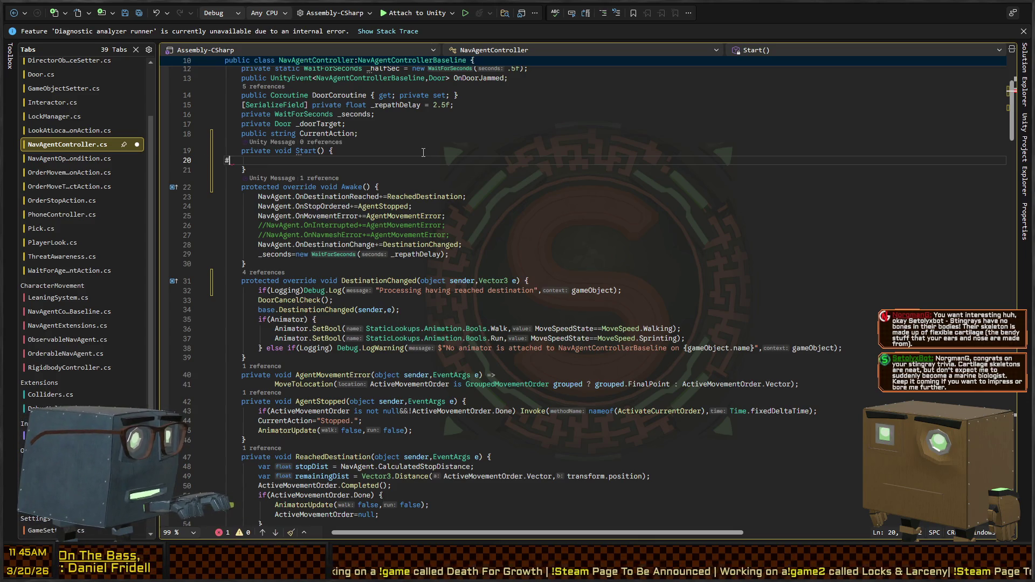
{"action": "type", "text": "if UNI"}
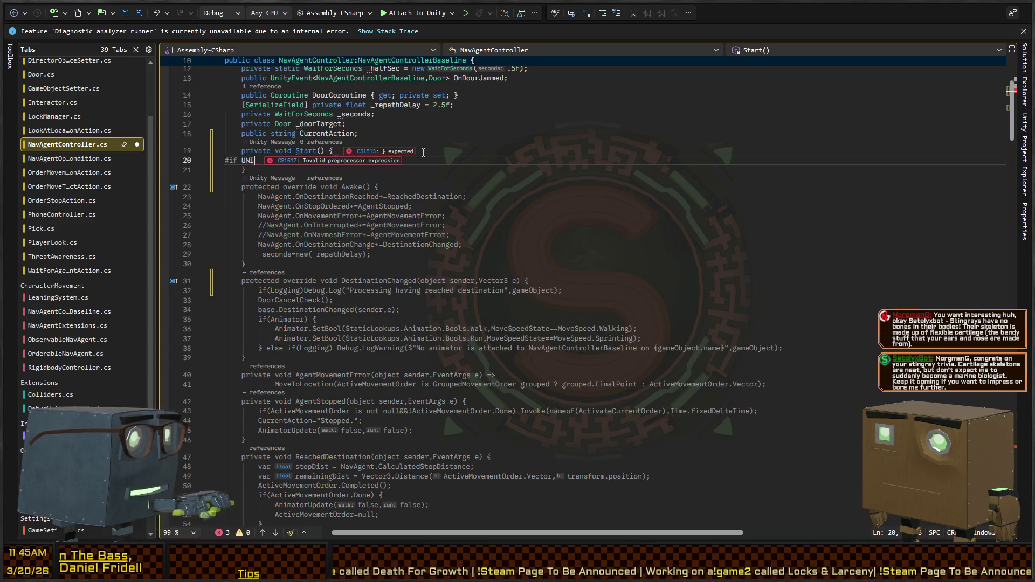
{"action": "type", "text": "TY_EN"}
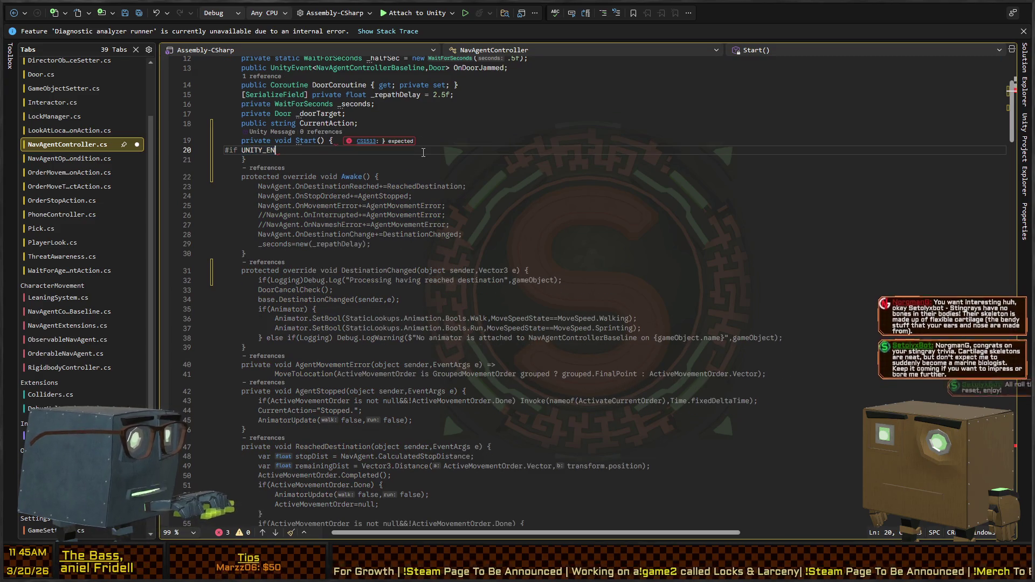
{"action": "key", "text": "ctrl+BackSpace"}
{"action": "type", "text": "!"}
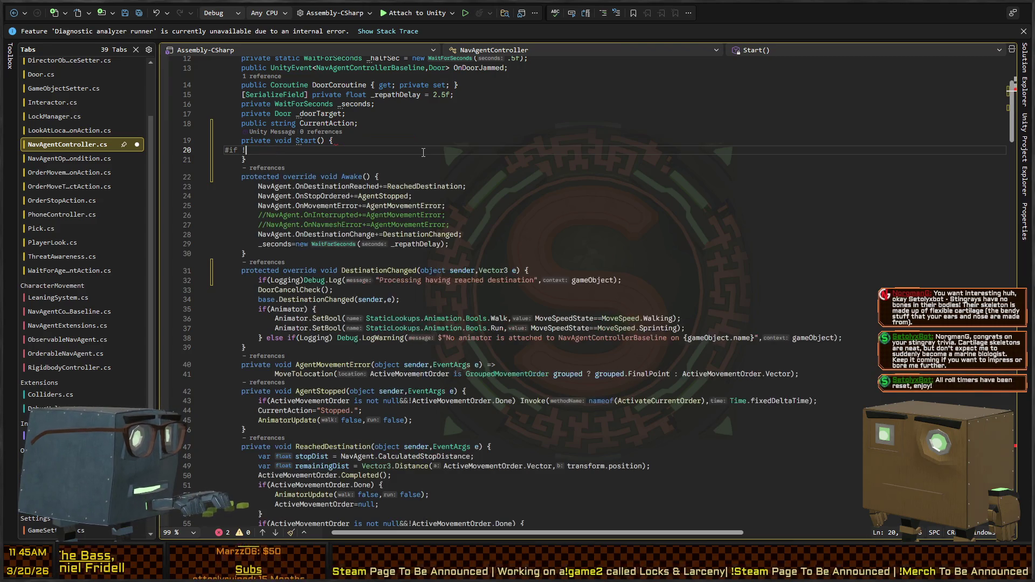
{"action": "type", "text": "UNITY_EDITOR"}
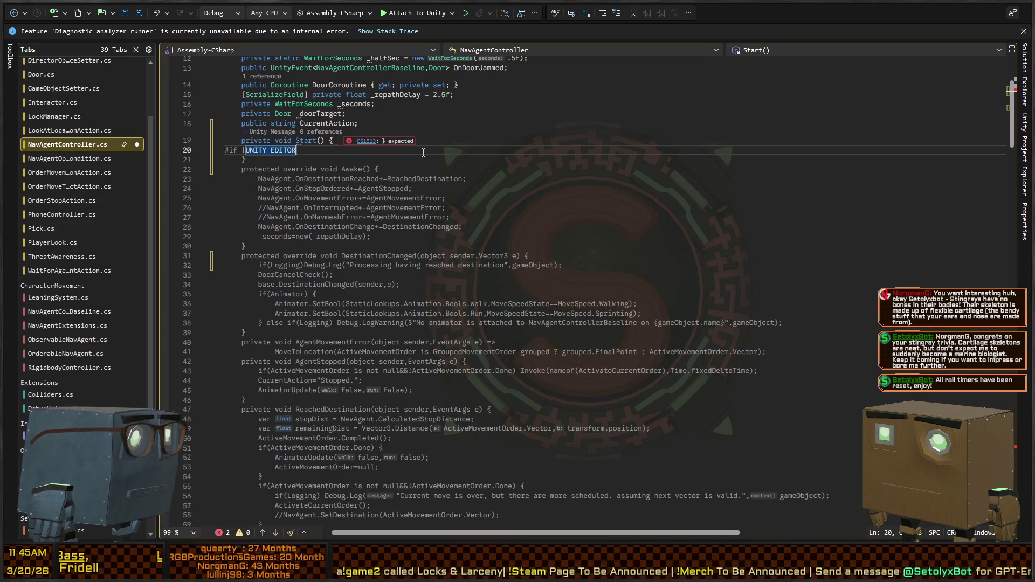
- Delete the stray '#if !UNITY_EDITOR' line and the empty Start() method
{"action": "key", "text": "Right"}
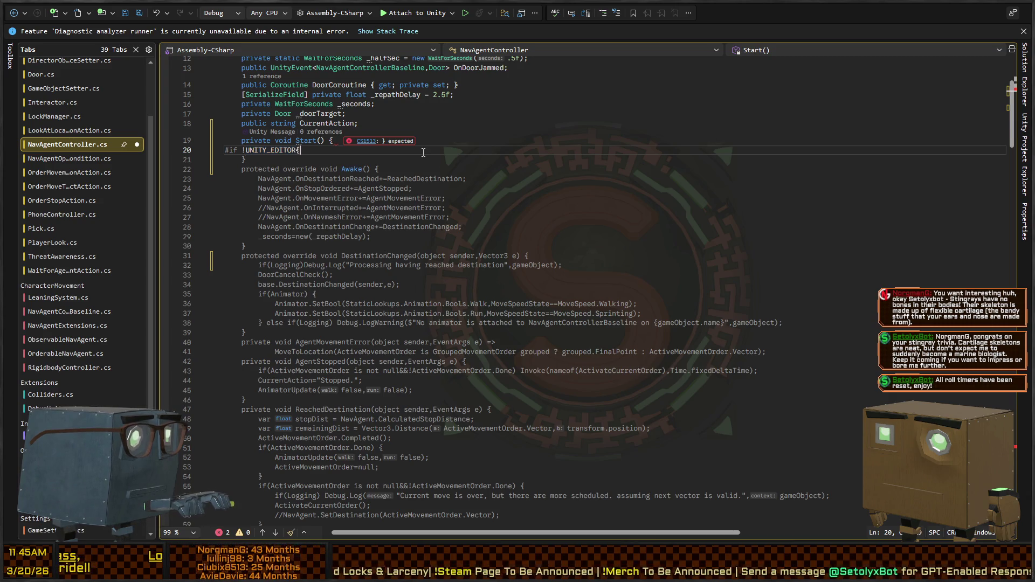
{"action": "key", "text": "shift+Home"}
{"action": "key", "text": "ctrl+shift+l"}
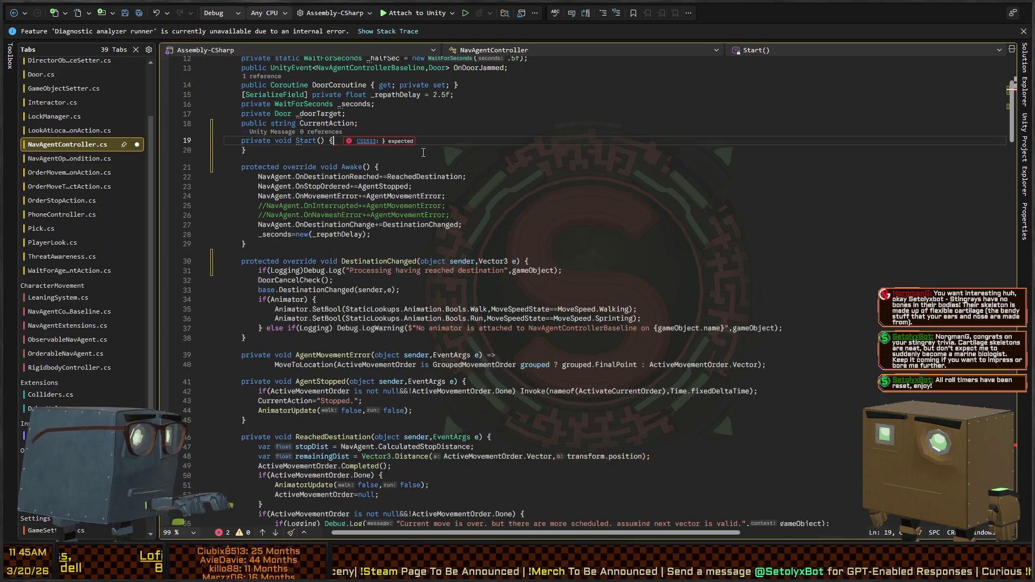
{"action": "key", "text": "shift+Up"}
{"action": "key", "text": "shift+Up"}
{"action": "key", "text": "shift+End"}
{"action": "key", "text": "BackSpace"}
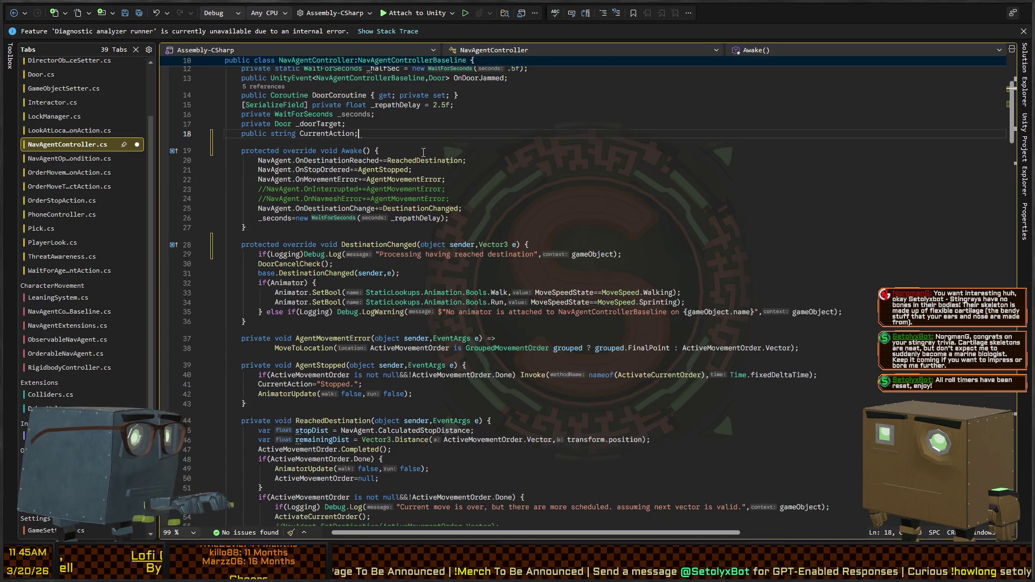
- Review DestinationChanged's Logging check and the repath delay setup in Awake
{"action": "left_click", "coordinate": [285, 254]}
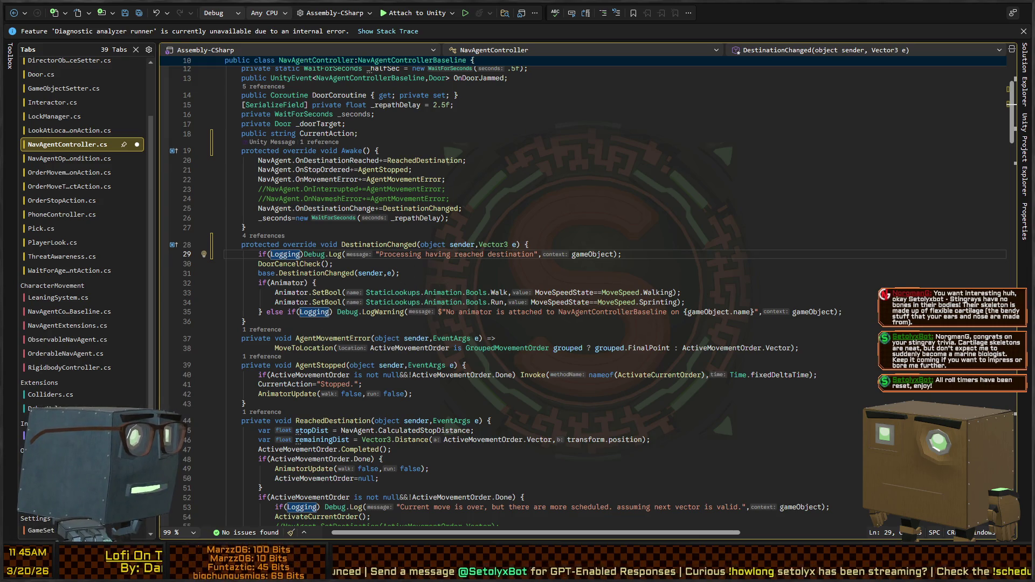
{"action": "left_click", "coordinate": [450, 218]}
{"action": "scroll", "coordinate": [410, 181], "scroll_direction": "down", "scroll_amount": 4}
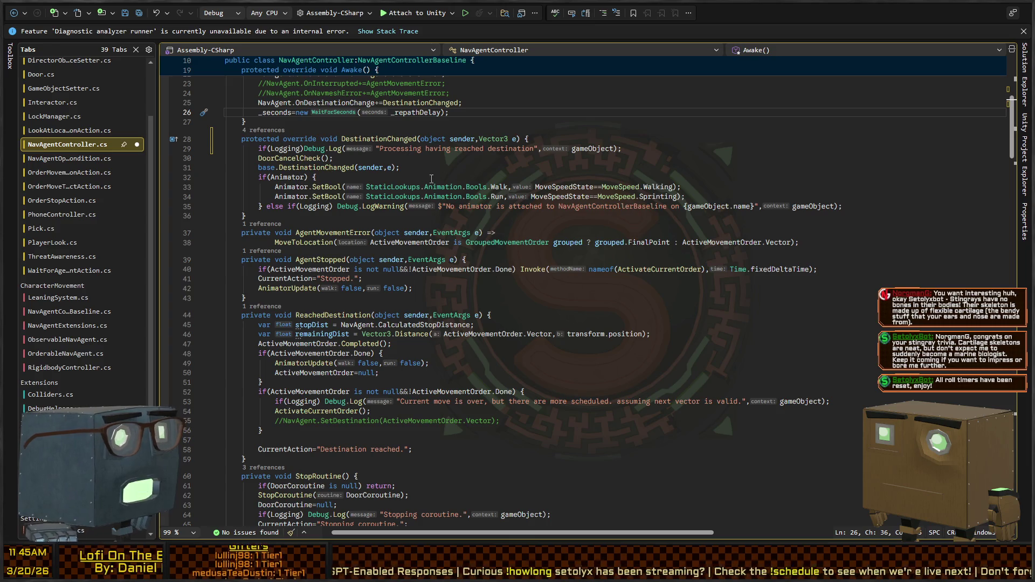
{"action": "scroll", "coordinate": [345, 315], "scroll_direction": "down", "scroll_amount": 4}
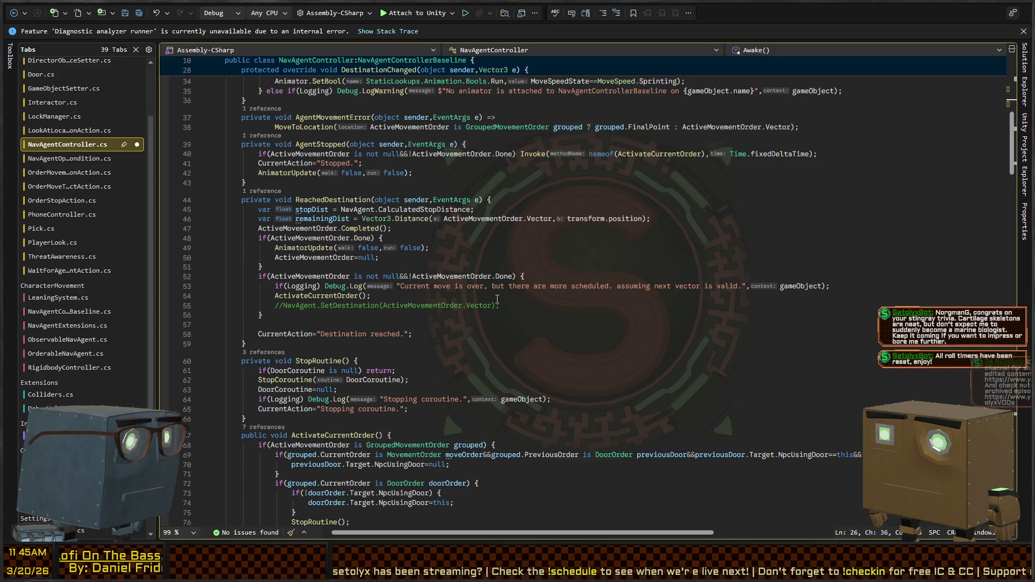
{"action": "scroll", "coordinate": [462, 261], "scroll_direction": "up", "scroll_amount": 7}
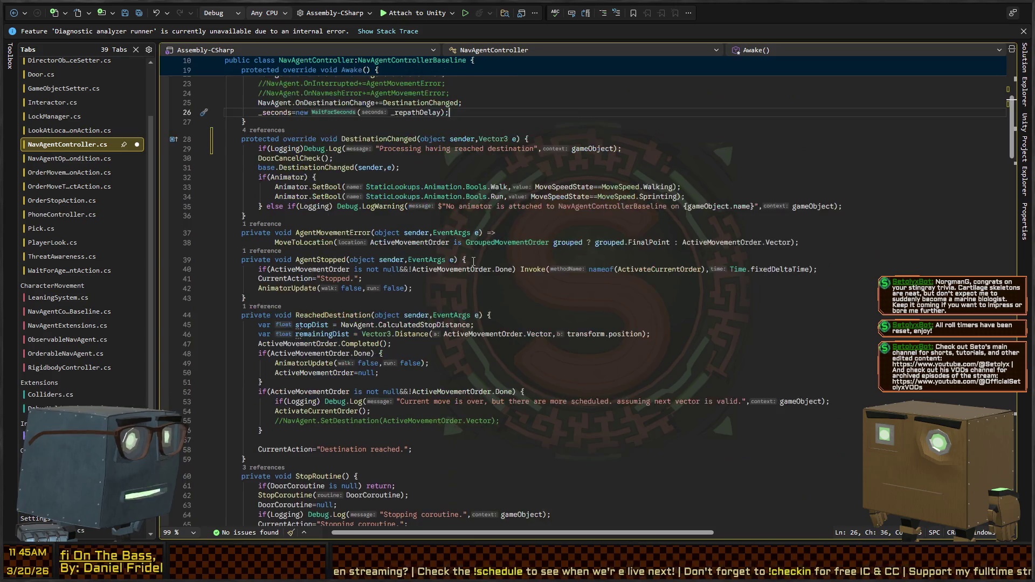
{"action": "left_click", "coordinate": [414, 209]}
- Change DestinationChanged's log message from 'reached' to 'changed' and copy its Debug.Log line
{"action": "left_click", "coordinate": [414, 211], "text": "ctrl"}
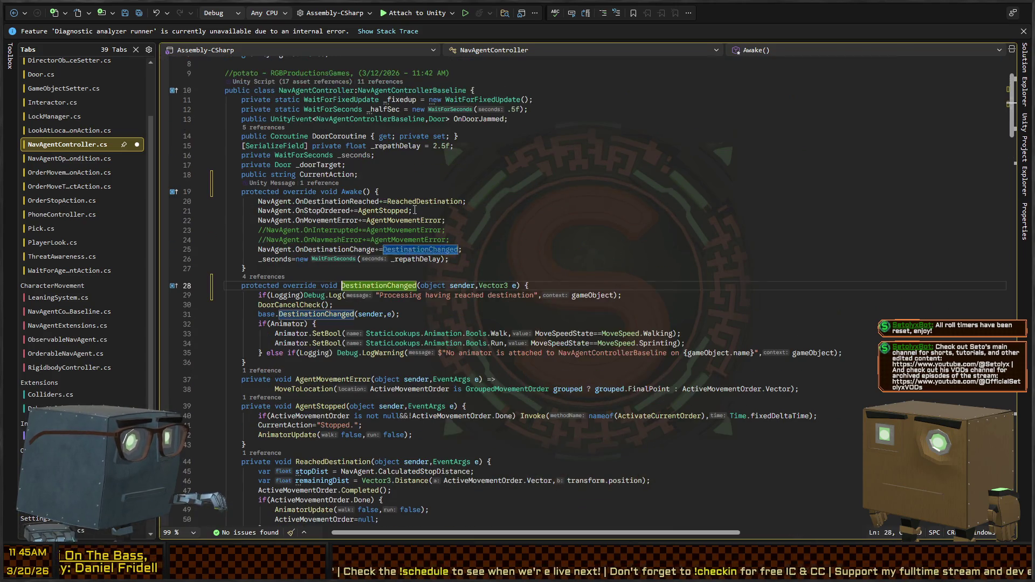
{"action": "double_click", "coordinate": [469, 295]}
{"action": "type", "text": "changed"}
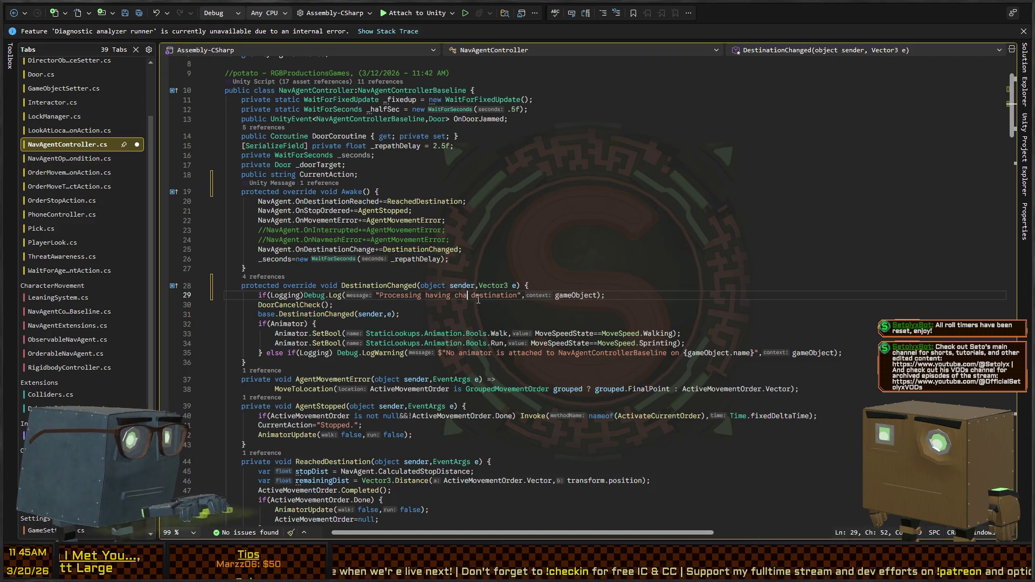
{"action": "key", "text": "Home"}
{"action": "key", "text": "shift+End"}
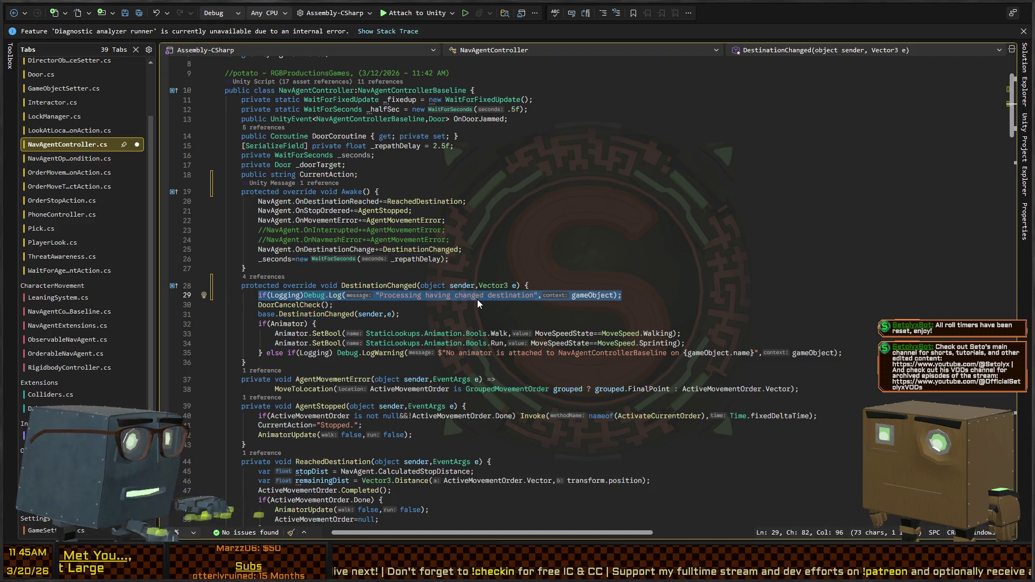
- Paste the Debug.Log line into ReachedDestination, worded 'Processing having reached destination'
{"action": "left_click", "coordinate": [433, 202], "text": "ctrl"}
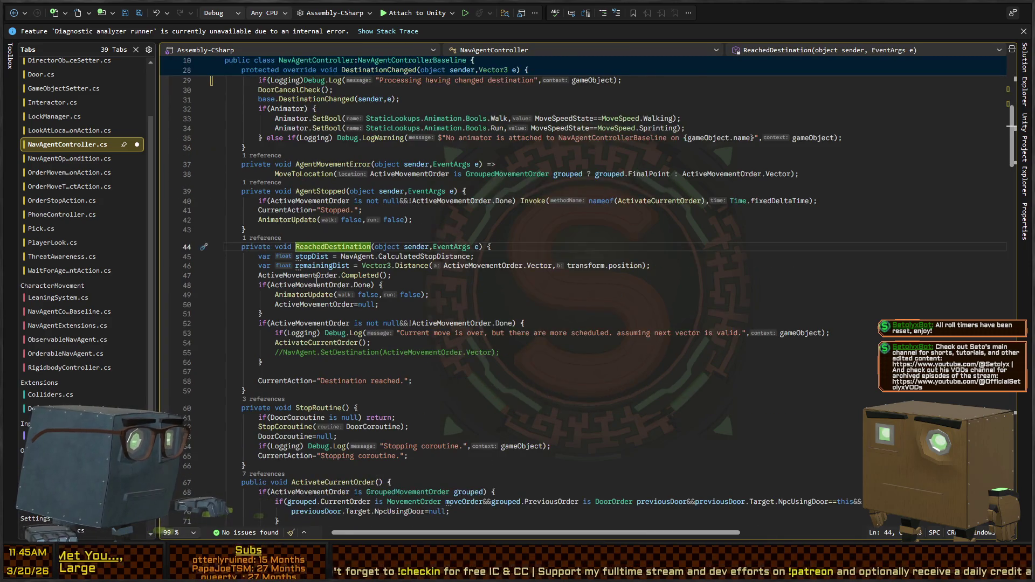
{"action": "left_click", "coordinate": [489, 257]}
{"action": "key", "text": "ctrl+Return"}
{"action": "type", "text": "if(Logging) Debug.Log(\"Processing having changed destination\",gameObject);"}
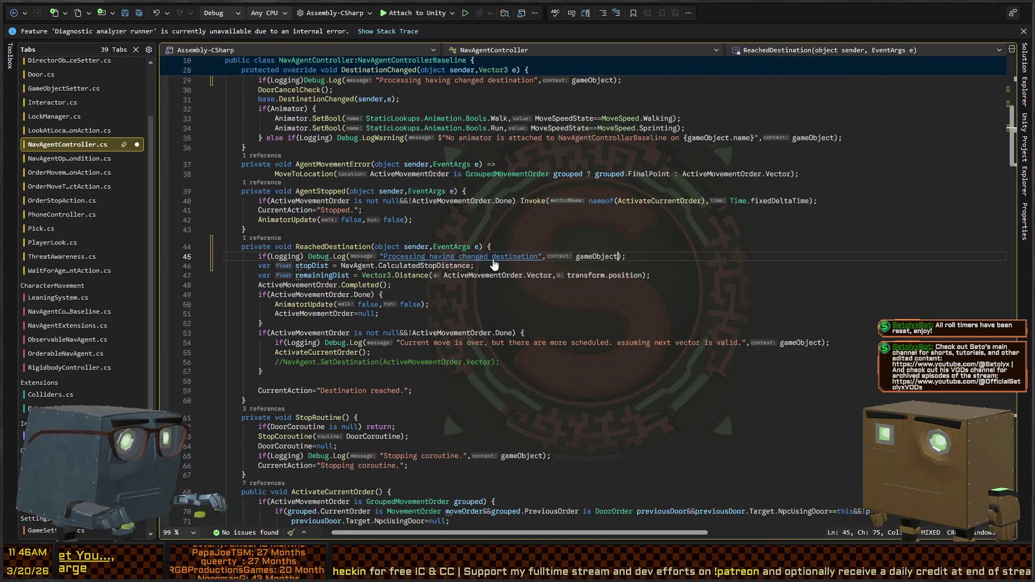
{"action": "key", "text": "ctrl+Left"}
{"action": "key", "text": "ctrl+Left"}
{"action": "key", "text": "ctrl+Left"}
{"action": "key", "text": "ctrl+Delete"}
{"action": "type", "text": "reached"}
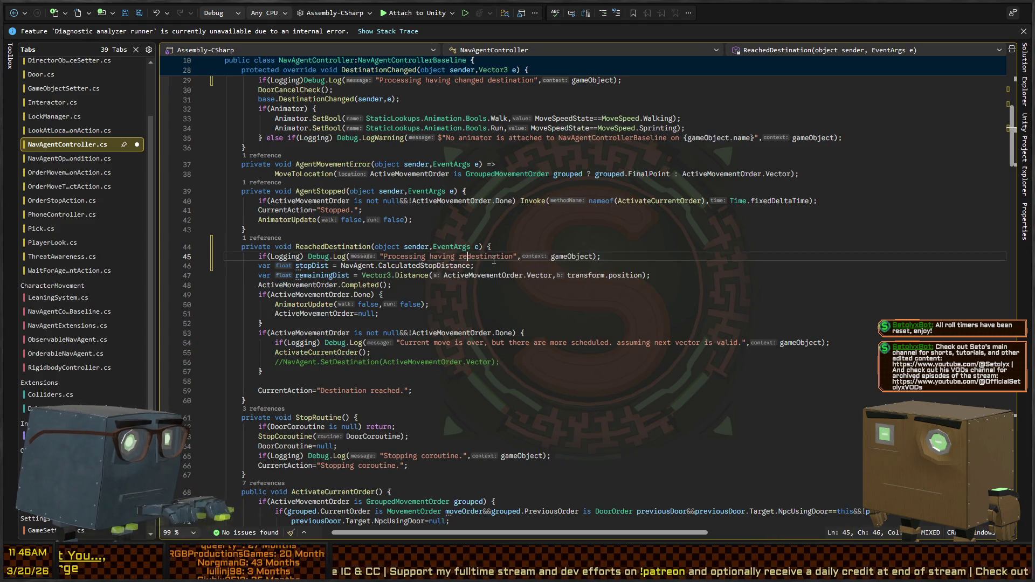
- Save the NavAgentController script and return to Unity to recompile
{"action": "scroll", "coordinate": [494, 260], "scroll_direction": "down", "scroll_amount": 2}
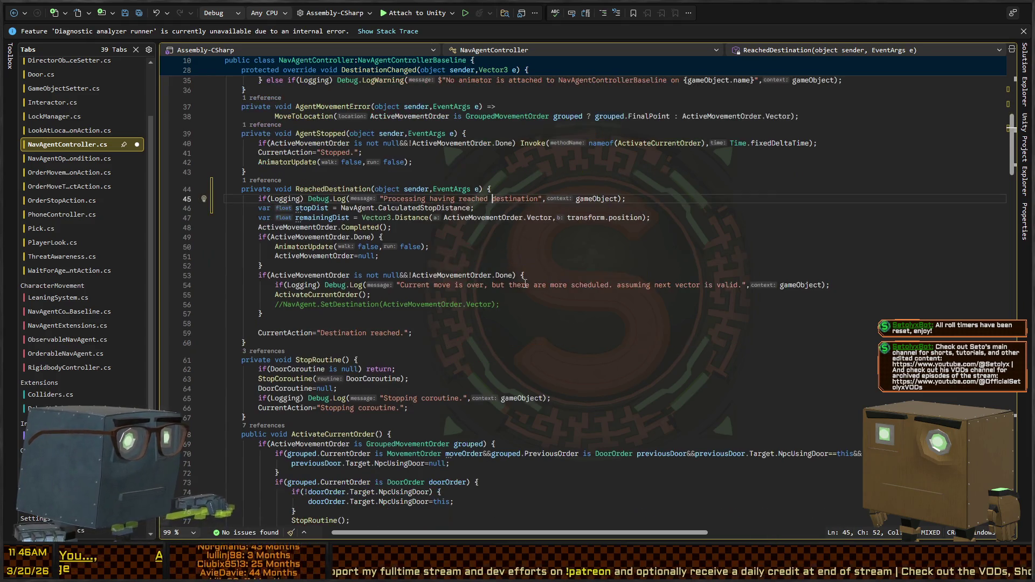
{"action": "key", "text": "ctrl+s"}
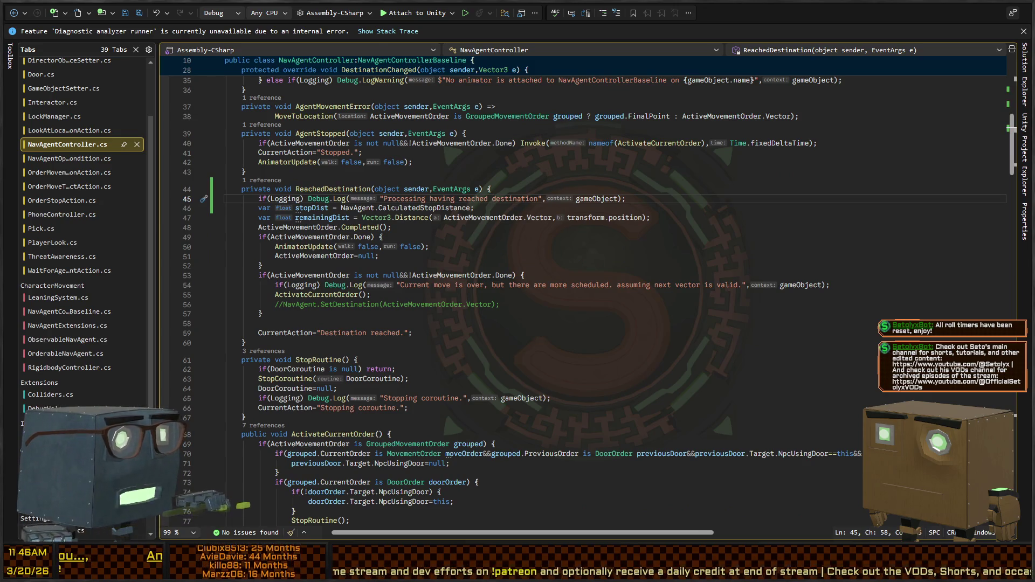
{"action": "key", "text": "alt+Tab"}
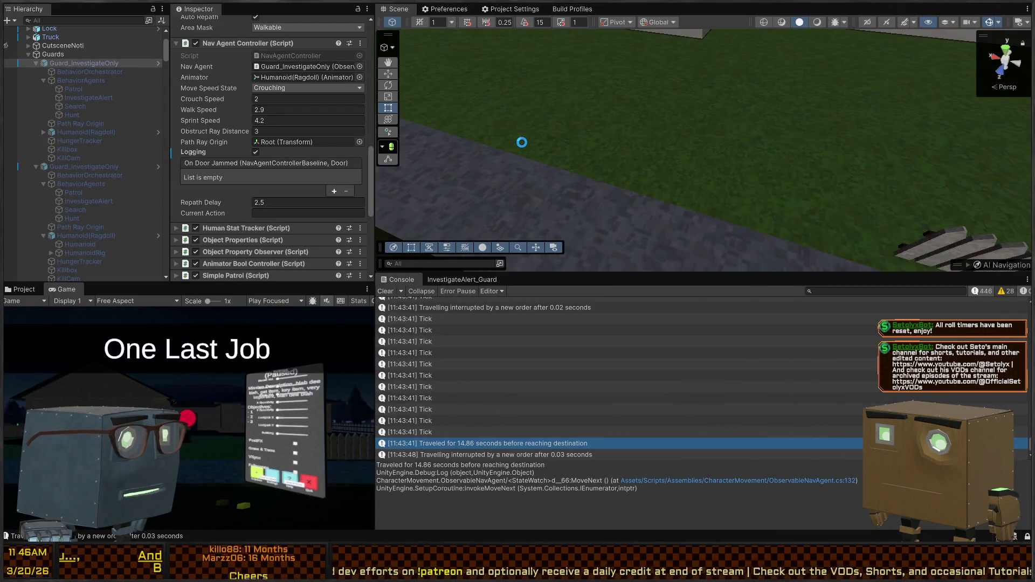
- Review the stopped and reached-destination handlers in NavAgentController
{"action": "key", "text": "alt+Tab"}
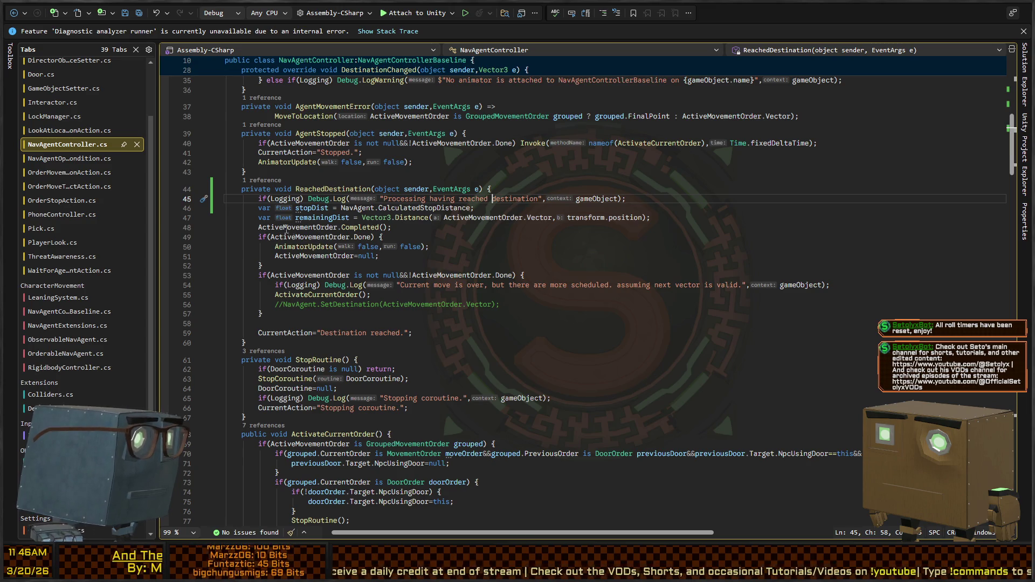
{"action": "left_click", "coordinate": [281, 324]}
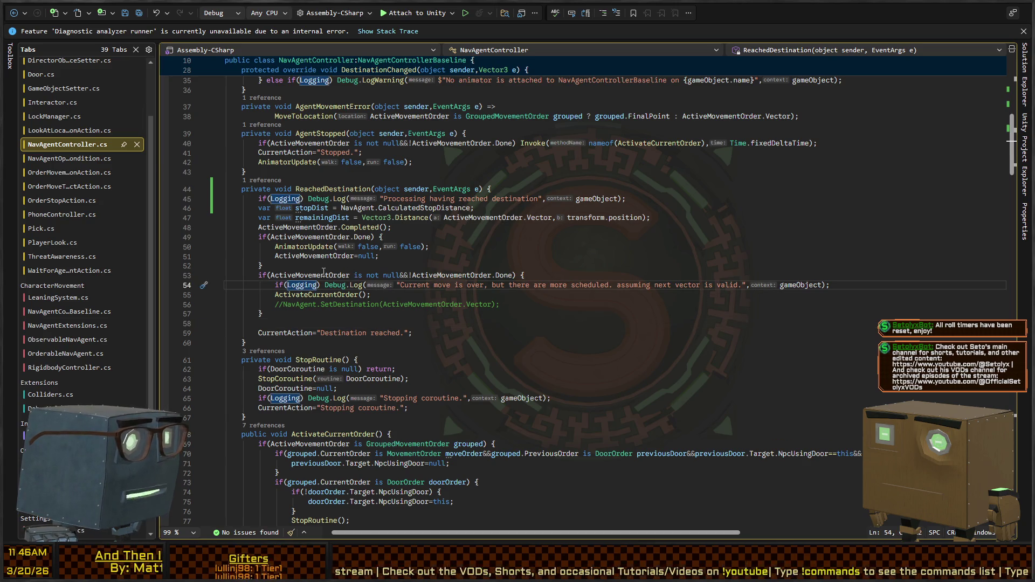
{"action": "left_click_drag", "start_coordinate": [315, 286], "coordinate": [817, 143]}
{"action": "left_click", "coordinate": [358, 276]}
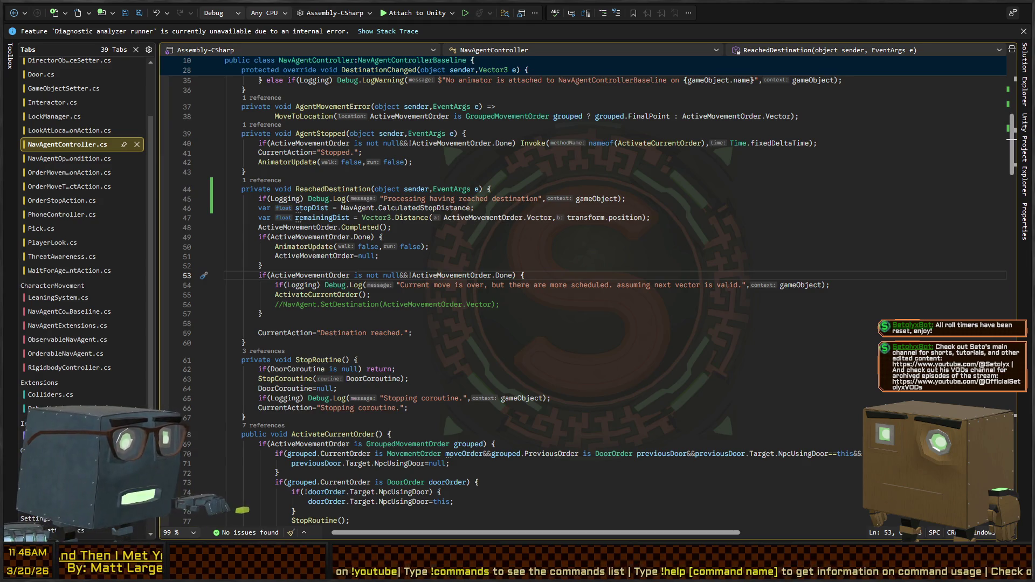
- Search the Unity Console for 'move order', clear the search, then return to Visual Studio
{"action": "key", "text": "alt+Tab"}
{"action": "left_click", "coordinate": [844, 292]}
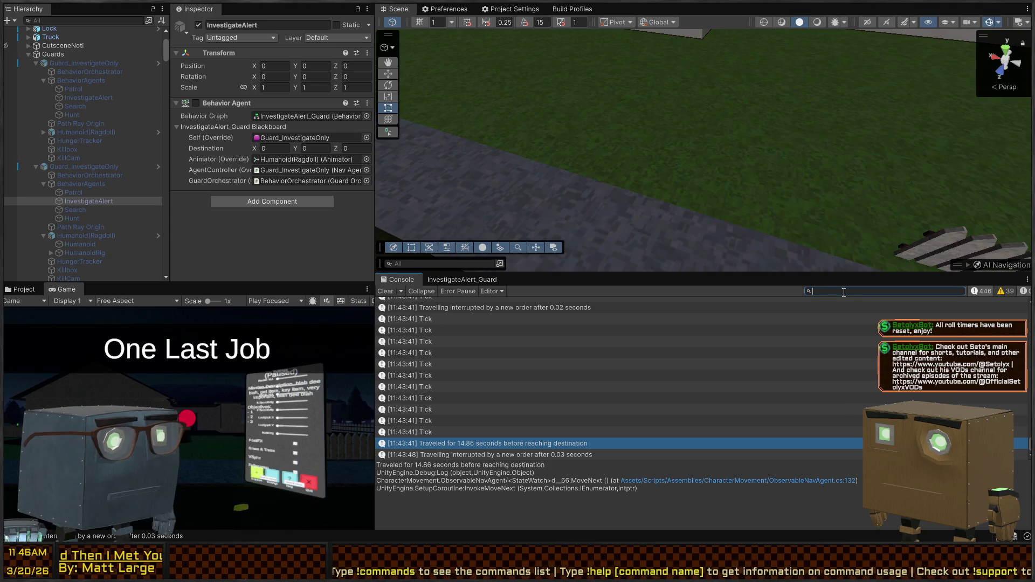
{"action": "type", "text": "move order"}
{"action": "key", "text": "ctrl+a"}
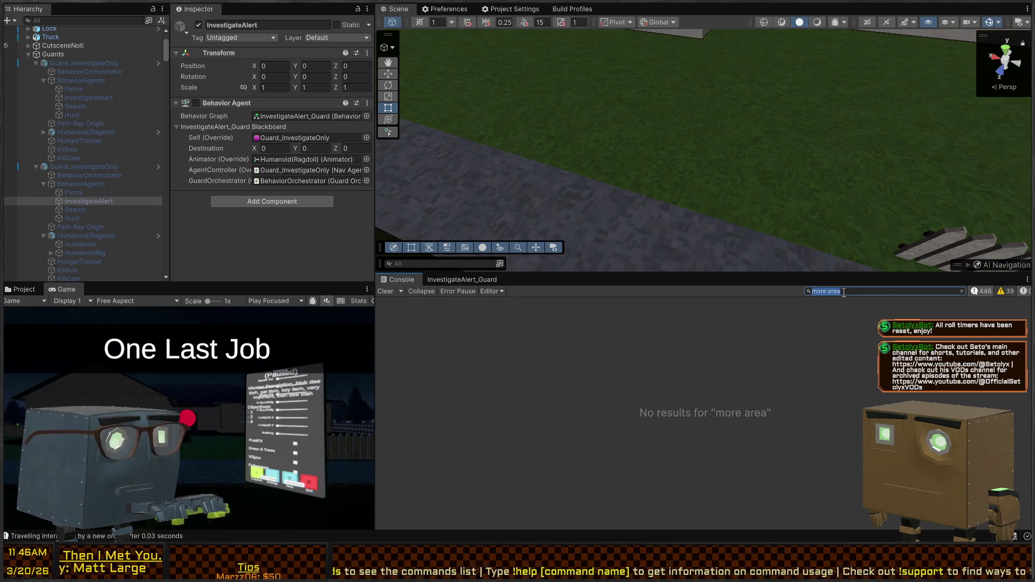
{"action": "key", "text": "BackSpace"}
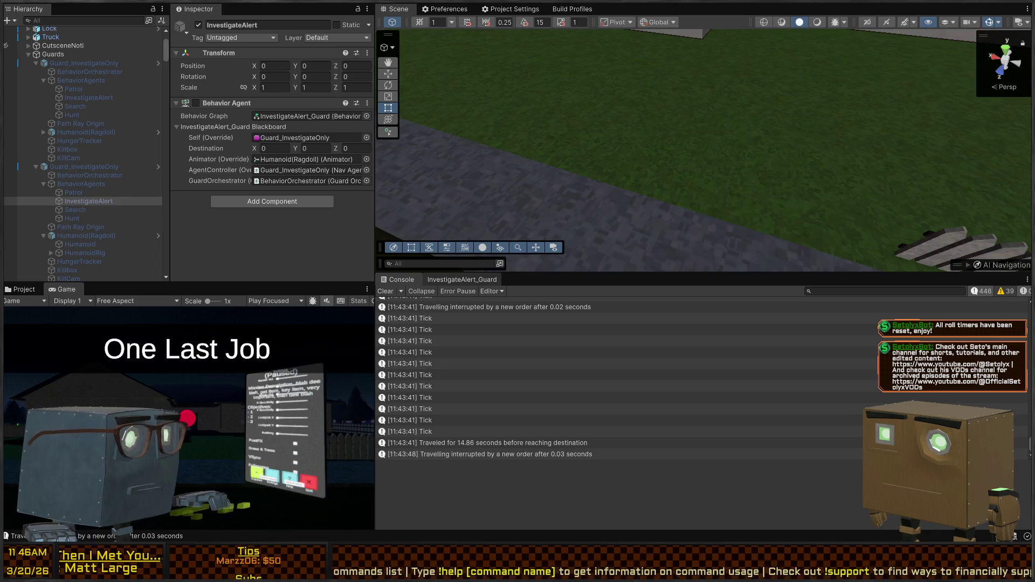
{"action": "key", "text": "alt+Tab"}
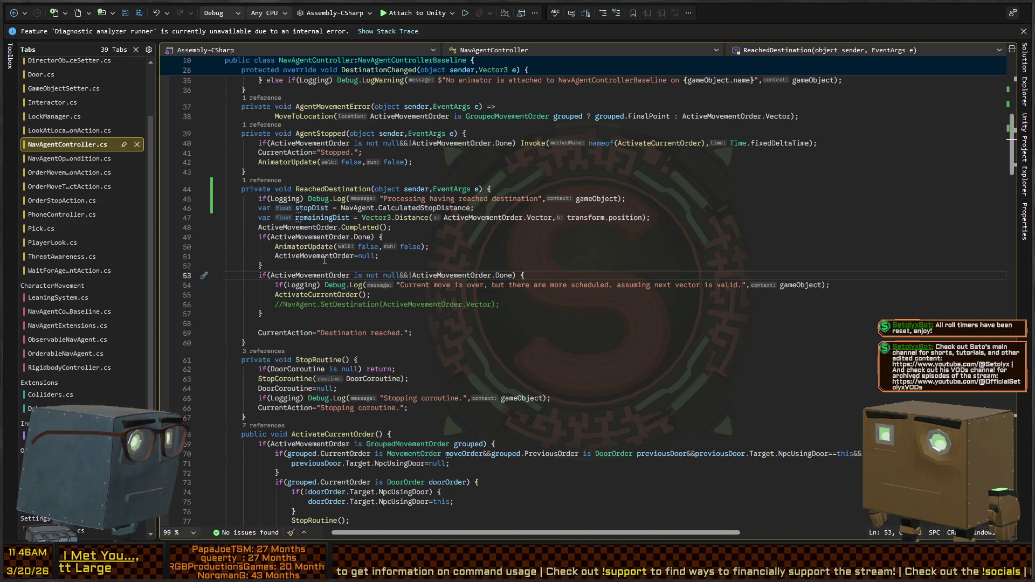
- Check AnimatorUpdate's definition, come back, then jump to ReachedDestination's subscription in Awake
{"action": "left_click", "coordinate": [284, 245]}
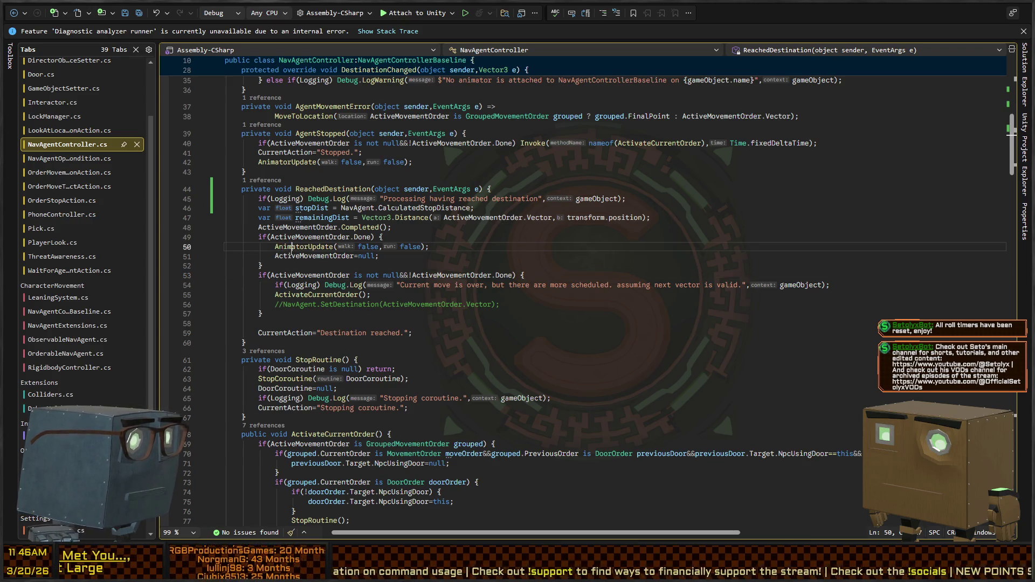
{"action": "key", "text": "F12"}
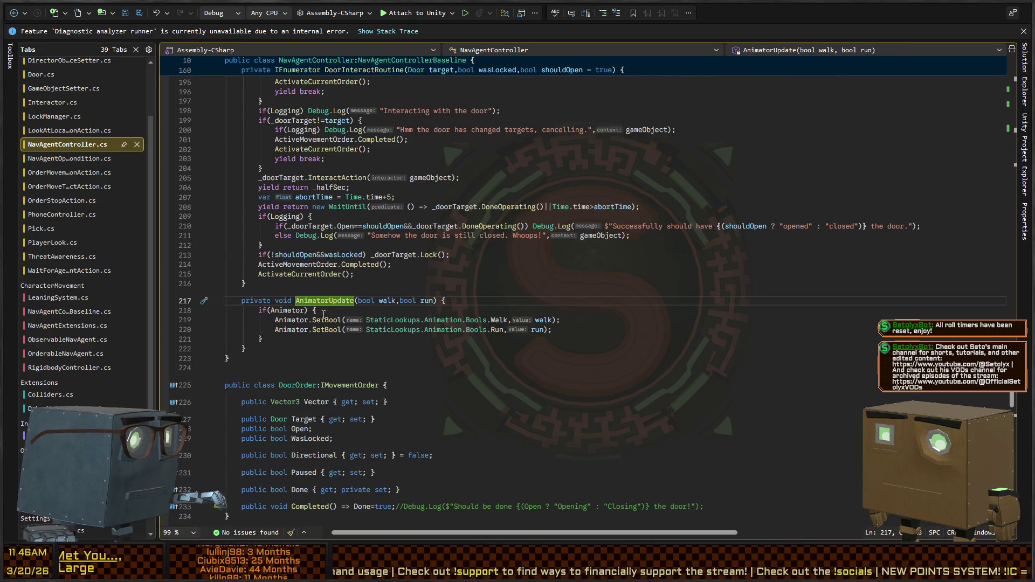
{"action": "left_click", "coordinate": [17, 17]}
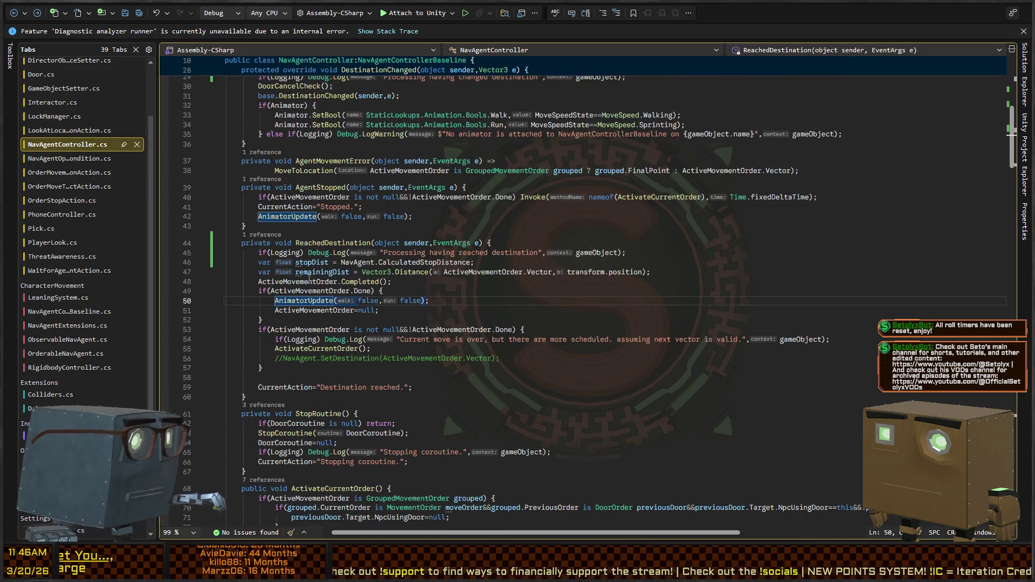
{"action": "left_click", "coordinate": [377, 281]}
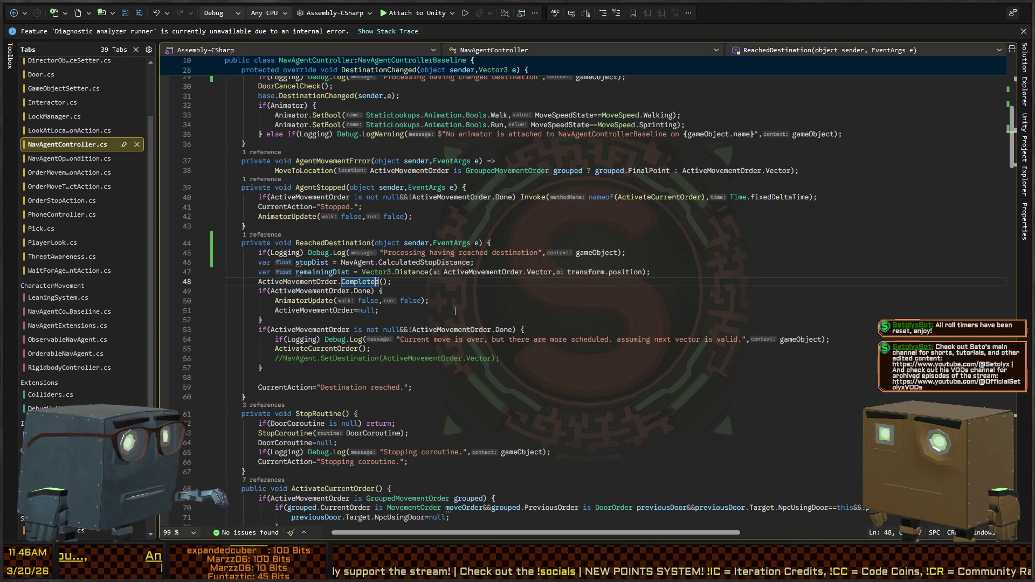
{"action": "key", "text": "Up"}
{"action": "key", "text": "Up"}
{"action": "key", "text": "Up"}
{"action": "key", "text": "Up"}
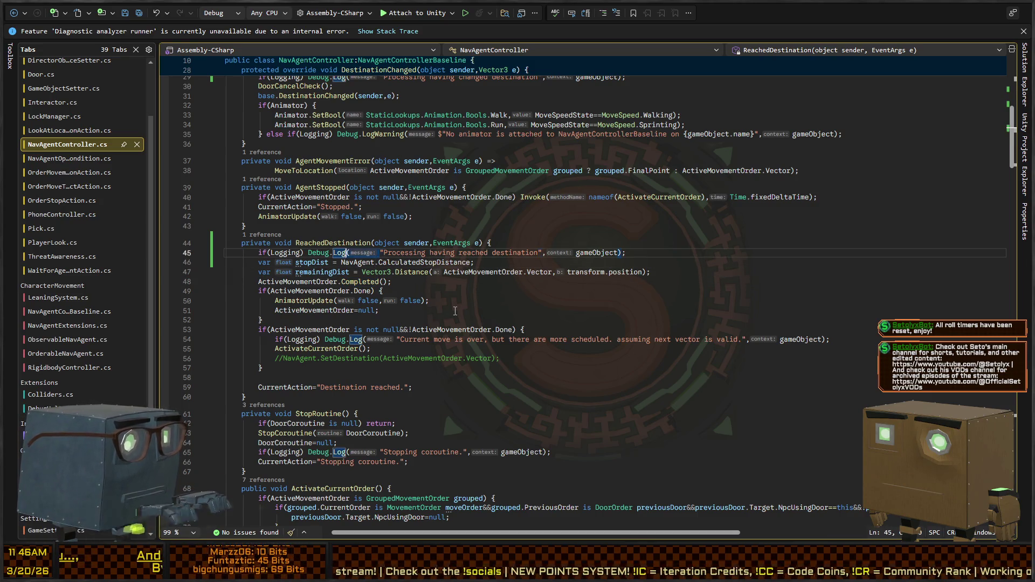
{"action": "key", "text": "F12"}
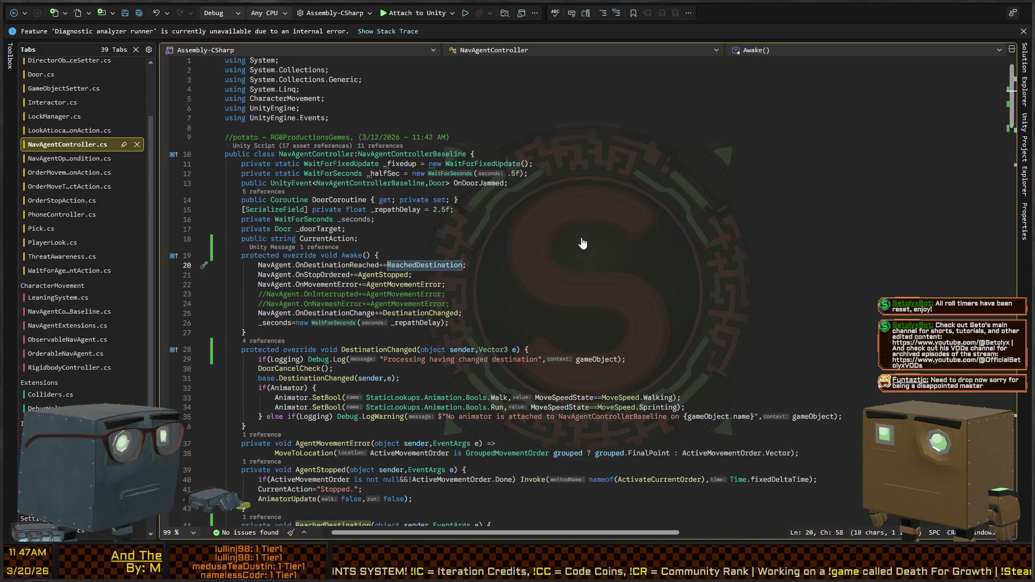
- Flip between the PlayerLook and NavAgentController scripts
{"action": "key", "text": "ctrl+minus"}
{"action": "scroll", "coordinate": [427, 272], "scroll_direction": "up", "scroll_amount": 20}
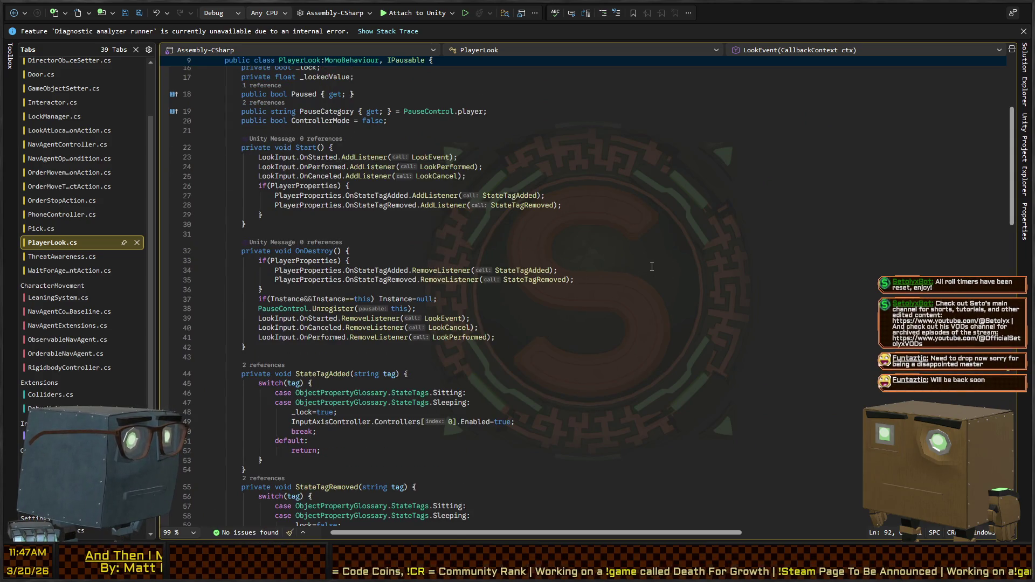
{"action": "key", "text": "ctrl+Tab"}
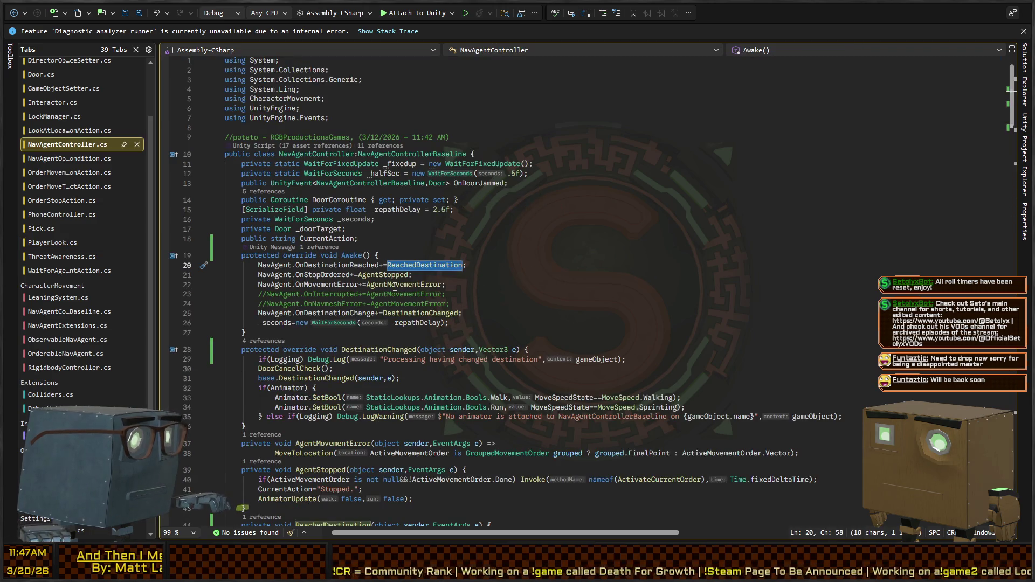
{"action": "key", "text": "ctrl+Tab"}
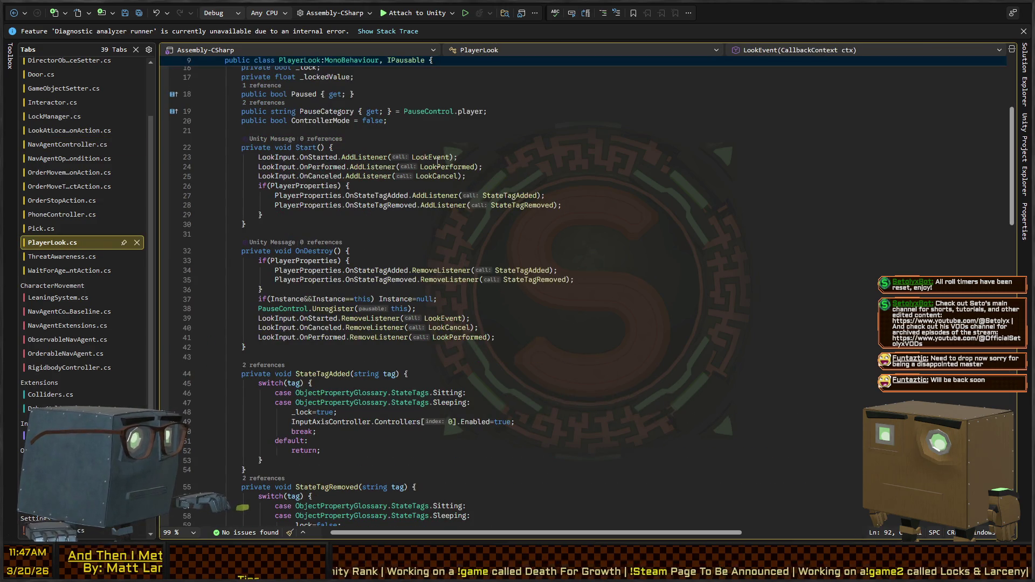
{"action": "left_click", "coordinate": [267, 156]}
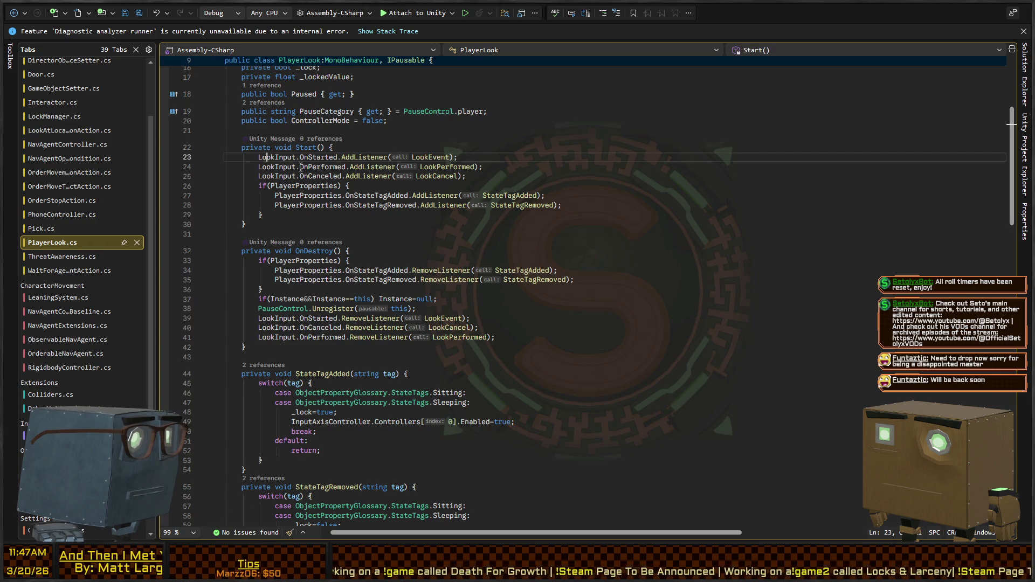
{"action": "key", "text": "ctrl+Tab"}
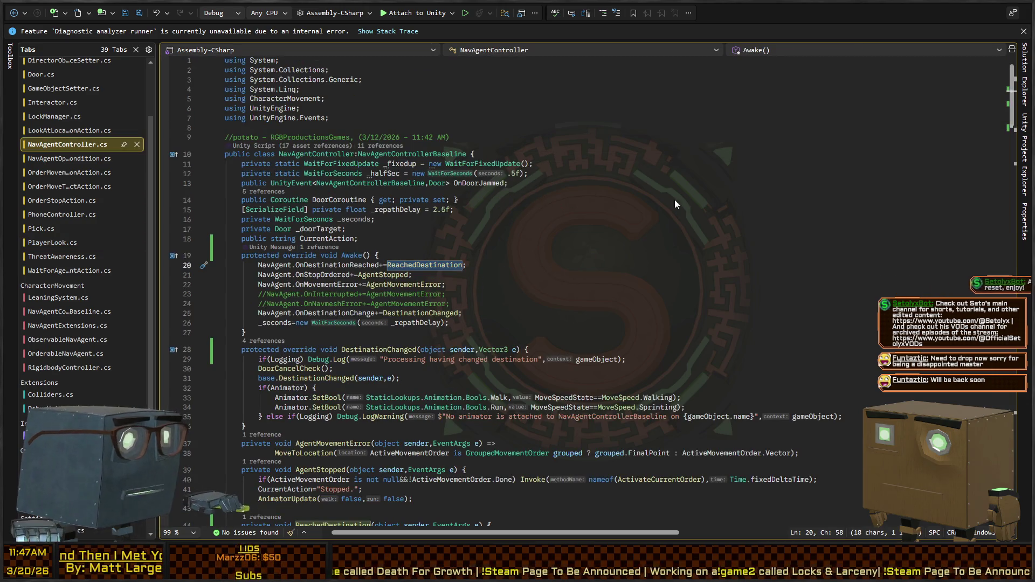
- Inspect the body of the baseline class's DestinationReached handler
{"action": "left_click", "coordinate": [296, 453], "text": "ctrl"}
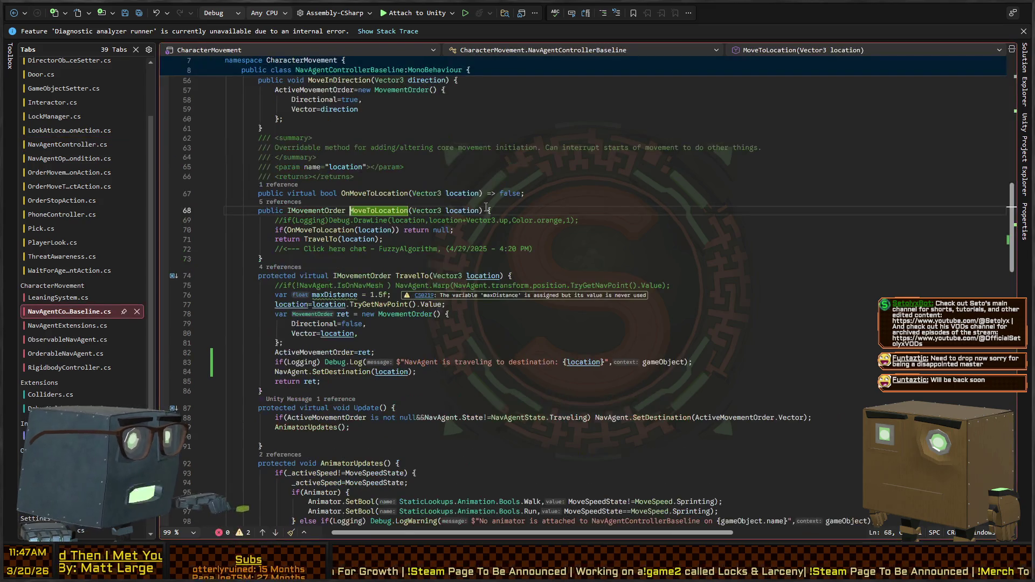
{"action": "scroll", "coordinate": [497, 223], "scroll_direction": "up", "scroll_amount": 10}
{"action": "scroll", "coordinate": [498, 224], "scroll_direction": "up", "scroll_amount": 5}
{"action": "scroll", "coordinate": [486, 229], "scroll_direction": "down", "scroll_amount": 5}
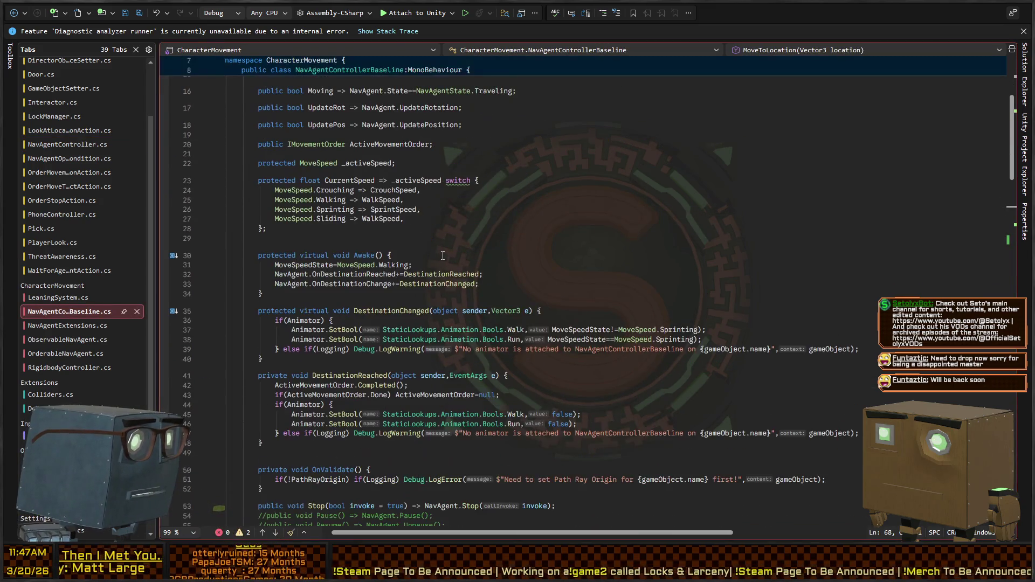
{"action": "scroll", "coordinate": [461, 239], "scroll_direction": "down", "scroll_amount": 1}
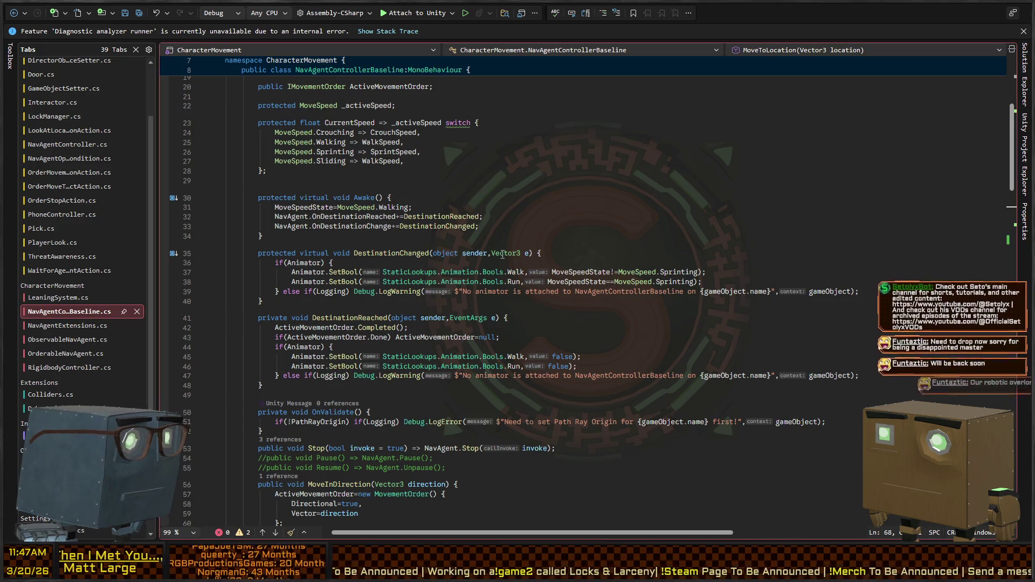
{"action": "scroll", "coordinate": [668, 266], "scroll_direction": "down", "scroll_amount": 4}
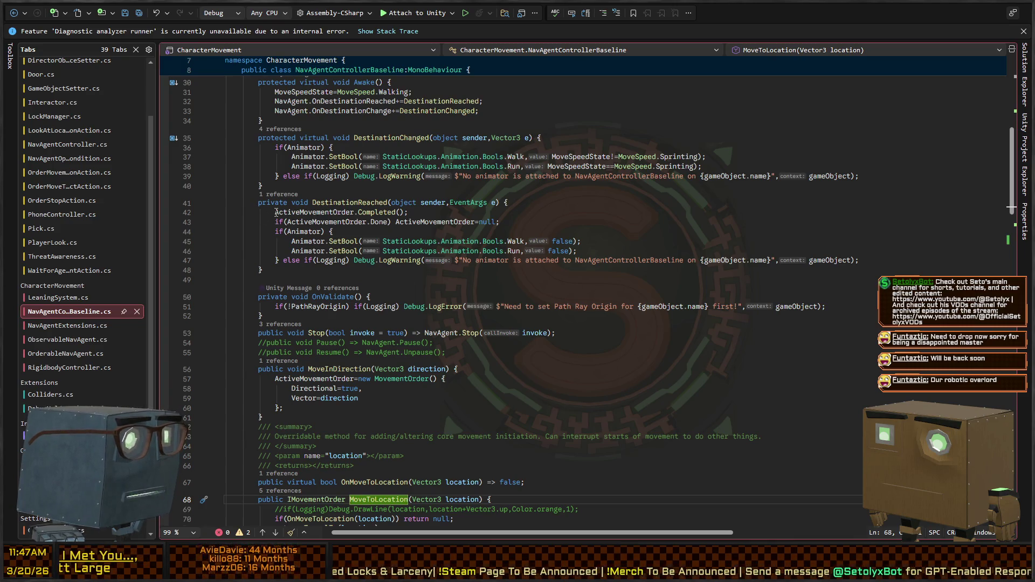
{"action": "mouse_move", "coordinate": [275, 212]}
{"action": "left_mouse_down"}
{"action": "mouse_move", "coordinate": [582, 252]}
{"action": "mouse_move", "coordinate": [572, 259]}
{"action": "mouse_move", "coordinate": [611, 269]}
{"action": "mouse_move", "coordinate": [881, 257]}
{"action": "left_mouse_up"}
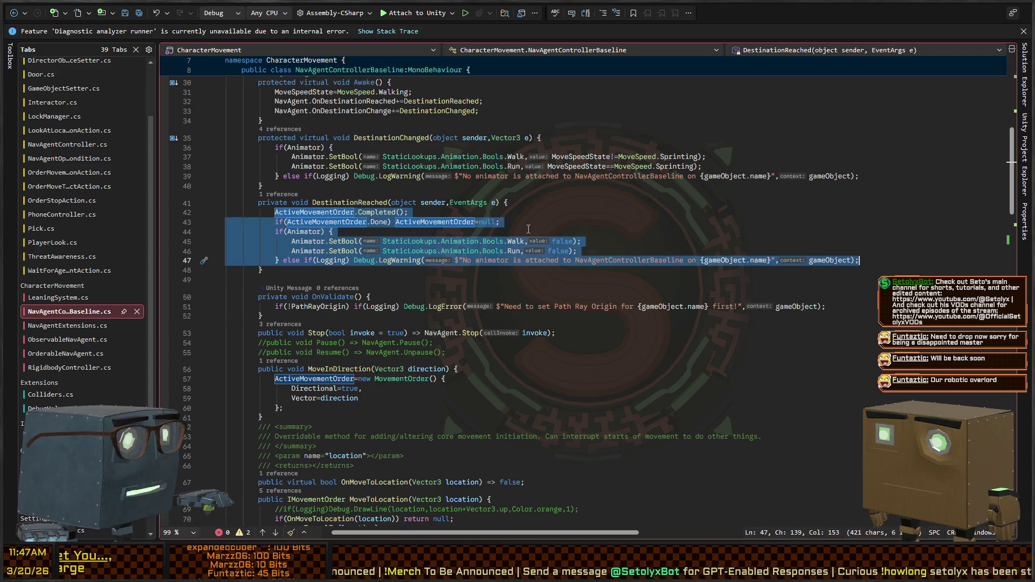
- Compare NavAgentController's DestinationChanged override against the baseline's DestinationReached, ending in NavAgentController.cs
{"action": "key", "text": "ctrl+minus"}
{"action": "key", "text": "ctrl+minus"}
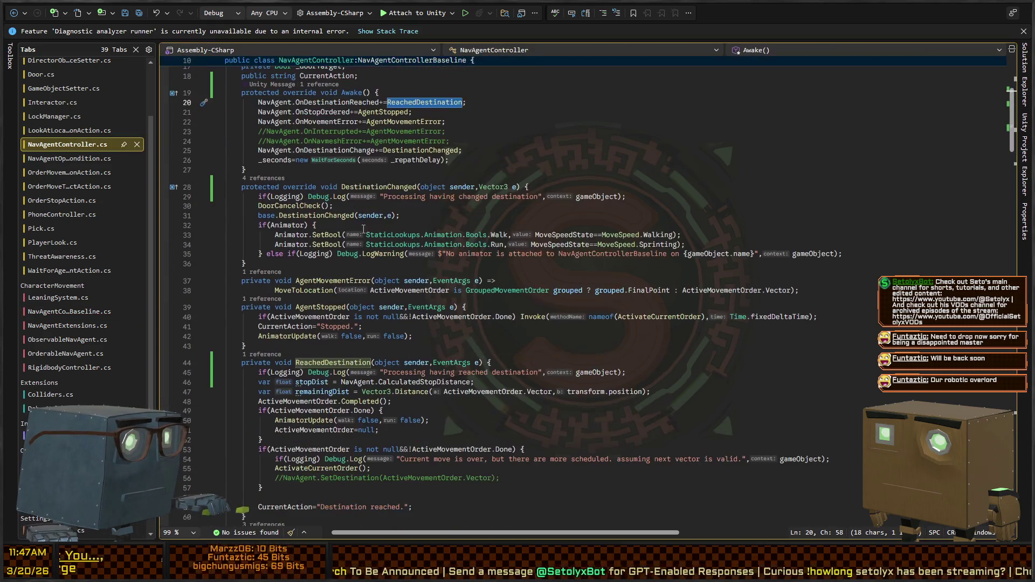
{"action": "double_click", "coordinate": [260, 206]}
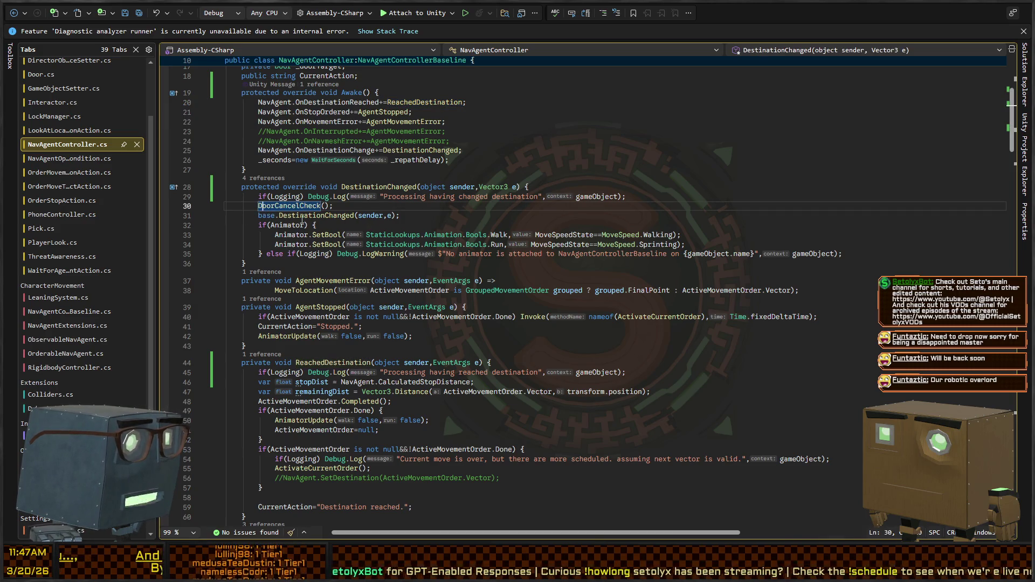
{"action": "left_click", "coordinate": [302, 216]}
{"action": "key", "text": "ctrl+minus"}
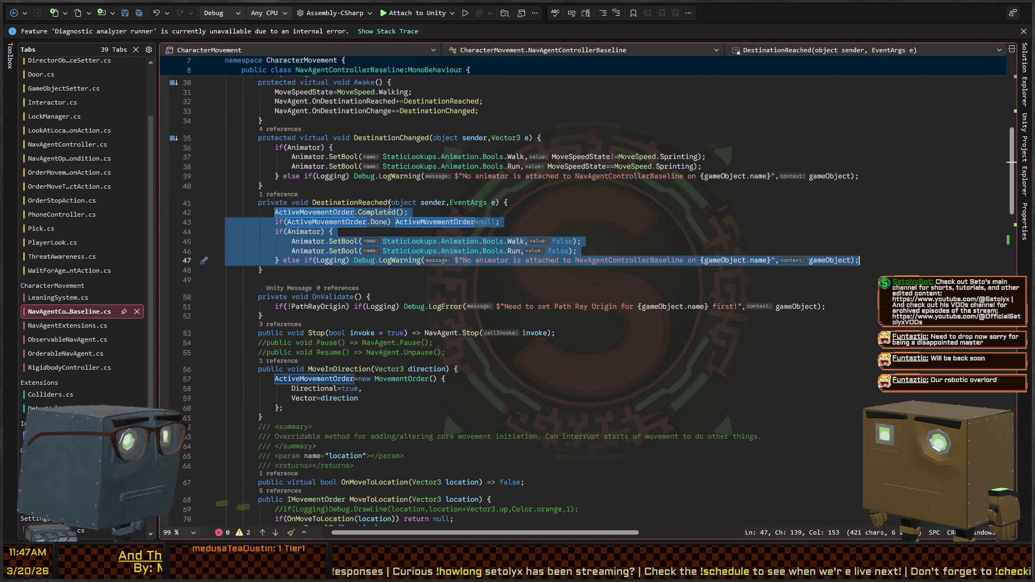
{"action": "left_click", "coordinate": [324, 203]}
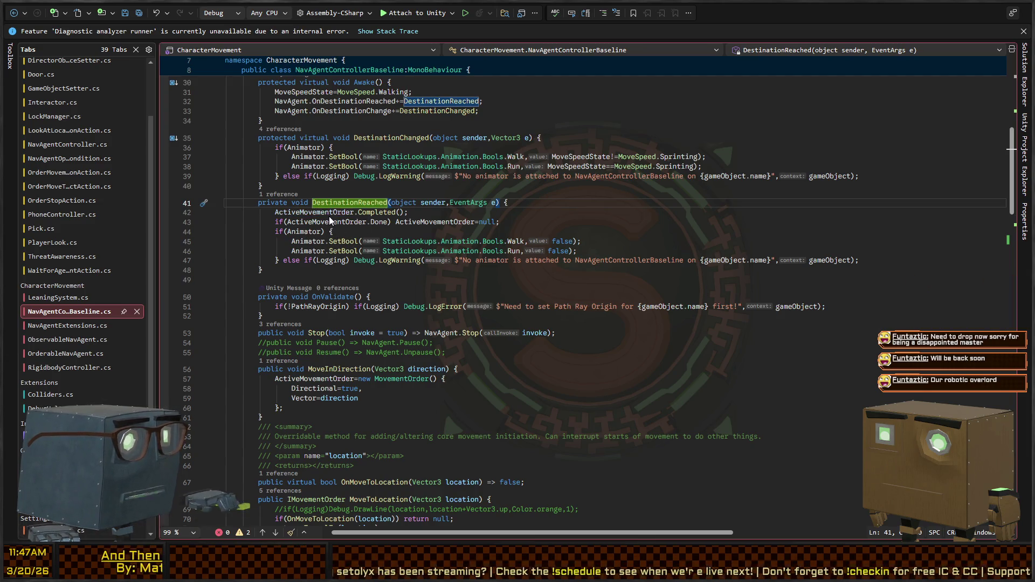
{"action": "key", "text": "ctrl+minus"}
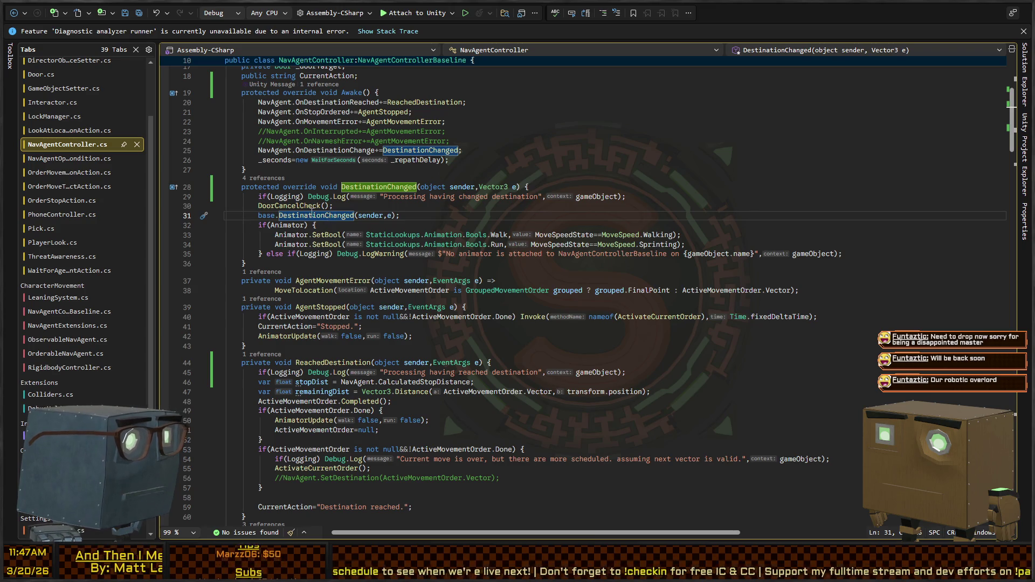
{"action": "key", "text": "ctrl+minus"}
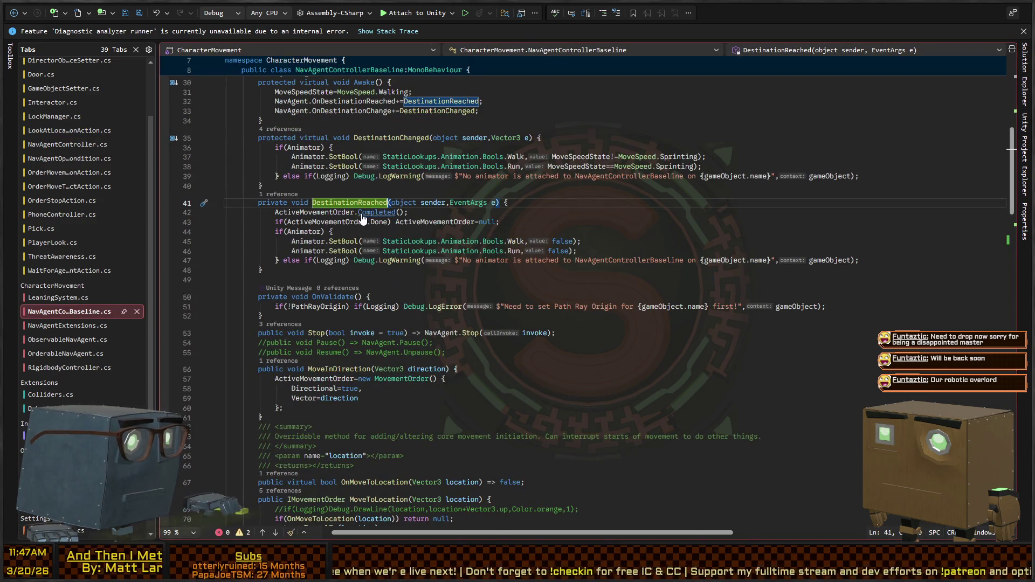
{"action": "key", "text": "ctrl+minus"}
{"action": "key", "text": "ctrl+shift+minus"}
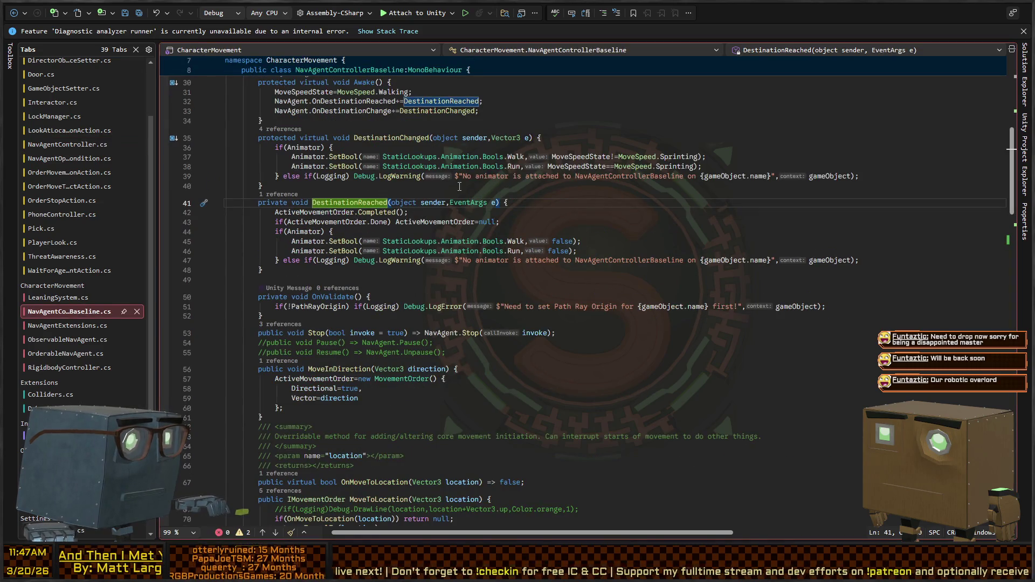
{"action": "key", "text": "ctrl+minus"}
{"action": "key", "text": "ctrl+minus"}
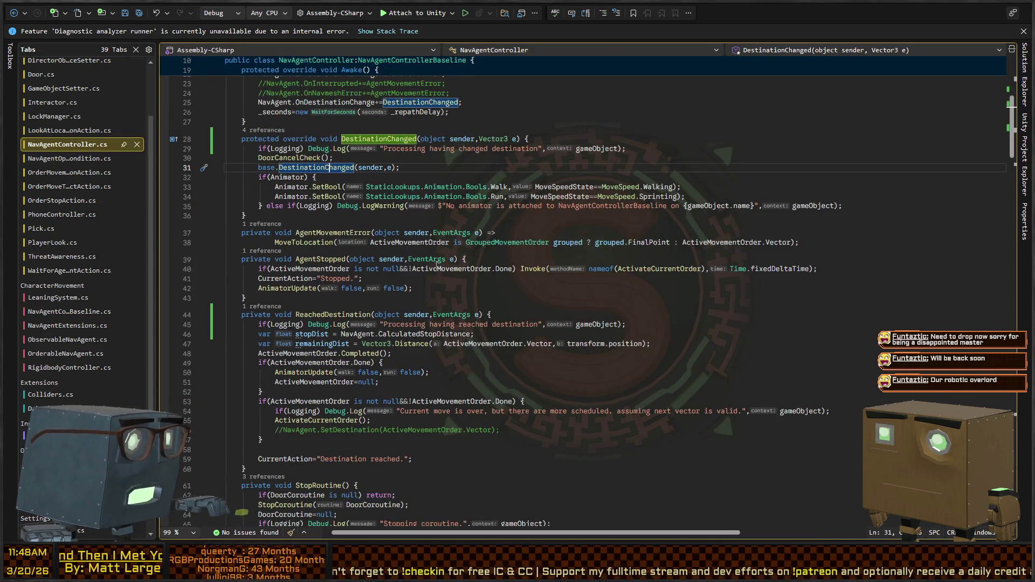
- Delete the commented-out //NavAgent.SetDestination line and its leftover blank lines
{"action": "scroll", "coordinate": [438, 256], "scroll_direction": "down", "scroll_amount": 4}
{"action": "double_click", "coordinate": [318, 306]}
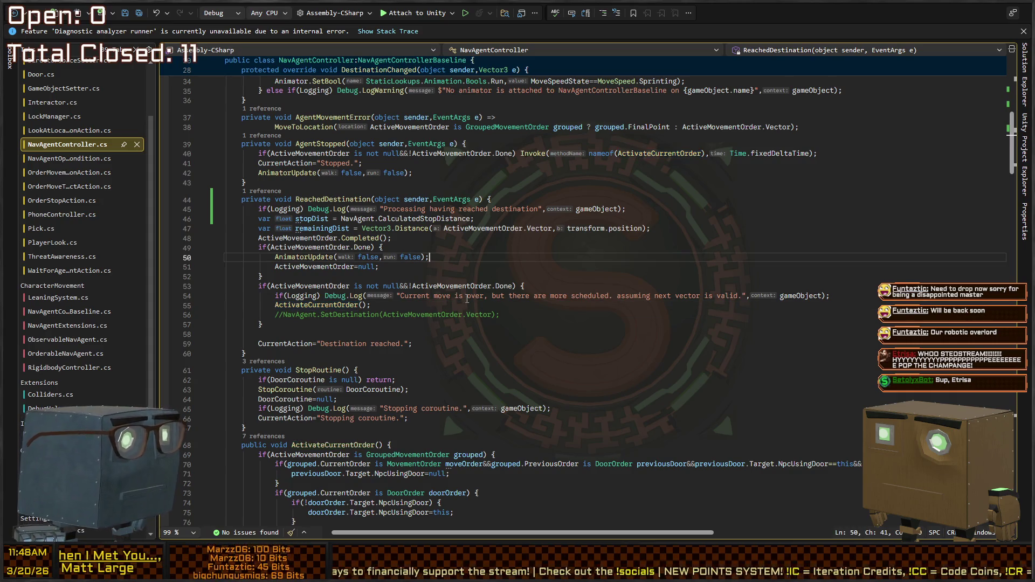
{"action": "key", "text": "Down"}
{"action": "key", "text": "Home"}
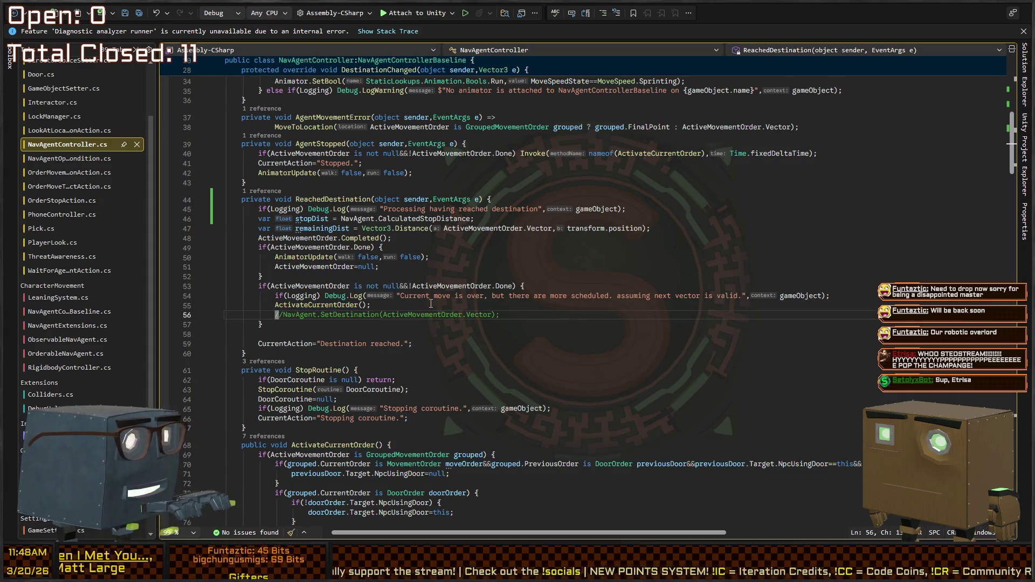
{"action": "key", "text": "shift+End"}
{"action": "key", "text": "Delete"}
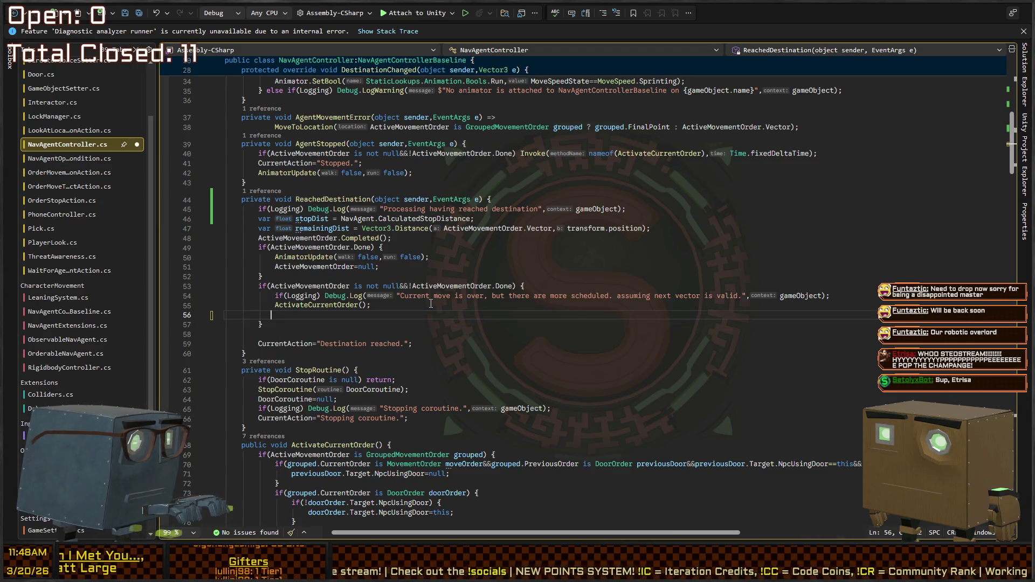
{"action": "key", "text": "Delete"}
{"action": "key", "text": "End"}
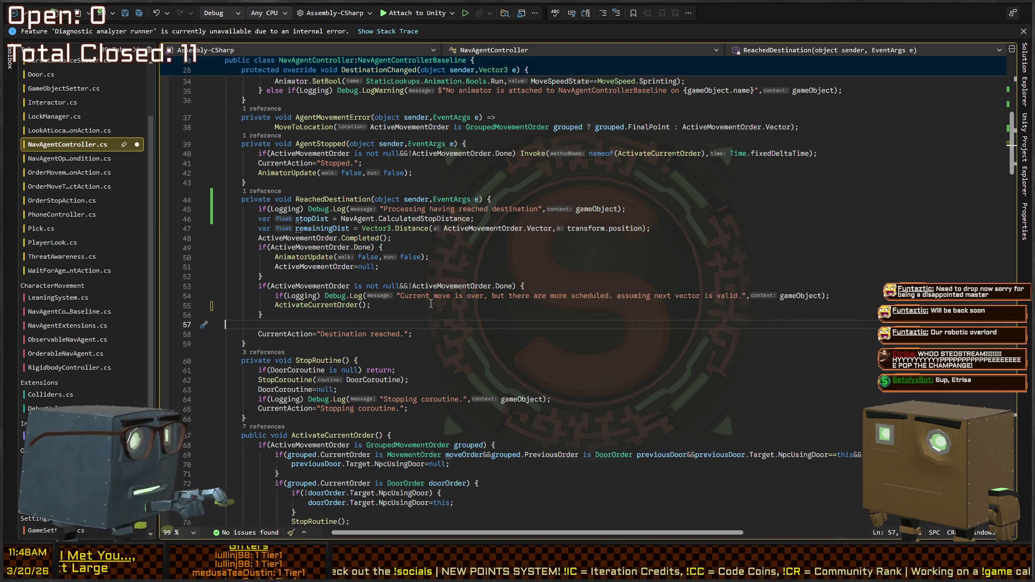
{"action": "key", "text": "Delete"}
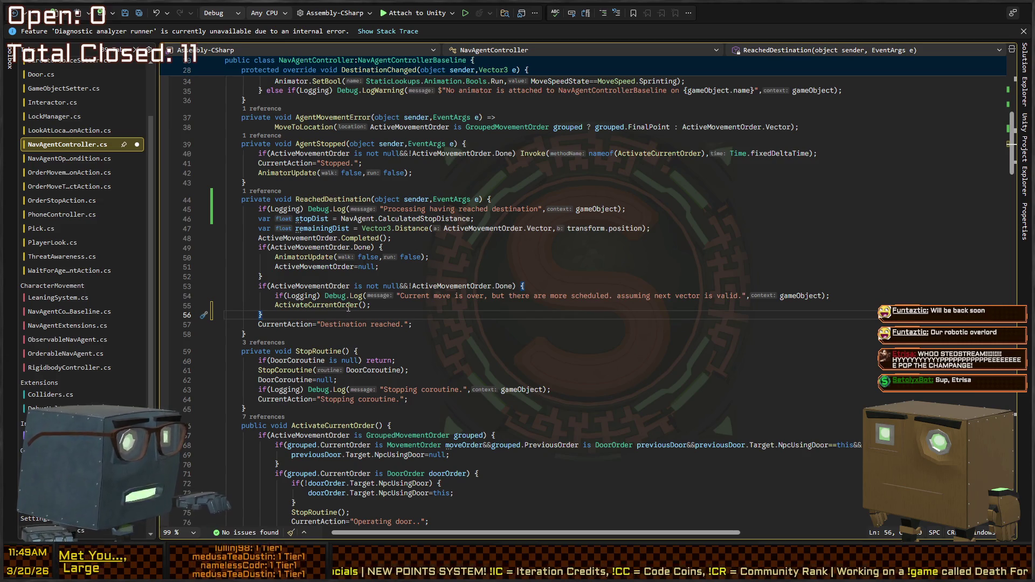
- Cross-check the baseline file, then select the stopDist and remainingDist declarations
{"action": "key", "text": "ctrl+minus"}
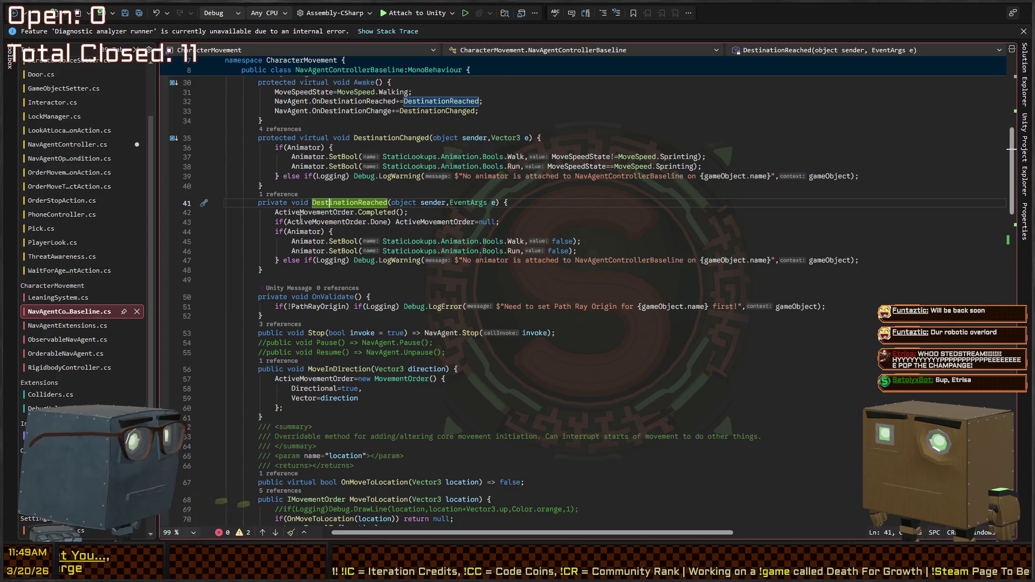
{"action": "key", "text": "ctrl+shift+minus"}
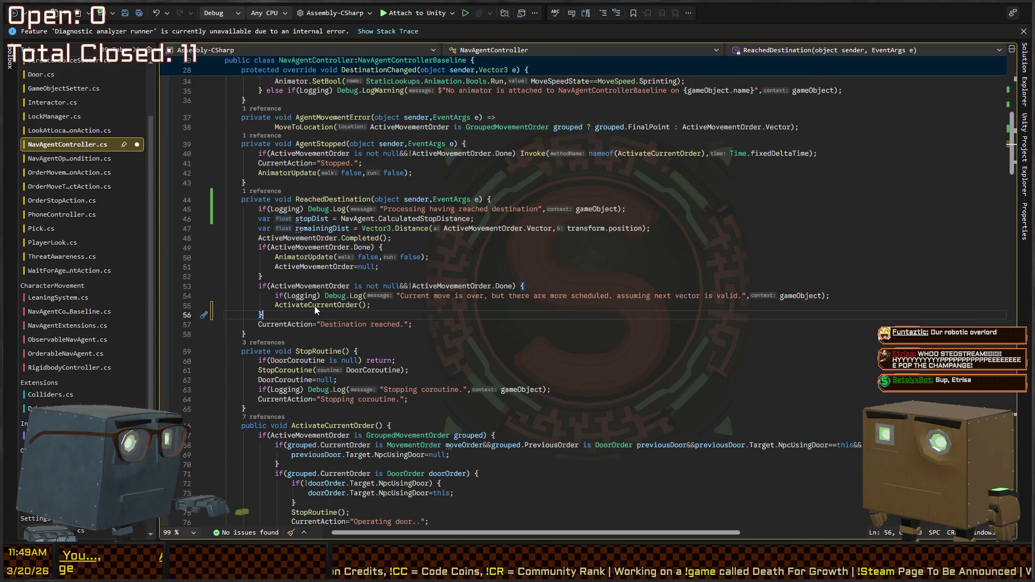
{"action": "left_click", "coordinate": [333, 248]}
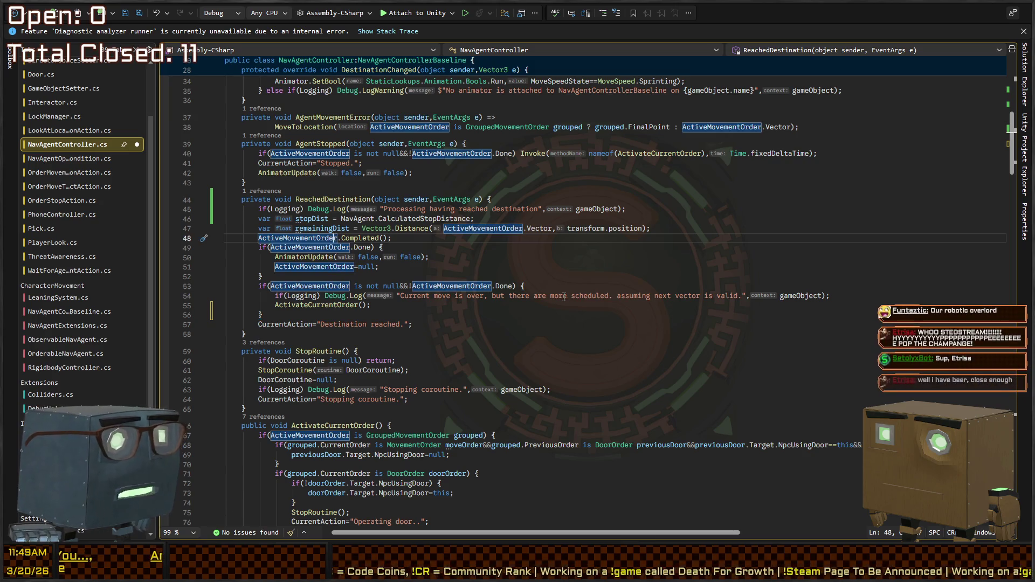
{"action": "key", "text": "Up"}
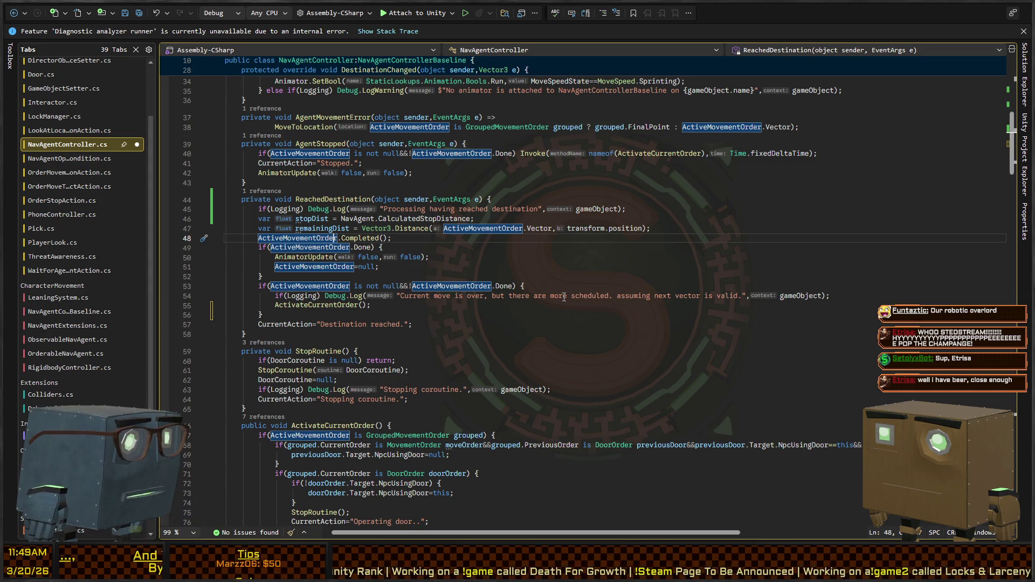
{"action": "key", "text": "Up"}
{"action": "key", "text": "End"}
{"action": "key", "text": "shift+Up"}
{"action": "key", "text": "shift+Up"}
- Remove the unused stopDist and remainingDist lines from ReachedDestination
{"action": "key", "text": "Delete"}
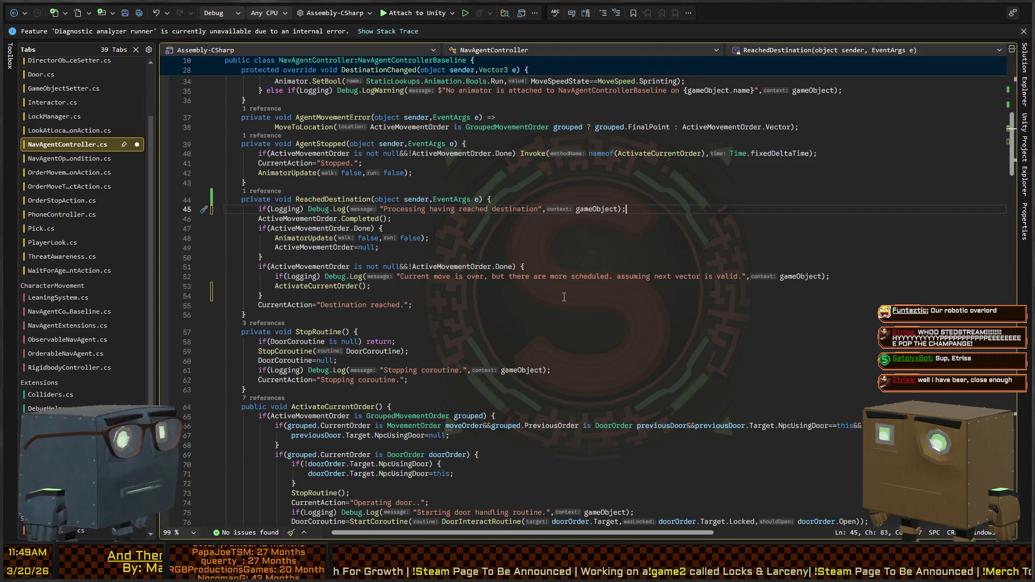
{"action": "key", "text": "Down"}
{"action": "key", "text": "Down"}
{"action": "key", "text": "Down"}
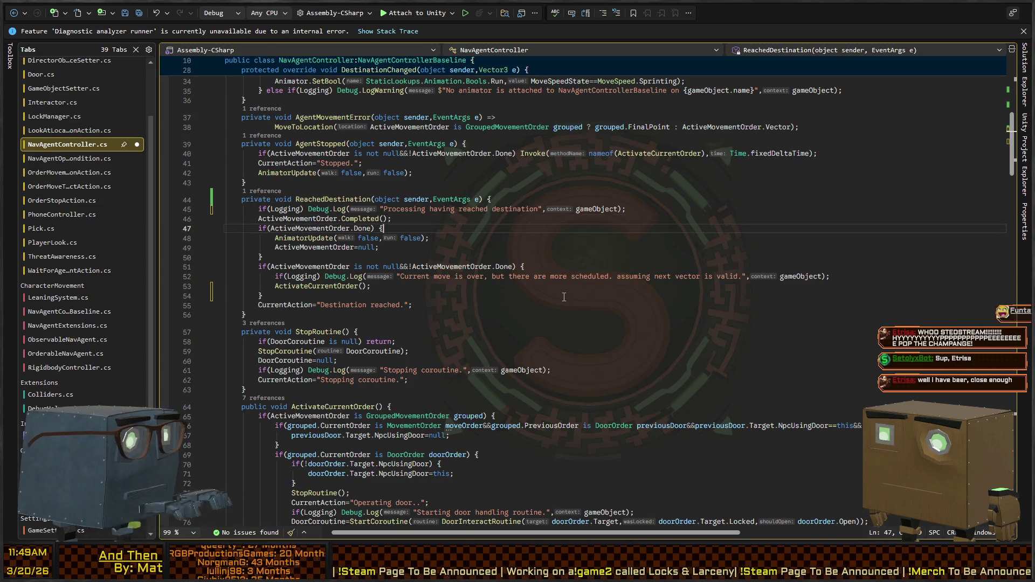
{"action": "key", "text": "Down"}
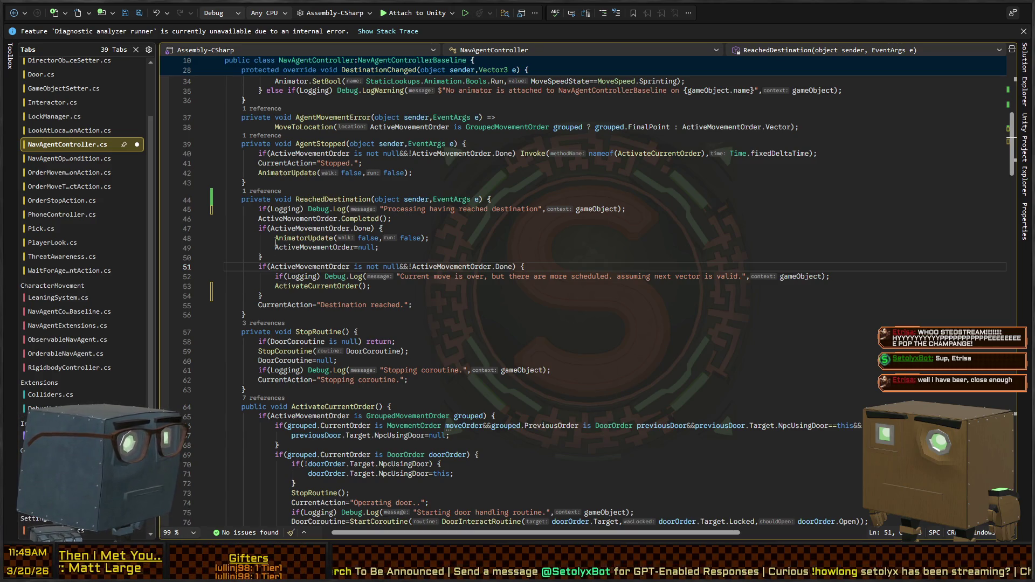
- Review uses of AnimatorUpdate, ActivateCurrentOrder and ActiveMovementOrder, landing on the second if
{"action": "left_click", "coordinate": [291, 238]}
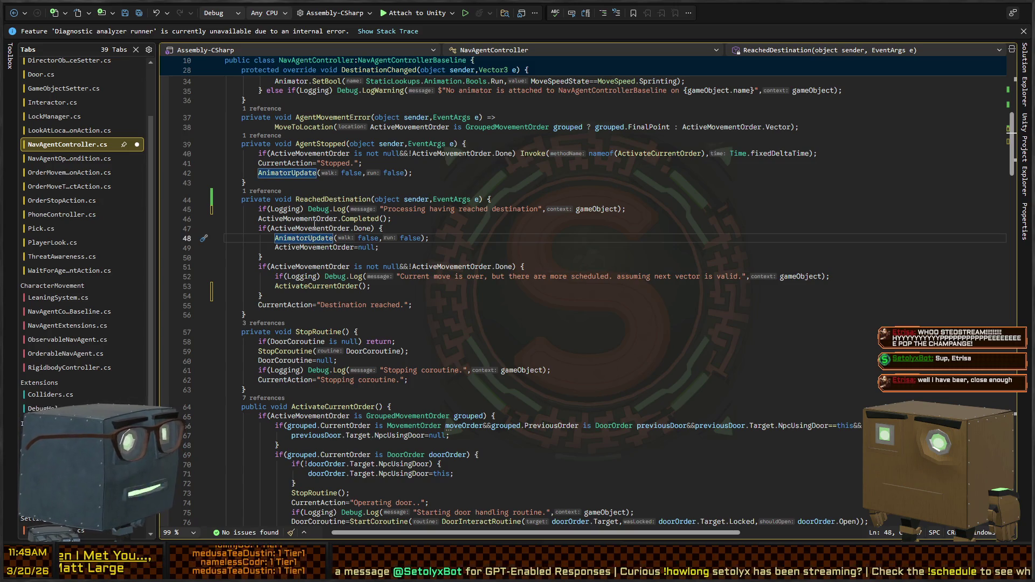
{"action": "left_click", "coordinate": [326, 219]}
{"action": "left_click", "coordinate": [309, 285]}
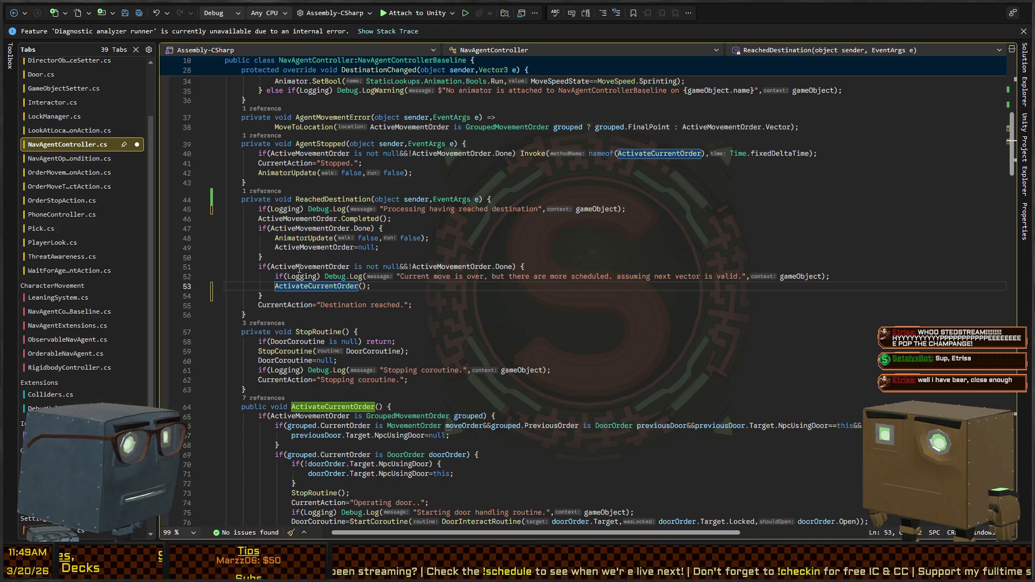
{"action": "left_click", "coordinate": [347, 228]}
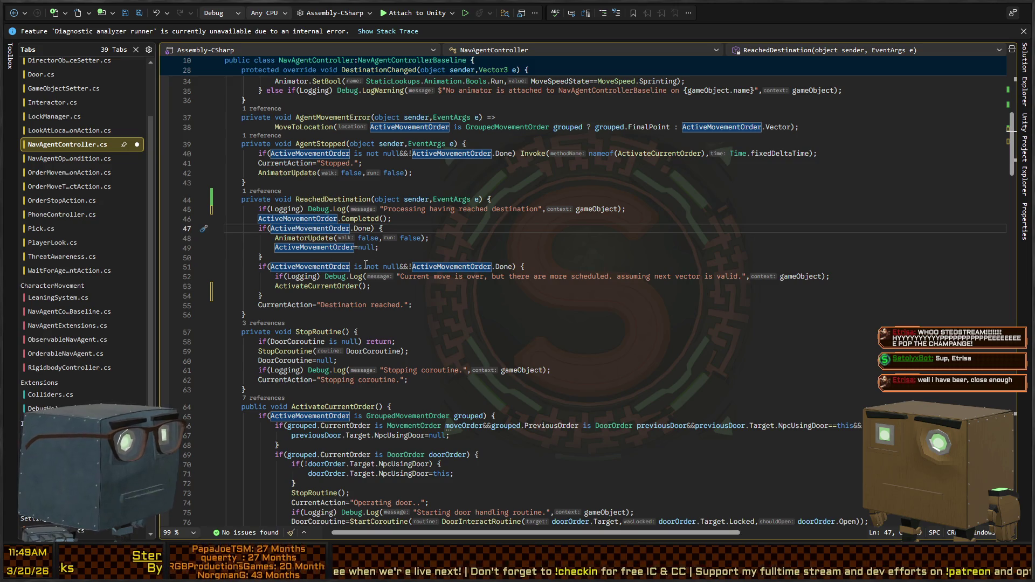
{"action": "key", "text": "Down"}
{"action": "key", "text": "Down"}
{"action": "key", "text": "Down"}
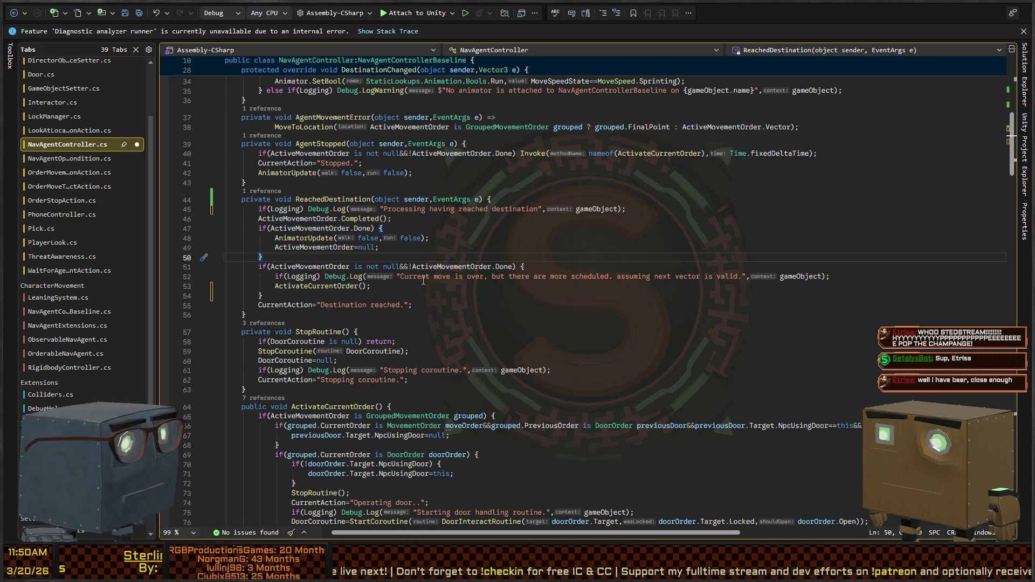
{"action": "key", "text": "Up"}
{"action": "key", "text": "Down"}
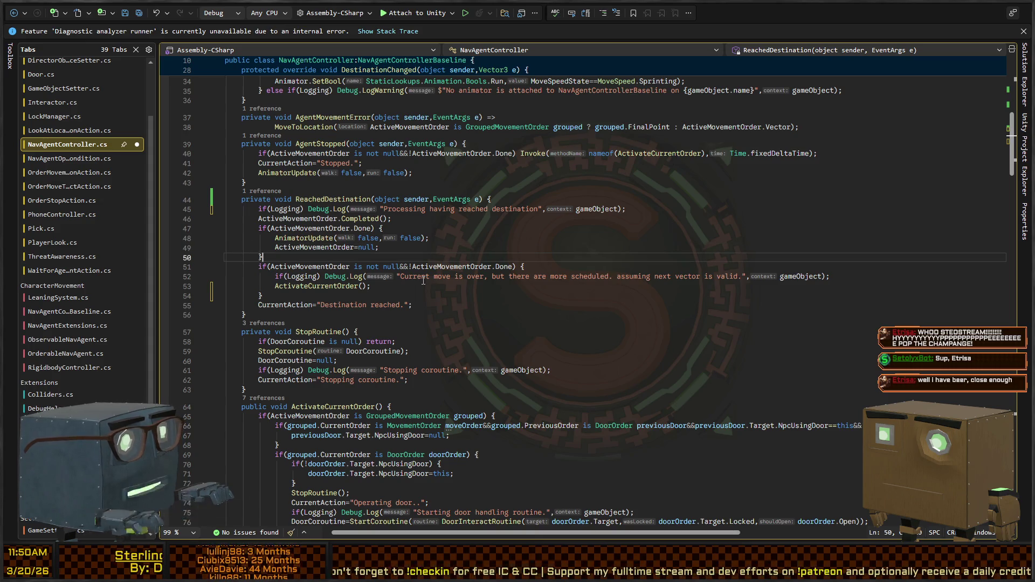
{"action": "key", "text": "Down"}
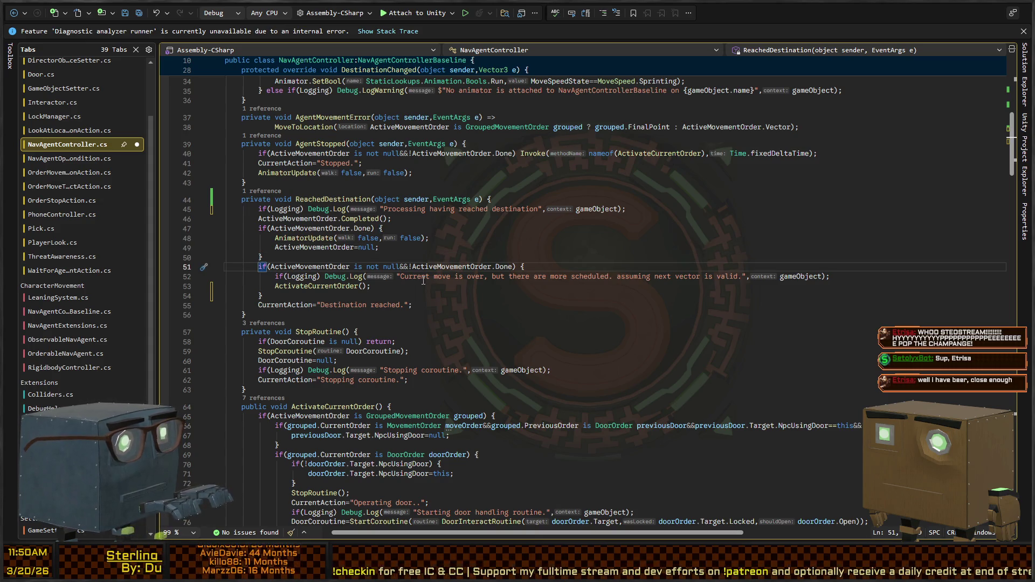
- Replace the second if with a plain else joined to the Done block's closing brace
{"action": "type", "text": "else"}
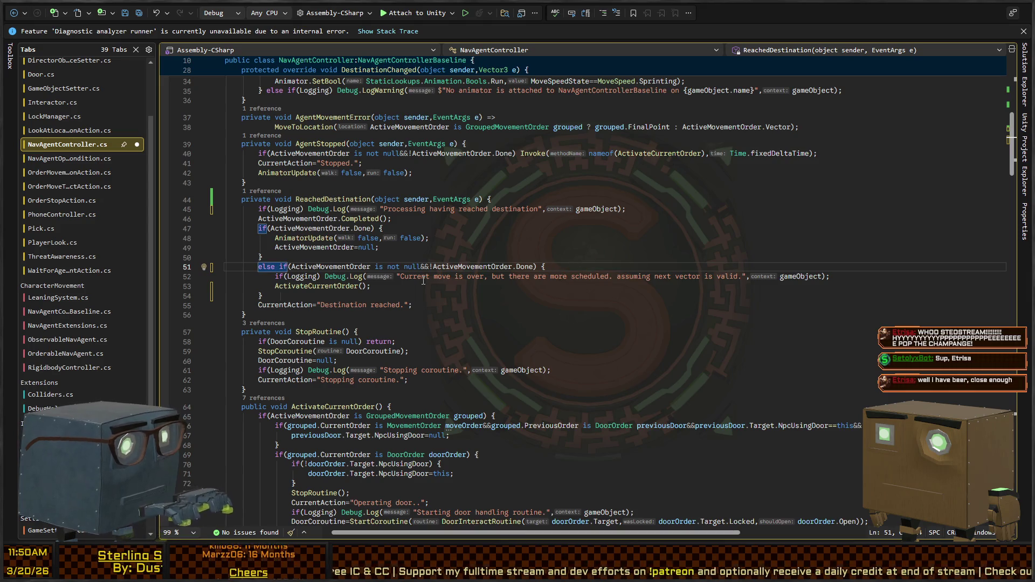
{"action": "key", "text": "Right"}
{"action": "key", "text": "ctrl+shift+Right"}
{"action": "key", "text": "ctrl+shift+Right"}
{"action": "key", "text": "ctrl+shift+Right"}
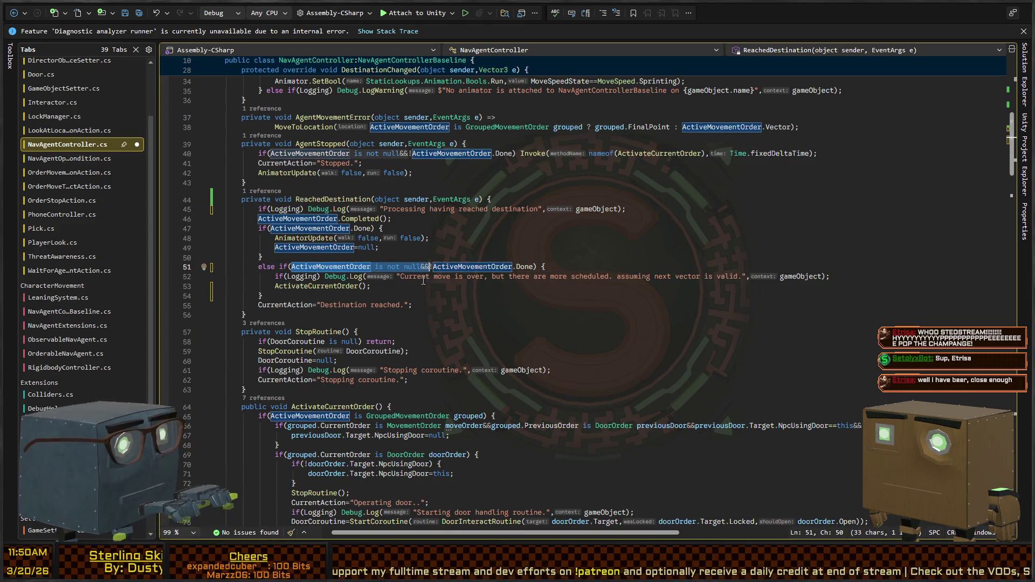
{"action": "key", "text": "Delete"}
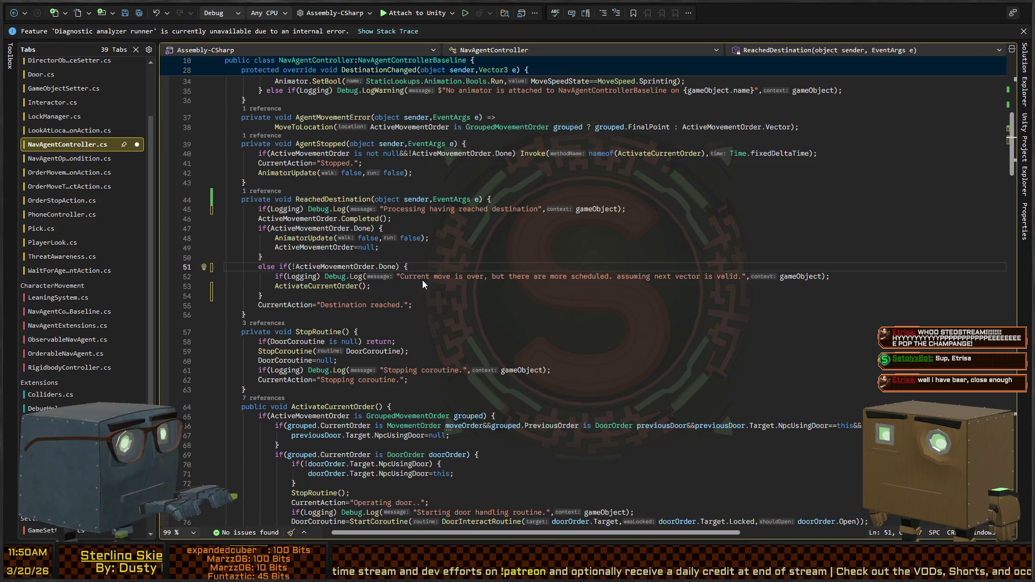
{"action": "key", "text": "Home"}
{"action": "key", "text": "Home"}
{"action": "key", "text": "BackSpace"}
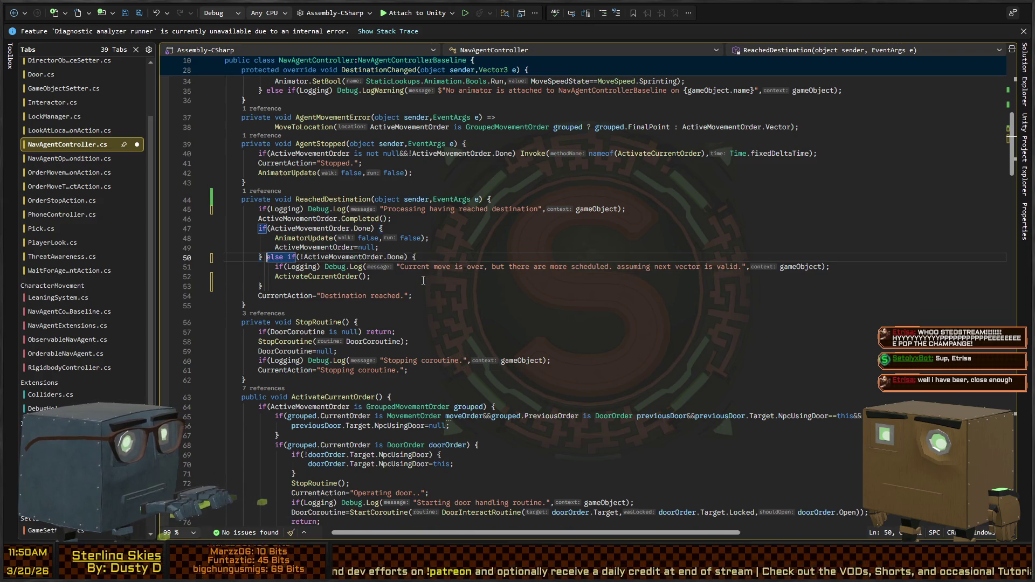
{"action": "key", "text": "Up"}
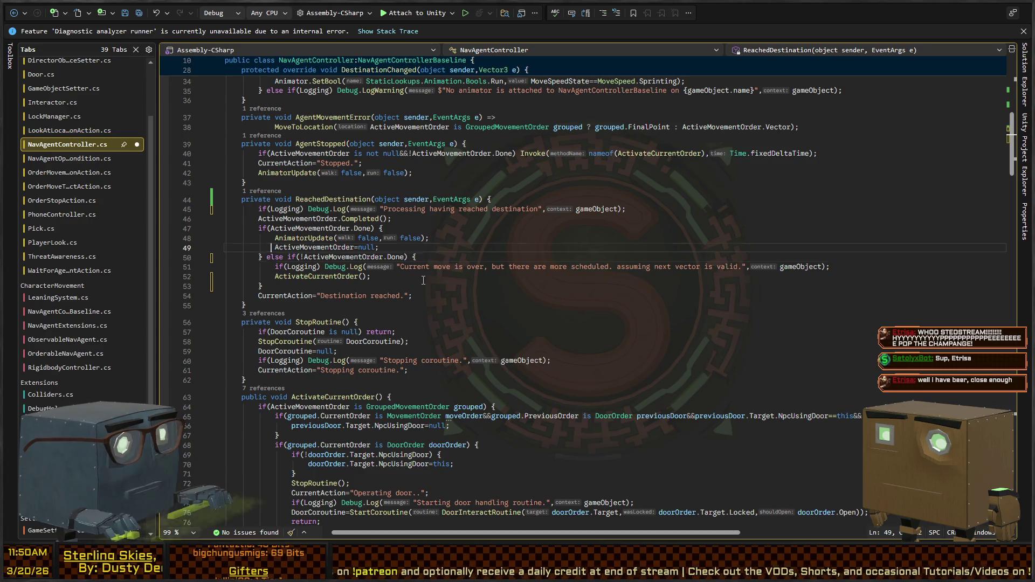
{"action": "key", "text": "Down"}
{"action": "key", "text": "shift+End"}
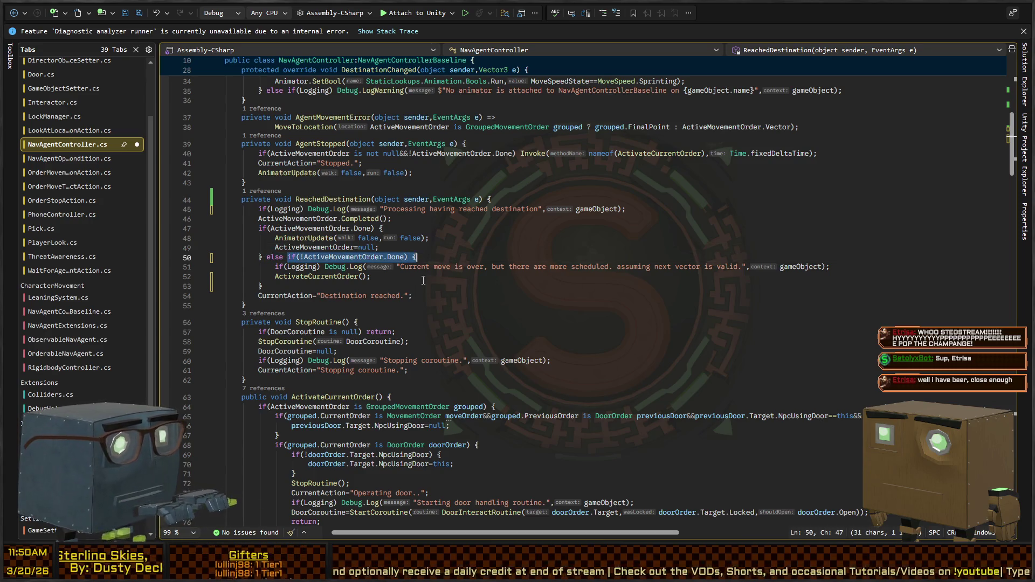
{"action": "key", "text": "shift+Left"}
{"action": "key", "text": "Delete"}
{"action": "key", "text": "BackSpace"}
- Move the CurrentAction = "Destination reached." line above the if check
{"action": "key", "text": "Down"}
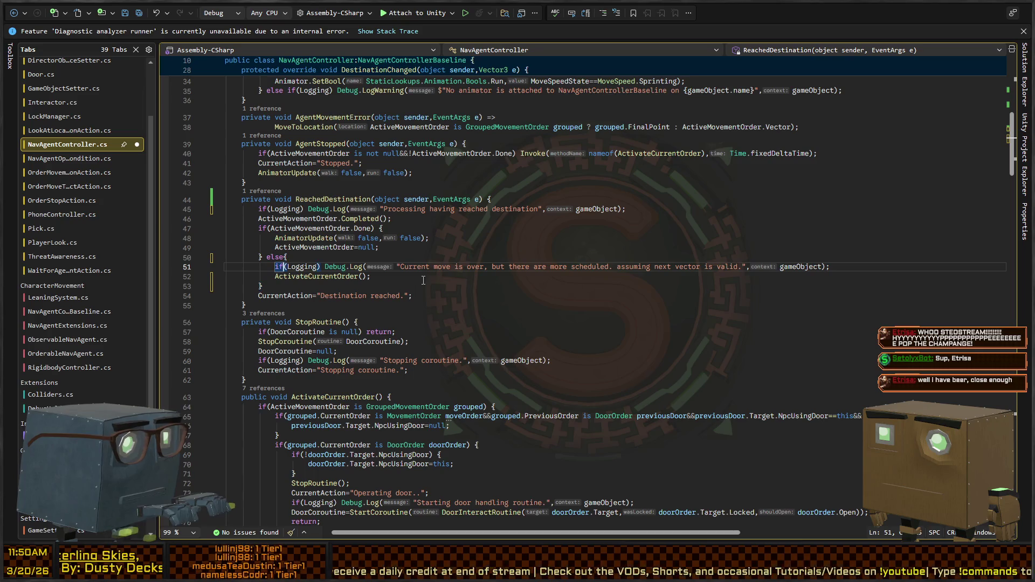
{"action": "key", "text": "Down"}
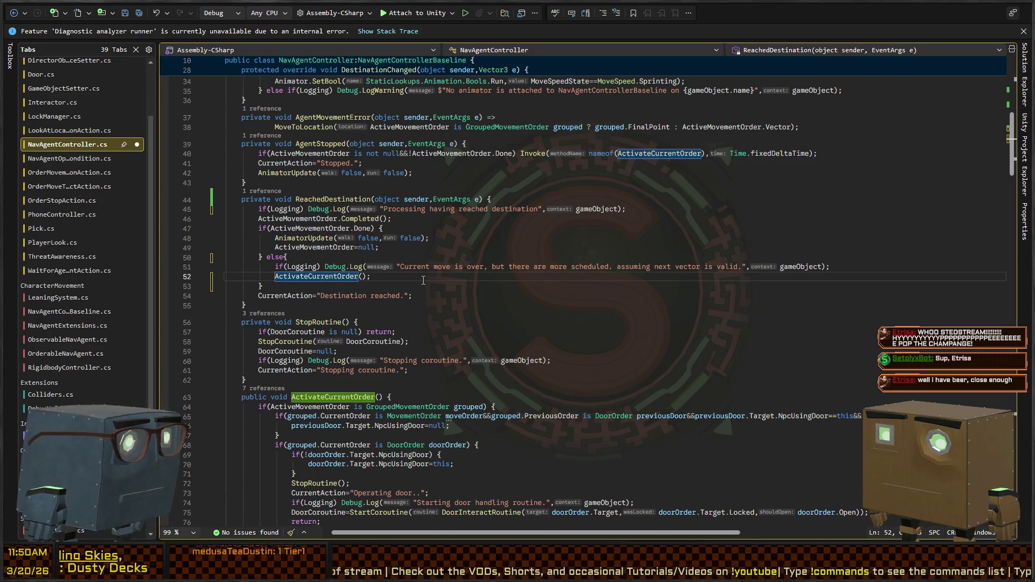
{"action": "key", "text": "Down"}
{"action": "key", "text": "Up"}
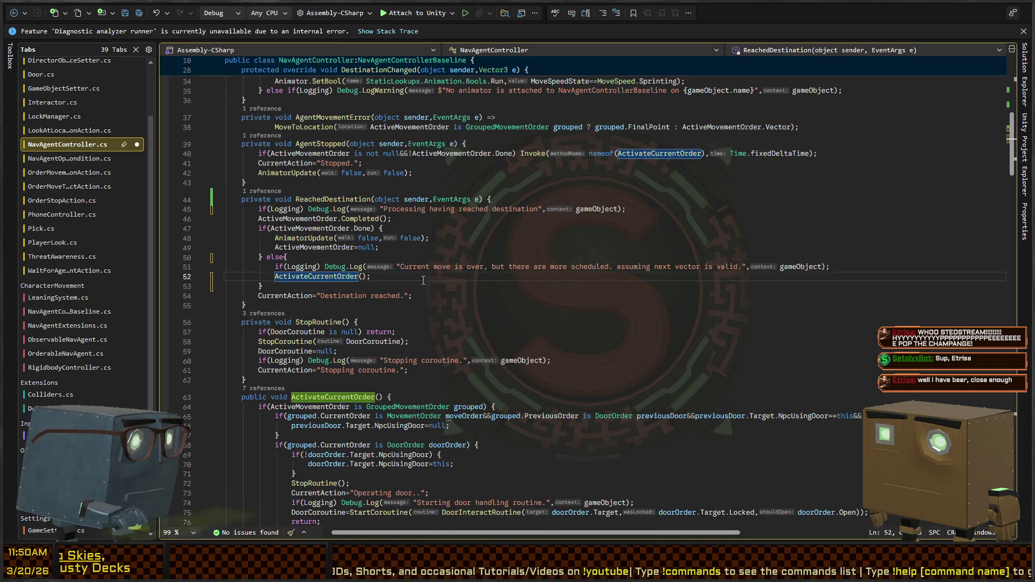
{"action": "key", "text": "Down"}
{"action": "key", "text": "Down"}
{"action": "key", "text": "alt+Up"}
{"action": "key", "text": "alt+Up"}
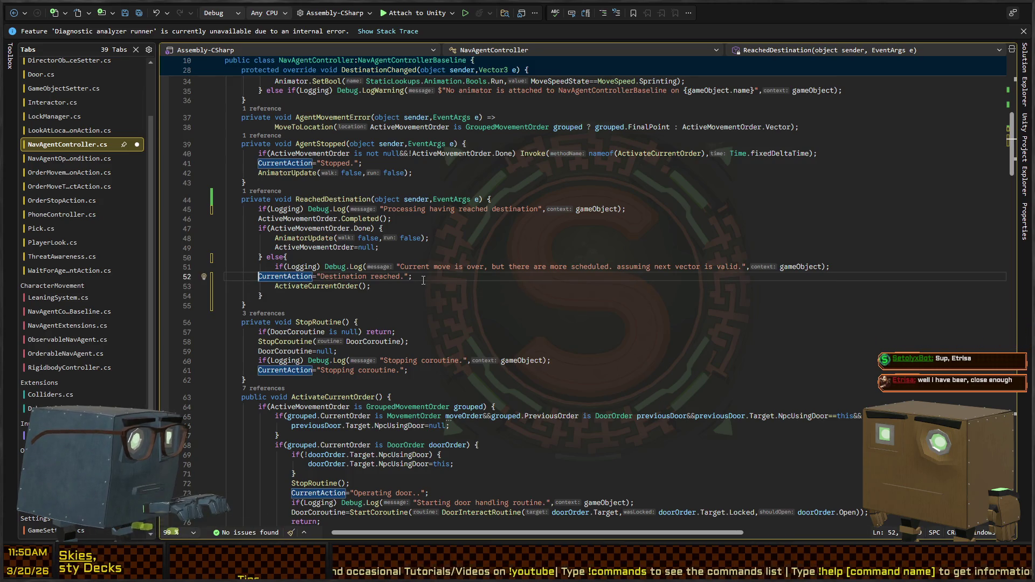
{"action": "key", "text": "alt+Up"}
{"action": "key", "text": "alt+Up"}
{"action": "key", "text": "alt+Up"}
{"action": "key", "text": "alt+Up"}
{"action": "key", "text": "alt+Up"}
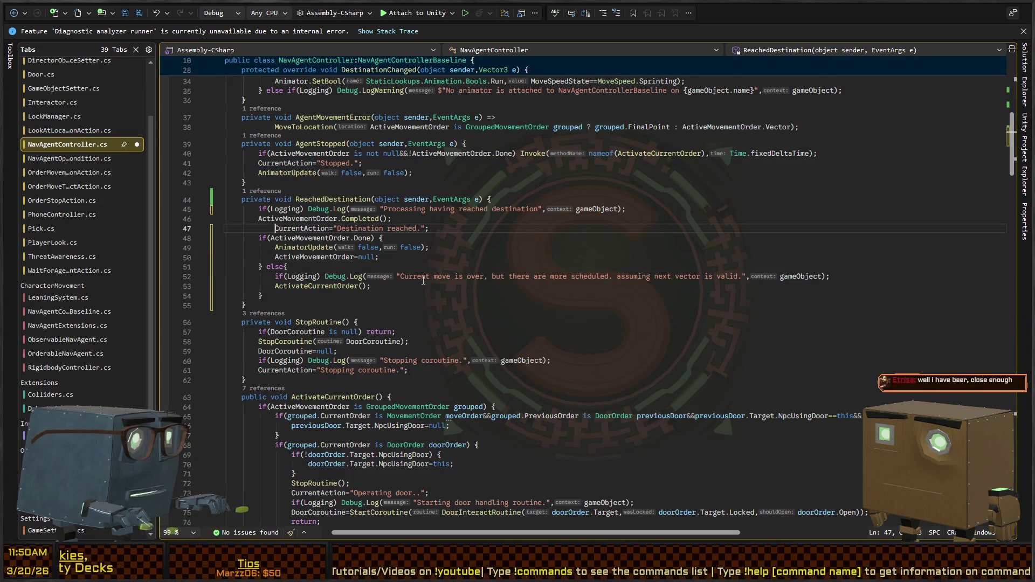
- Save NavAgentController and go to ActivateCurrentOrder's definition
{"action": "key", "text": "ctrl+s"}
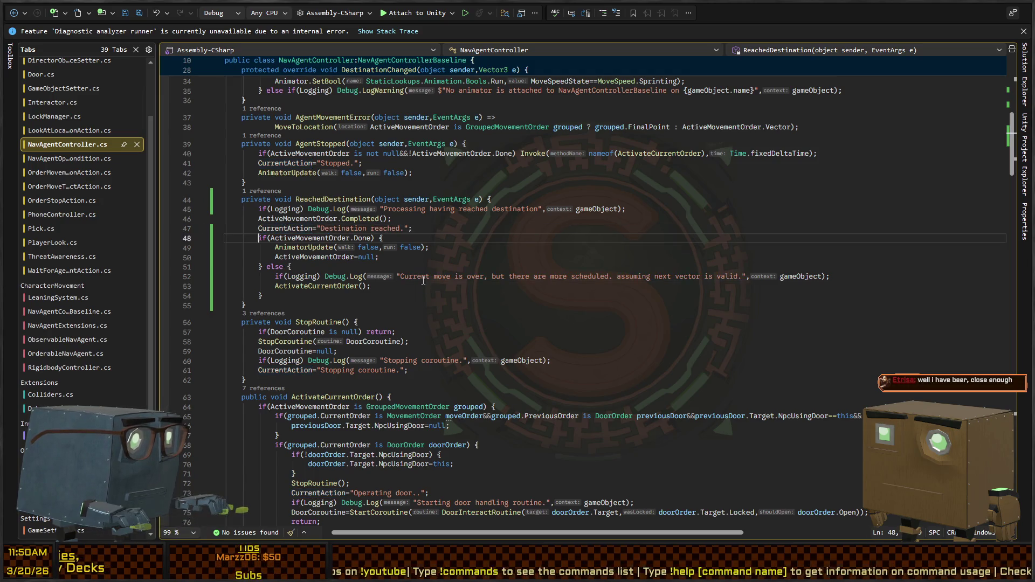
{"action": "key", "text": "Down"}
{"action": "key", "text": "Down"}
{"action": "key", "text": "Down"}
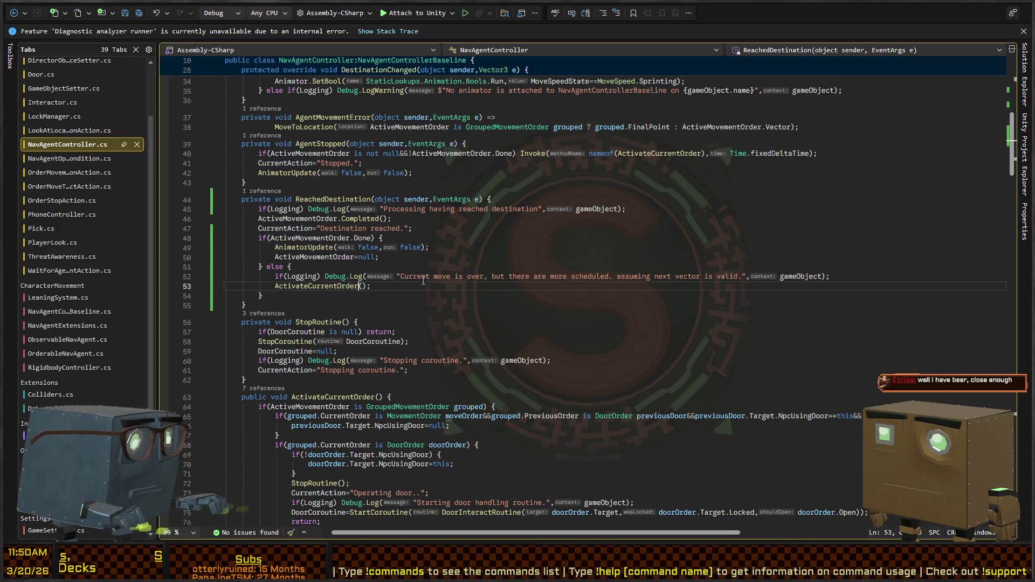
{"action": "key", "text": "Left"}
{"action": "key", "text": "Left"}
{"action": "key", "text": "Left"}
{"action": "key", "text": "F12"}
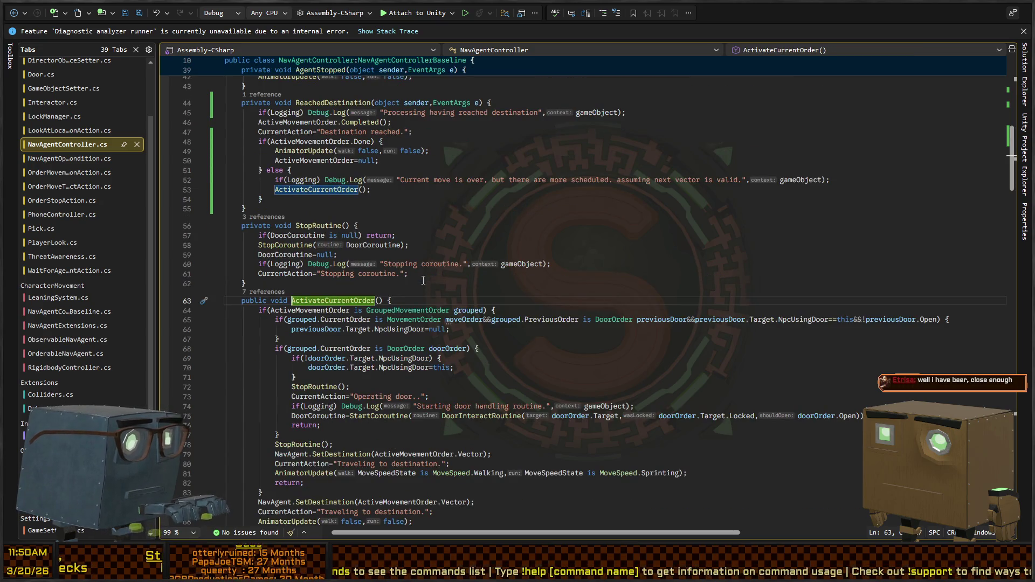
- Read through ActivateCurrentOrder, then frame the house and yard in Unity's Scene view
{"action": "scroll", "coordinate": [403, 297], "scroll_direction": "down", "scroll_amount": 2}
{"action": "scroll", "coordinate": [353, 257], "scroll_direction": "down", "scroll_amount": 4}
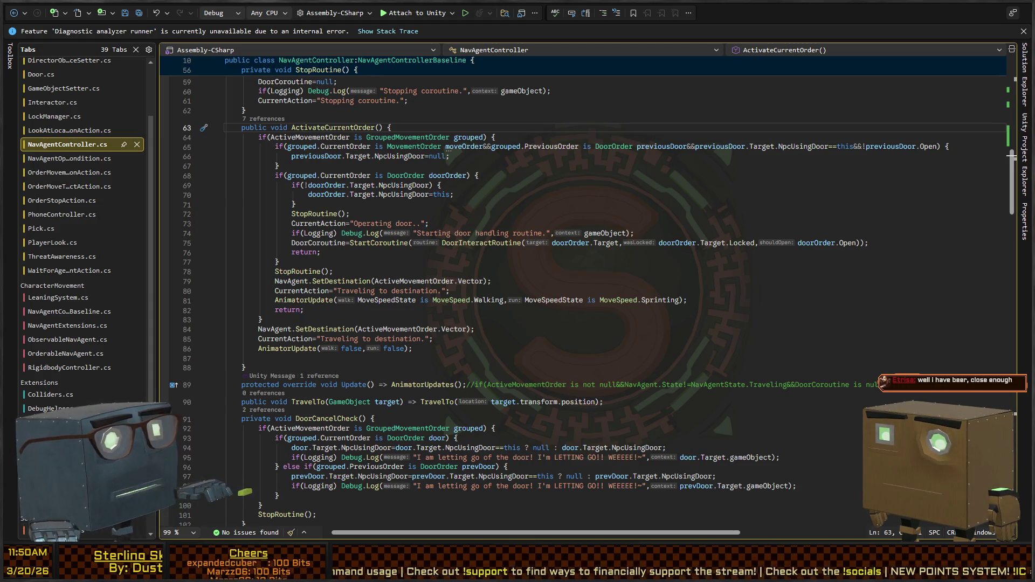
{"action": "key", "text": "alt+Tab"}
{"action": "left_click_drag", "start_coordinate": [831, 113], "coordinate": [774, 166]}
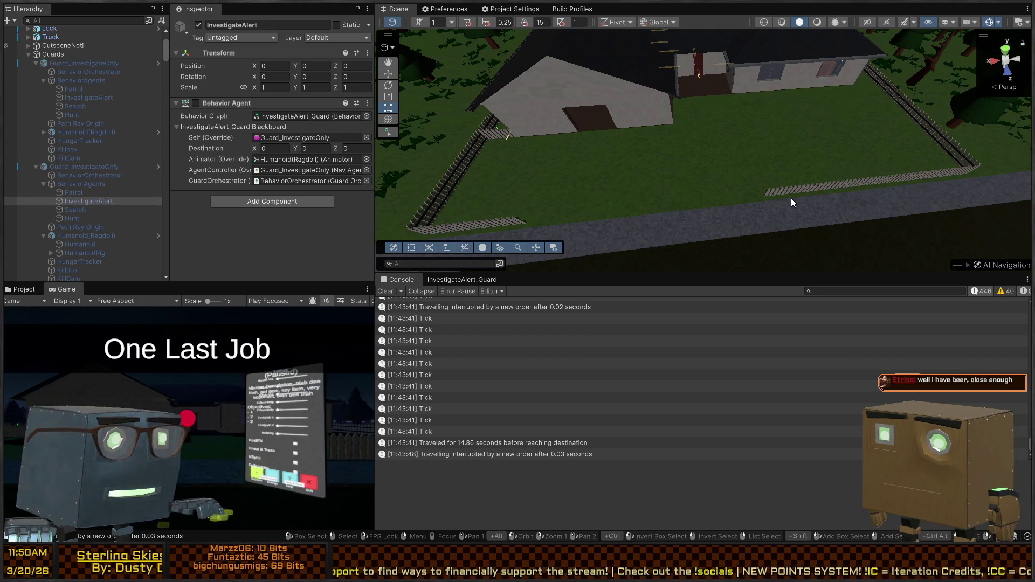
- Enter play mode and follow the guards along the tree-lined road to the house
{"action": "key", "text": "ctrl+p"}
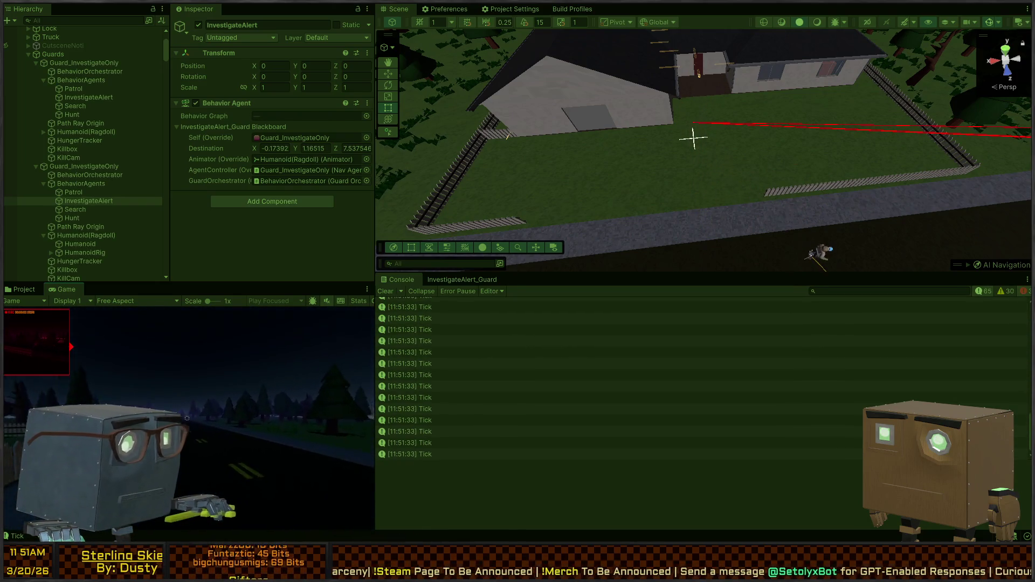
{"action": "mouse_move", "coordinate": [652, 179]}
{"action": "left_mouse_down"}
{"action": "mouse_move", "coordinate": [917, 78]}
{"action": "mouse_move", "coordinate": [899, 129]}
{"action": "mouse_move", "coordinate": [593, 183]}
{"action": "left_mouse_up"}
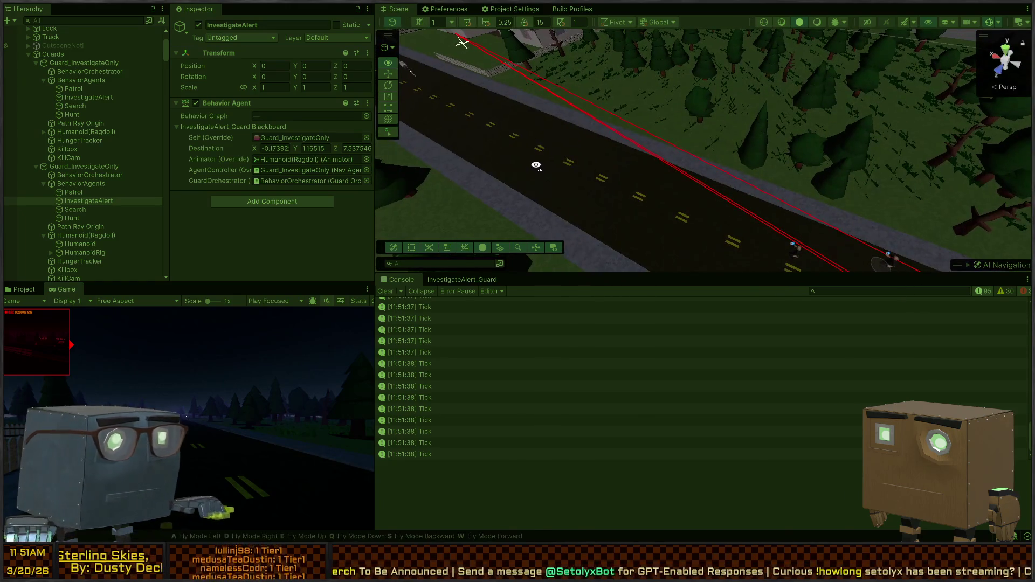
{"action": "scroll", "coordinate": [475, 385], "scroll_direction": "up", "scroll_amount": 3}
{"action": "scroll", "coordinate": [475, 385], "scroll_direction": "up", "scroll_amount": 5}
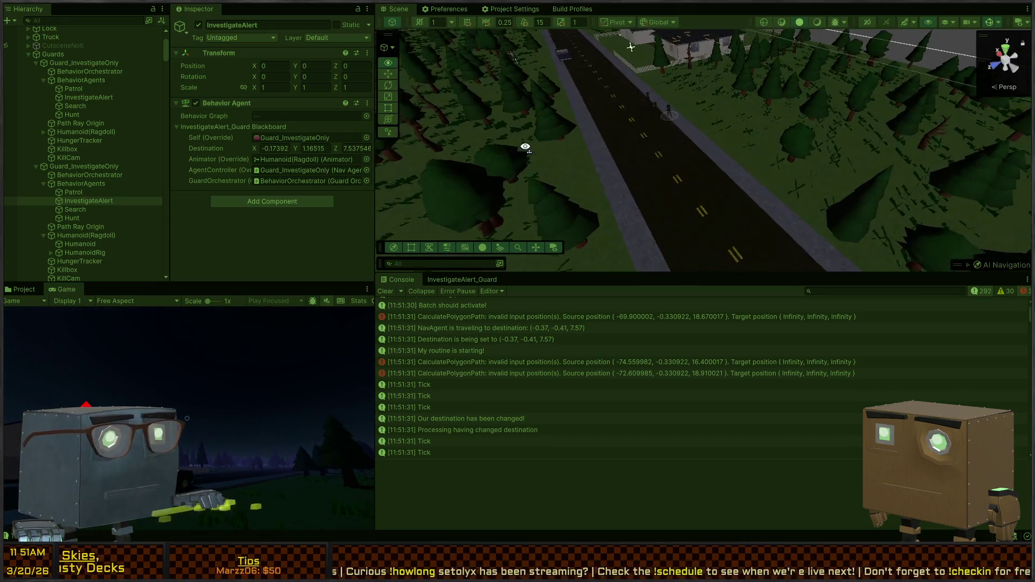
{"action": "mouse_move", "coordinate": [525, 146]}
{"action": "left_mouse_down"}
{"action": "mouse_move", "coordinate": [420, 135]}
{"action": "mouse_move", "coordinate": [315, 197]}
{"action": "left_mouse_up"}
{"action": "mouse_move", "coordinate": [243, 197]}
{"action": "left_mouse_down"}
{"action": "mouse_move", "coordinate": [211, 194]}
{"action": "mouse_move", "coordinate": [271, 202]}
{"action": "mouse_move", "coordinate": [312, 182]}
{"action": "left_mouse_up"}
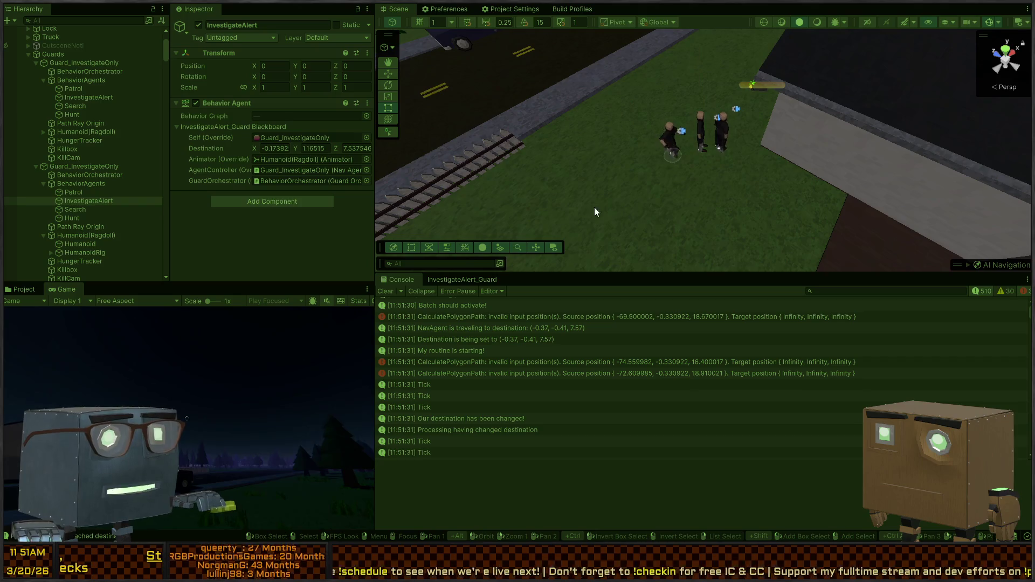
- Select a guard and trace its 'reached destination' log to NavAgentController.cs line 45
{"action": "left_click", "coordinate": [721, 138]}
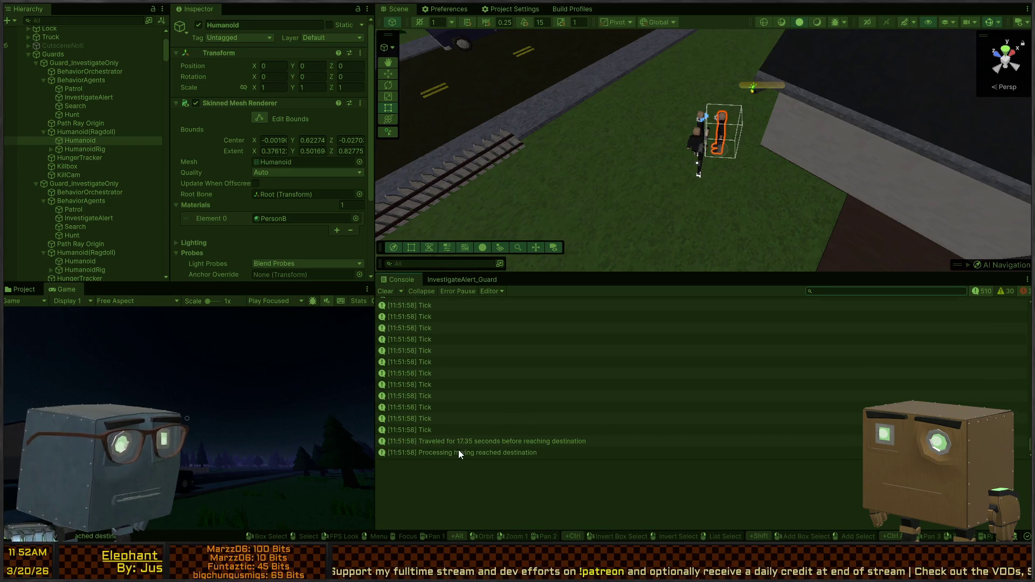
{"action": "left_click", "coordinate": [520, 442]}
{"action": "left_click", "coordinate": [453, 454]}
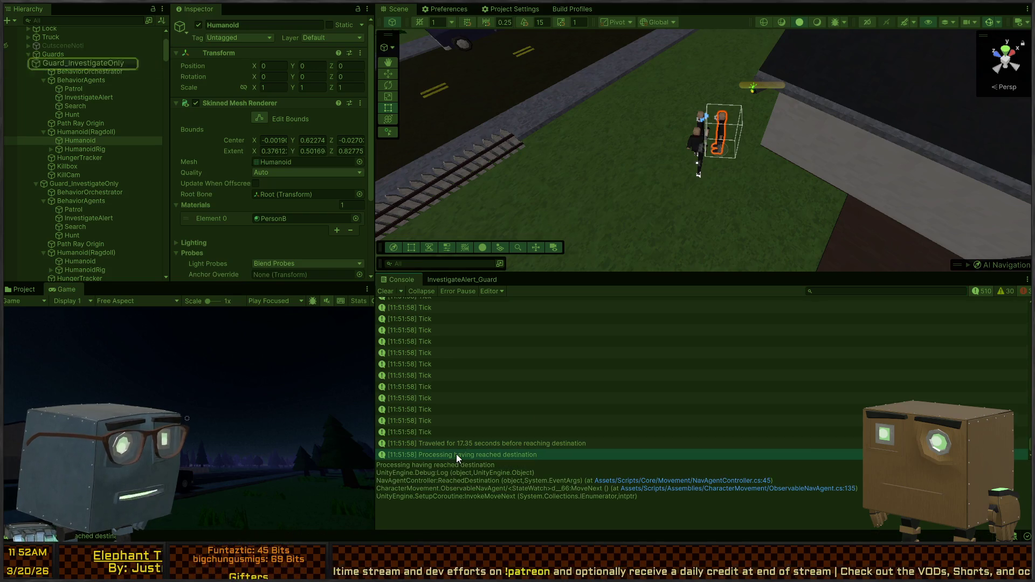
{"action": "double_click", "coordinate": [462, 455]}
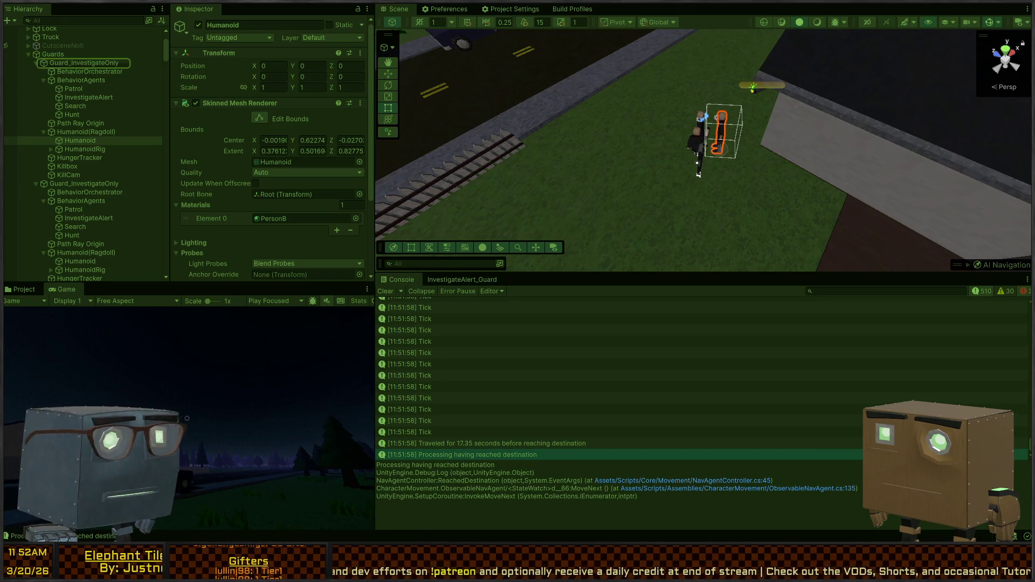
{"action": "left_click", "coordinate": [296, 310]}
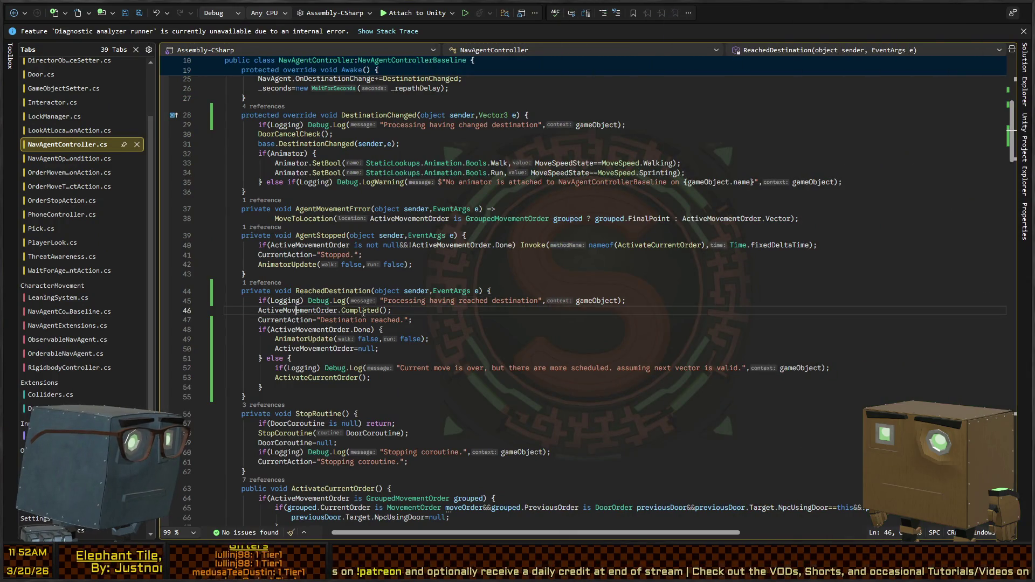
{"action": "left_click", "coordinate": [280, 310]}
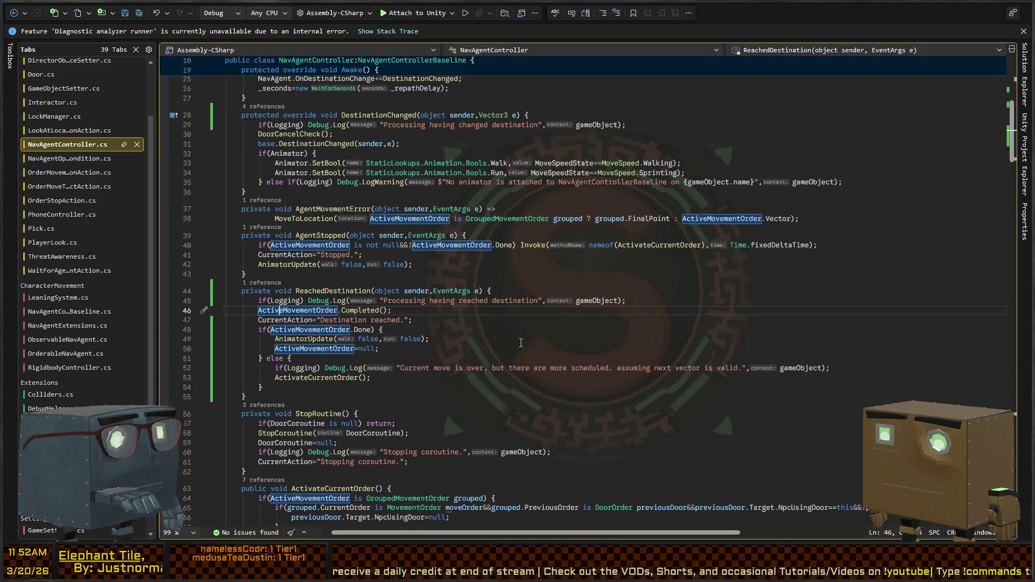
{"action": "key", "text": "alt+Tab"}
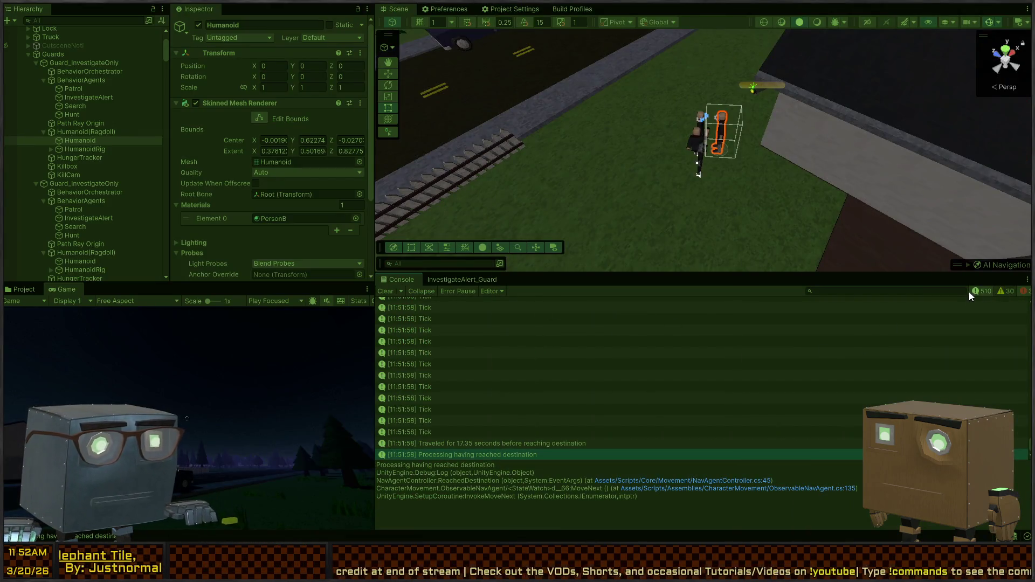
- Filter the Console to errors, inspect the CalculatePolygonPath error stack traces, then show info messages again
{"action": "left_click", "coordinate": [981, 292]}
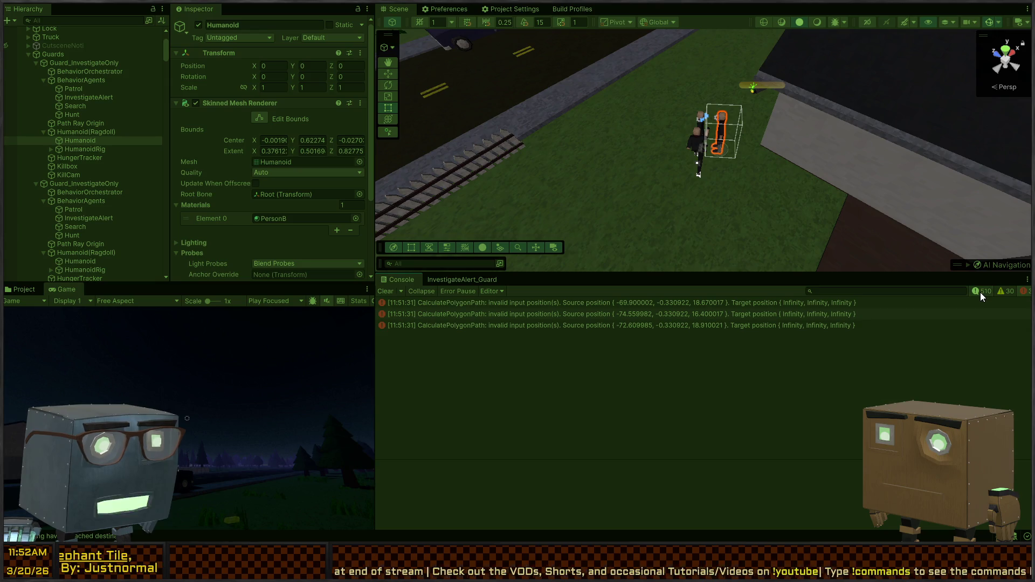
{"action": "left_click", "coordinate": [519, 313]}
{"action": "left_click", "coordinate": [517, 322]}
{"action": "left_click", "coordinate": [548, 312]}
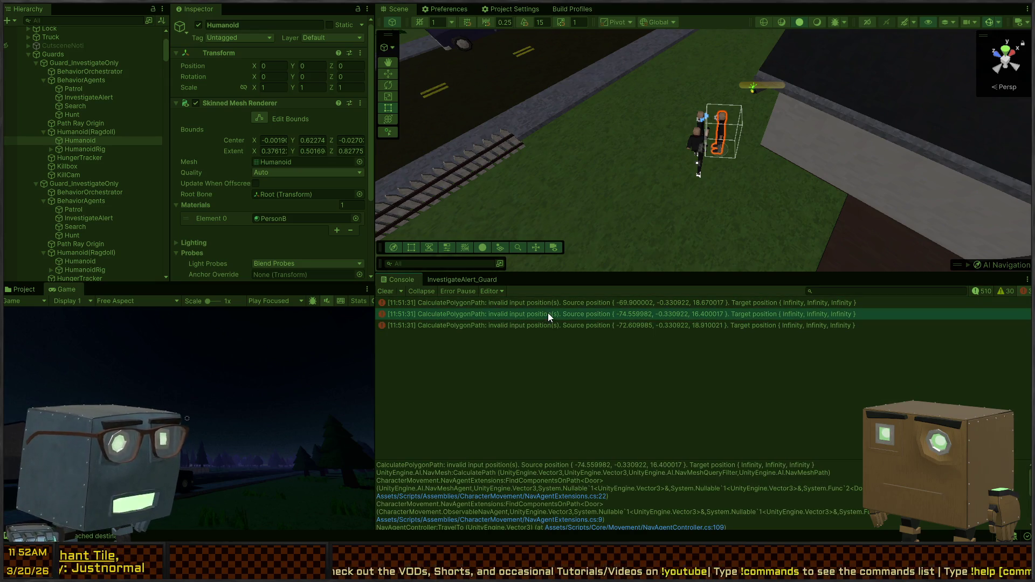
{"action": "left_click", "coordinate": [980, 292]}
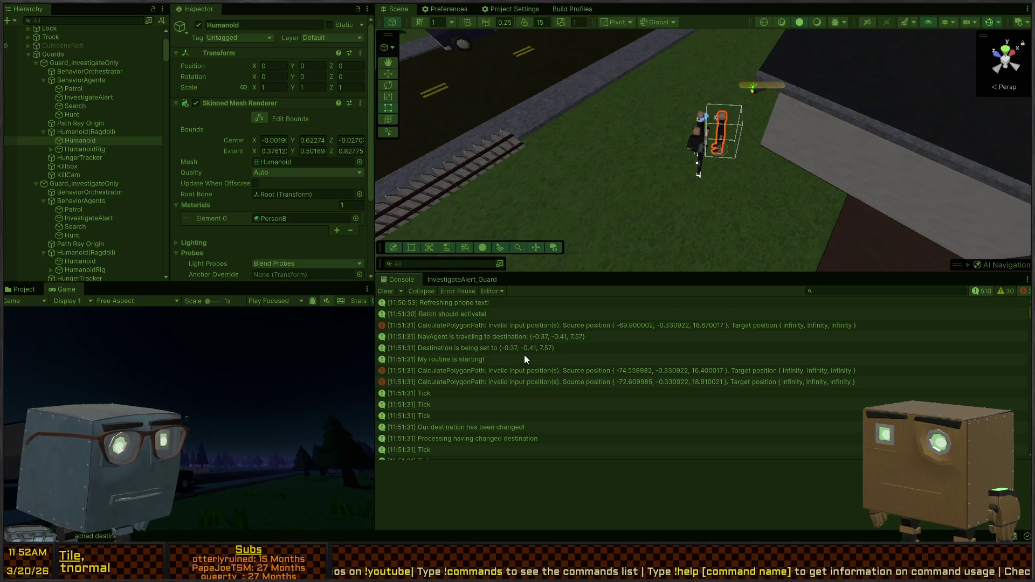
- Open the code behind the 'Traveled for 17.35 seconds' log entry from the Console
{"action": "scroll", "coordinate": [520, 356], "scroll_direction": "down", "scroll_amount": 10}
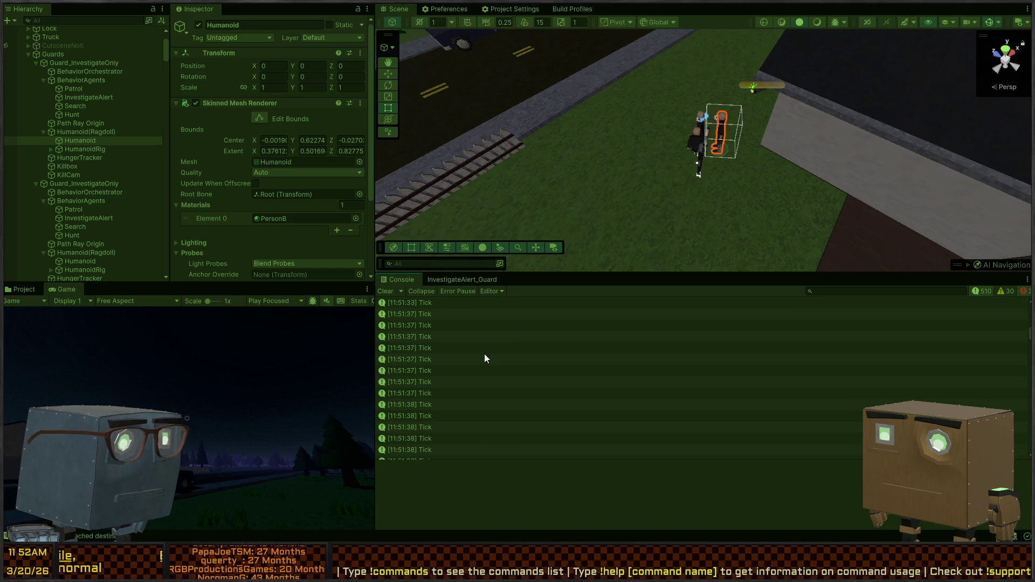
{"action": "scroll", "coordinate": [484, 359], "scroll_direction": "down", "scroll_amount": 5}
{"action": "scroll", "coordinate": [701, 378], "scroll_direction": "down", "scroll_amount": 10}
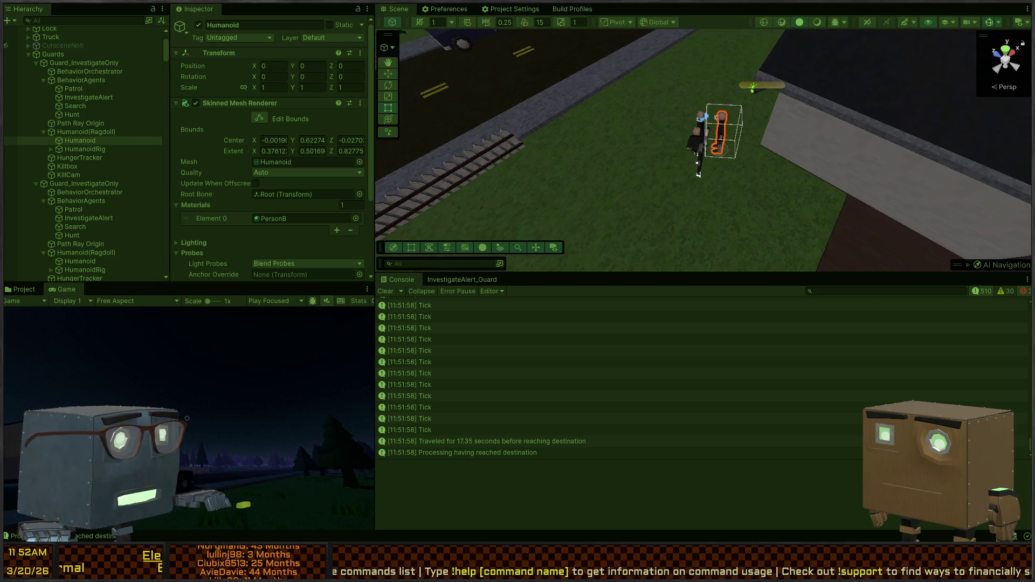
{"action": "double_click", "coordinate": [462, 453]}
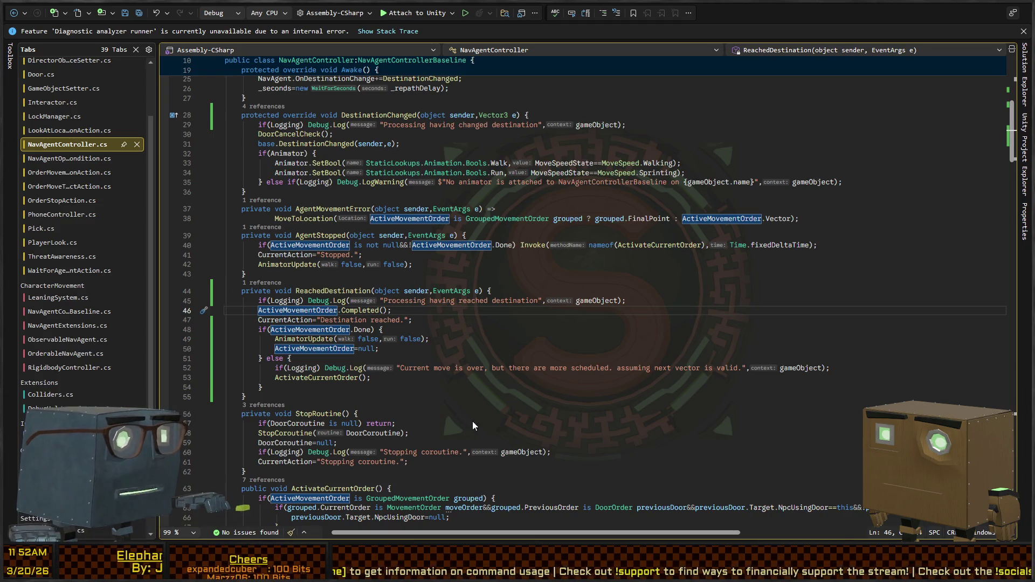
{"action": "key", "text": "alt+Tab"}
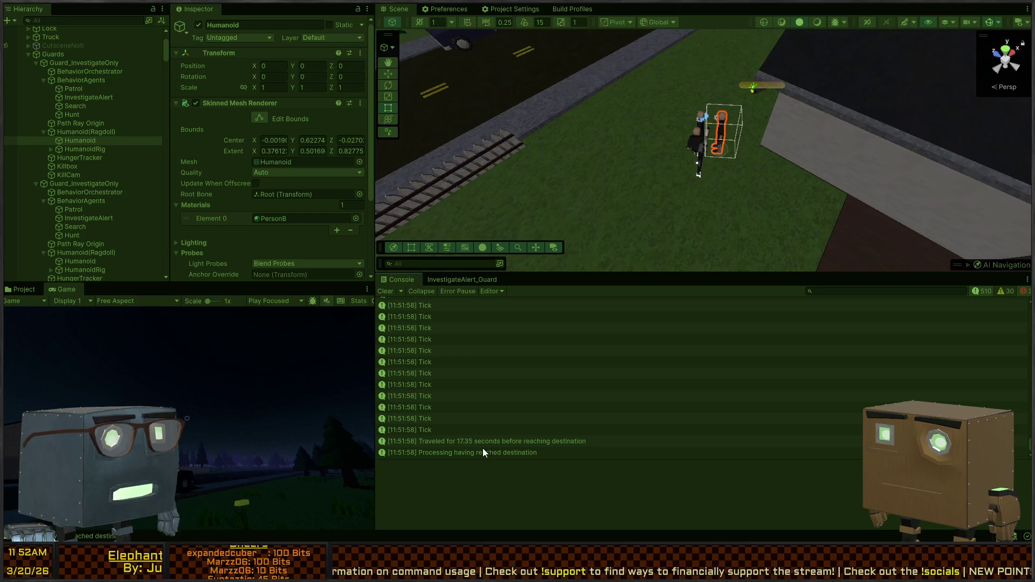
{"action": "left_click", "coordinate": [468, 453]}
{"action": "double_click", "coordinate": [468, 452]}
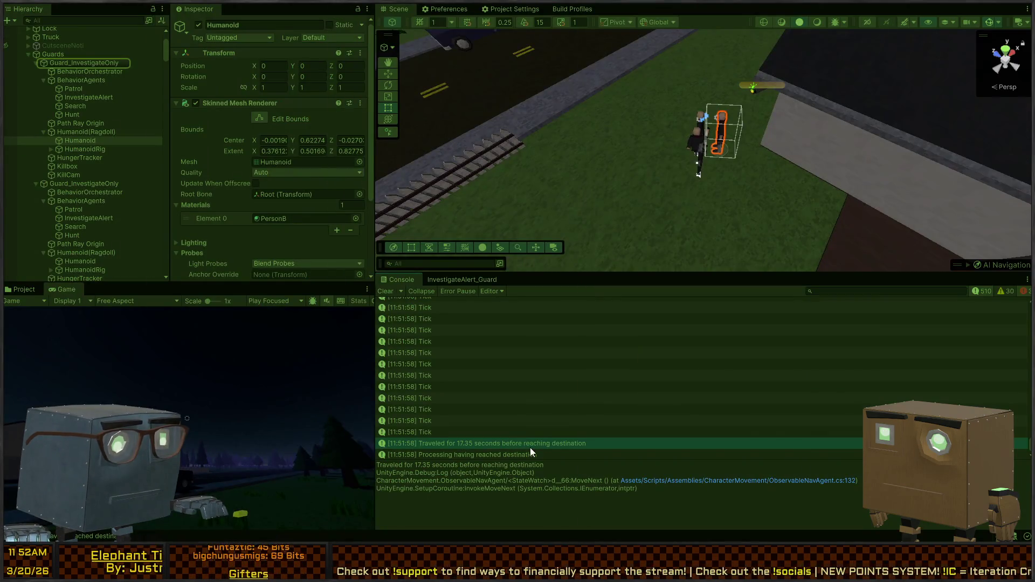
{"action": "left_click", "coordinate": [578, 446]}
{"action": "double_click", "coordinate": [579, 448]}
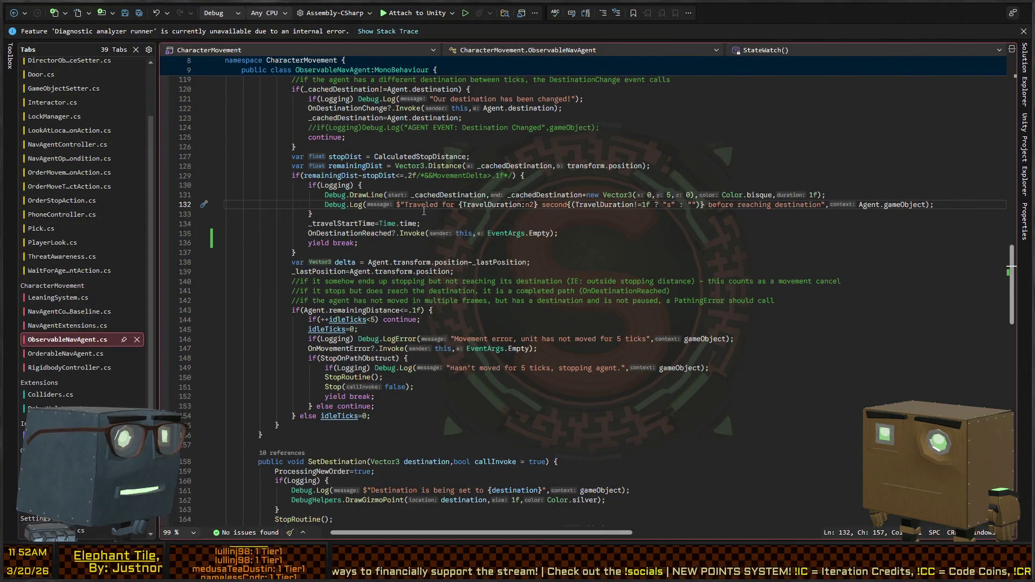
- Comment out the Stop(callInvoke: false) call in the obstruction branch
{"action": "left_click", "coordinate": [334, 234]}
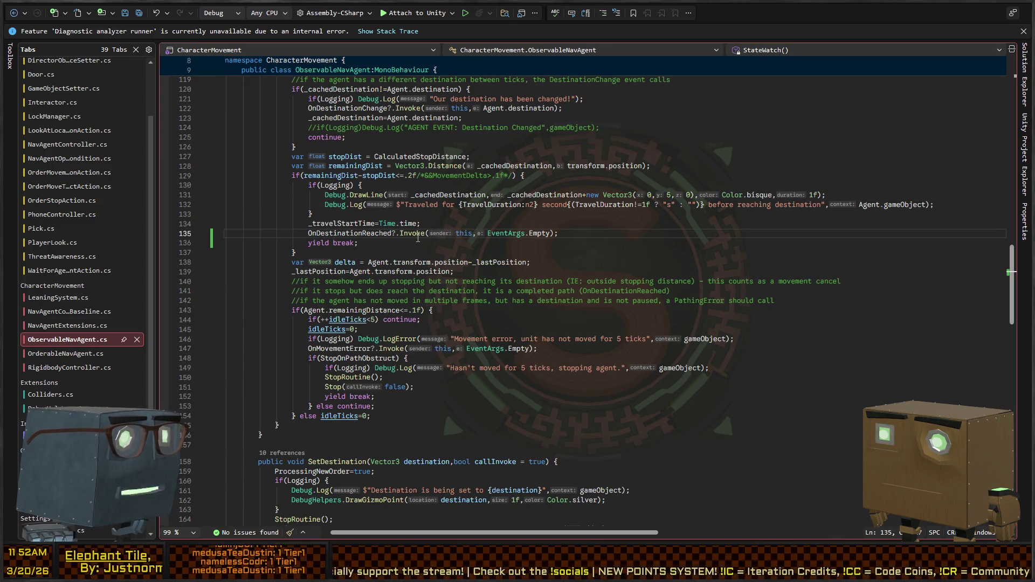
{"action": "key", "text": "Down"}
{"action": "scroll", "coordinate": [395, 243], "scroll_direction": "up", "scroll_amount": 8}
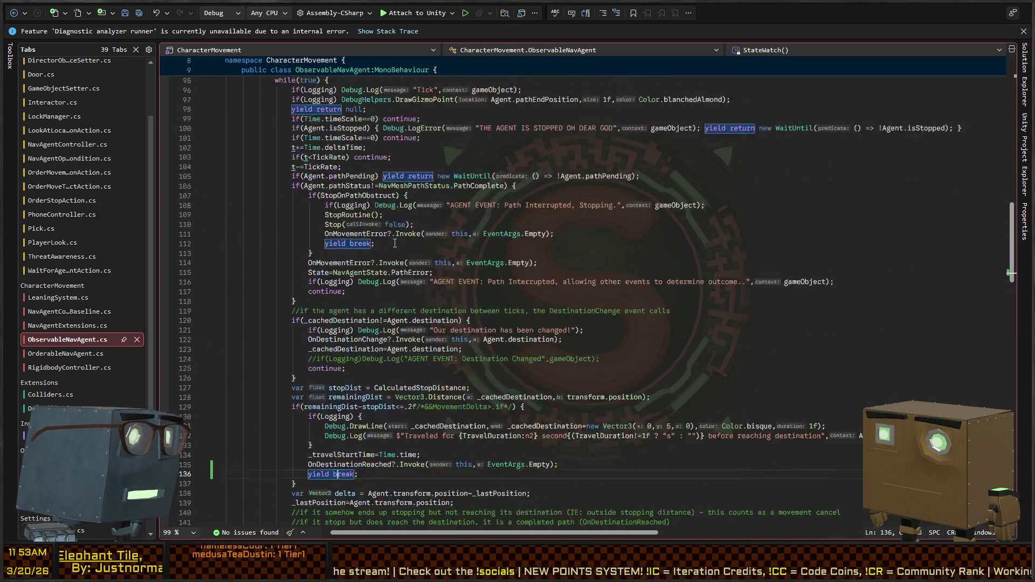
{"action": "scroll", "coordinate": [394, 244], "scroll_direction": "up", "scroll_amount": 15}
{"action": "scroll", "coordinate": [356, 255], "scroll_direction": "down", "scroll_amount": 11}
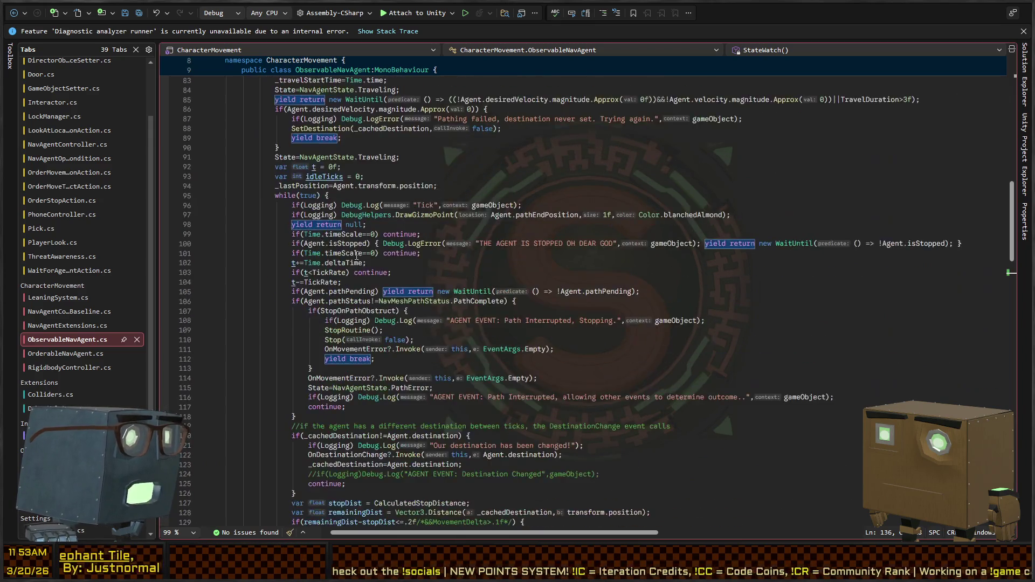
{"action": "scroll", "coordinate": [356, 255], "scroll_direction": "down", "scroll_amount": 10}
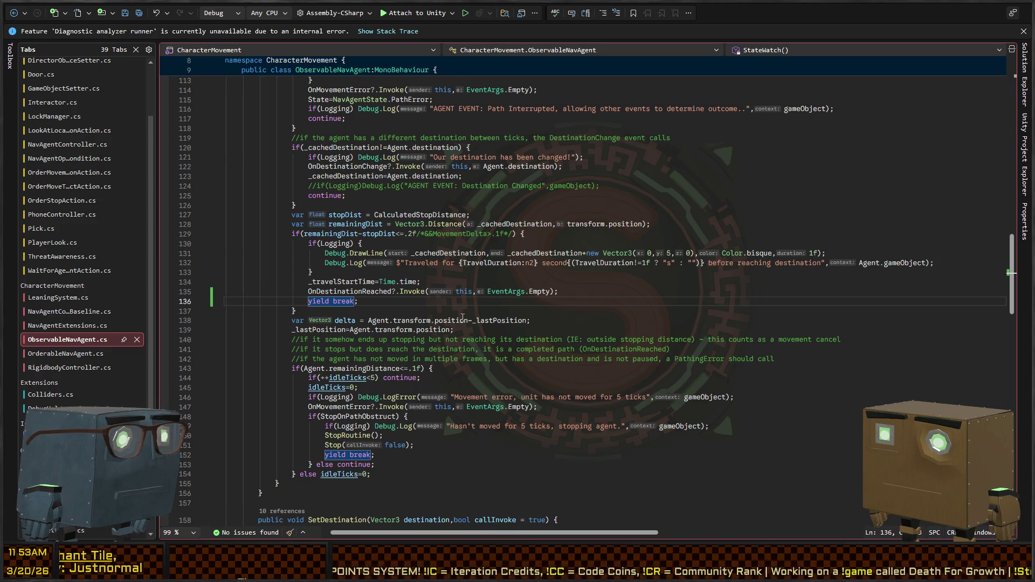
{"action": "triple_click", "coordinate": [330, 437]}
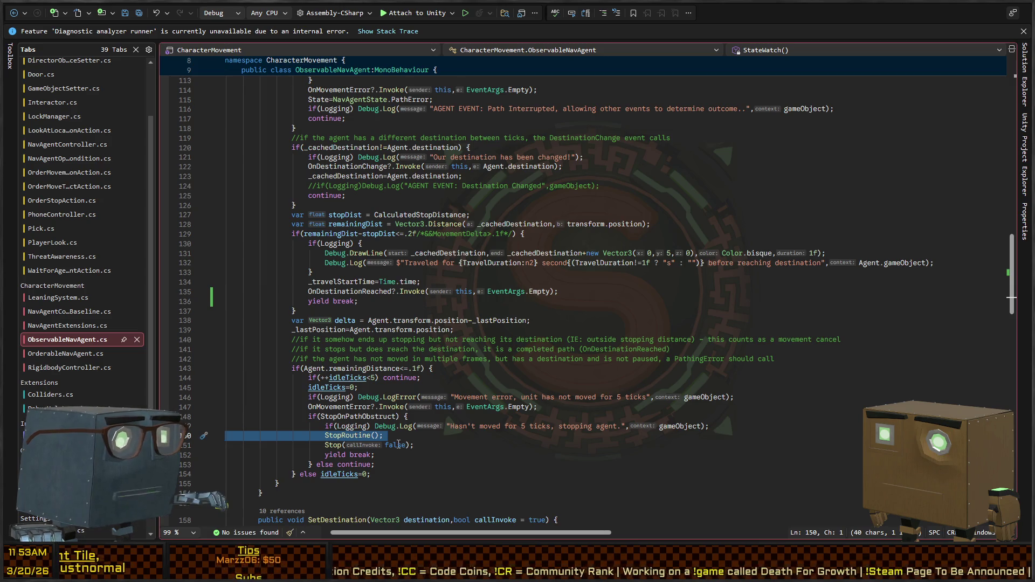
{"action": "left_click_drag", "start_coordinate": [411, 445], "coordinate": [441, 443]}
{"action": "left_click", "coordinate": [426, 444]}
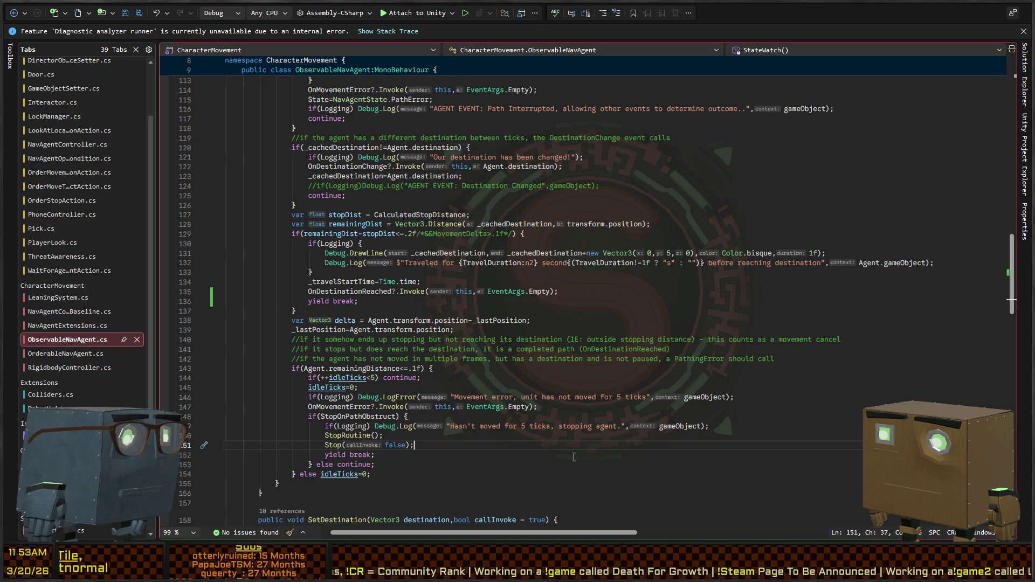
{"action": "key", "text": "shift+Home"}
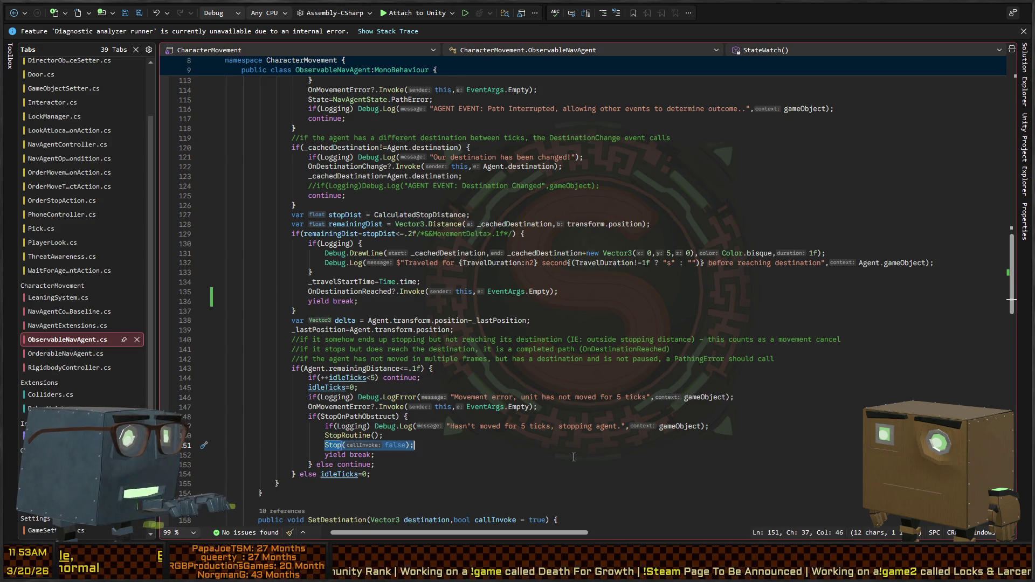
{"action": "key", "text": "ctrl+k"}
{"action": "key", "text": "ctrl+c"}
- Add StopRoutine(); after the OnDestinationReached call and save ObservableNavAgent.cs
{"action": "key", "text": "Up"}
{"action": "key", "text": "Up"}
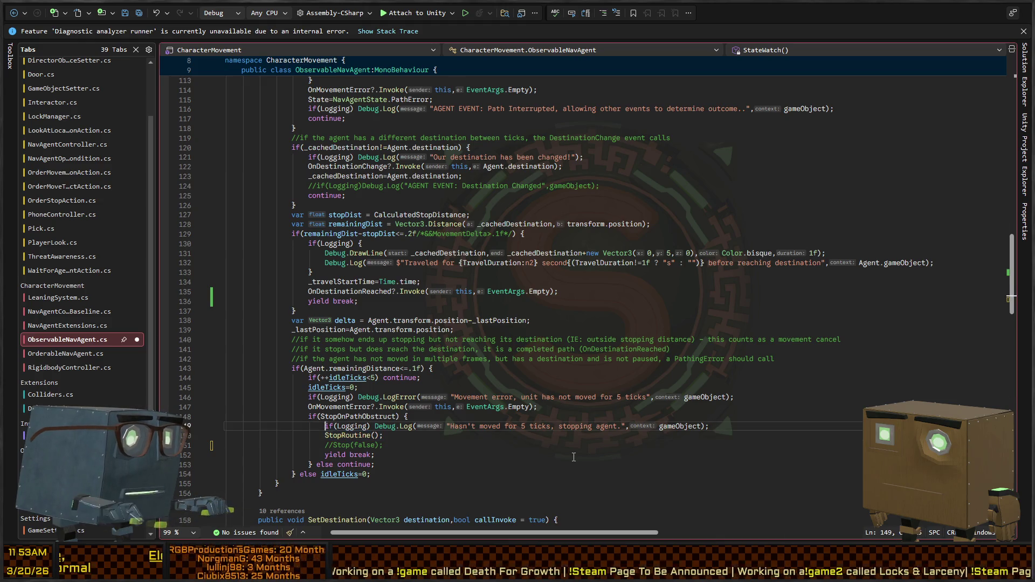
{"action": "key", "text": "Up"}
{"action": "key", "text": "Up"}
{"action": "key", "text": "Up"}
{"action": "key", "text": "End"}
{"action": "key", "text": "Return"}
{"action": "type", "text": "StopRoutine();"}
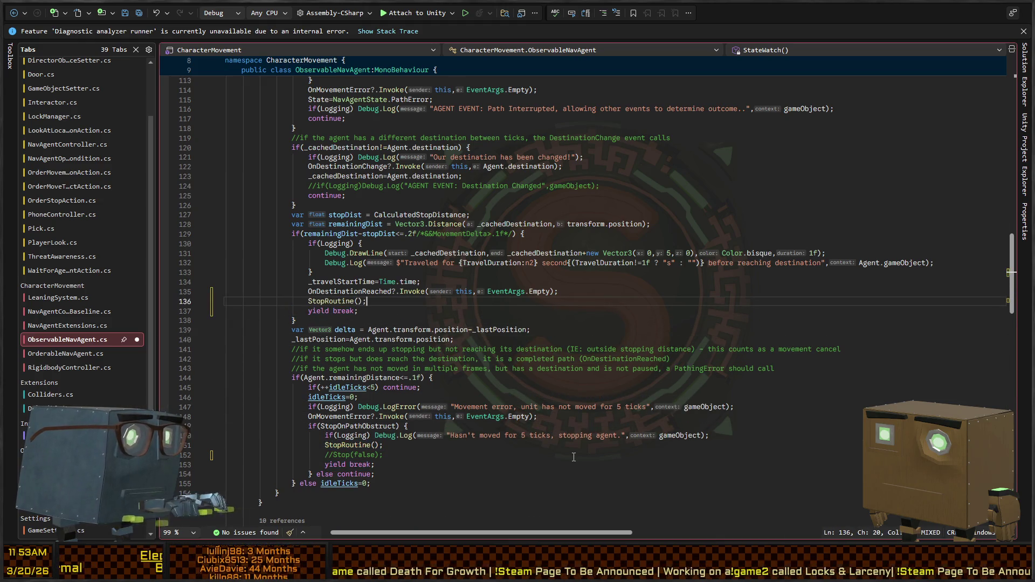
{"action": "key", "text": "ctrl+s"}
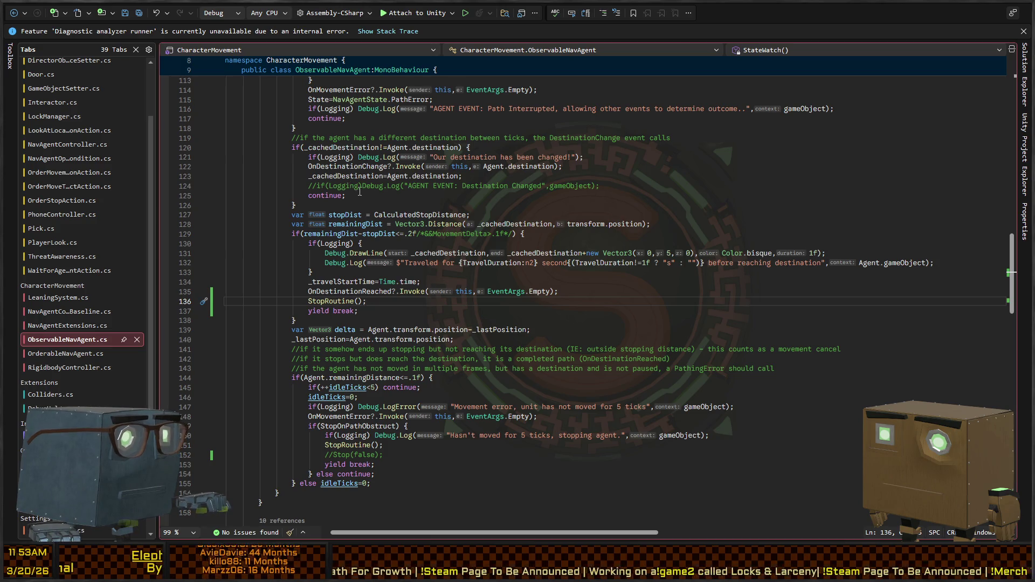
- Review the edited code, then navigate back to NavAgentController.cs's ReachedDestination handler
{"action": "scroll", "coordinate": [358, 244], "scroll_direction": "up", "scroll_amount": 6}
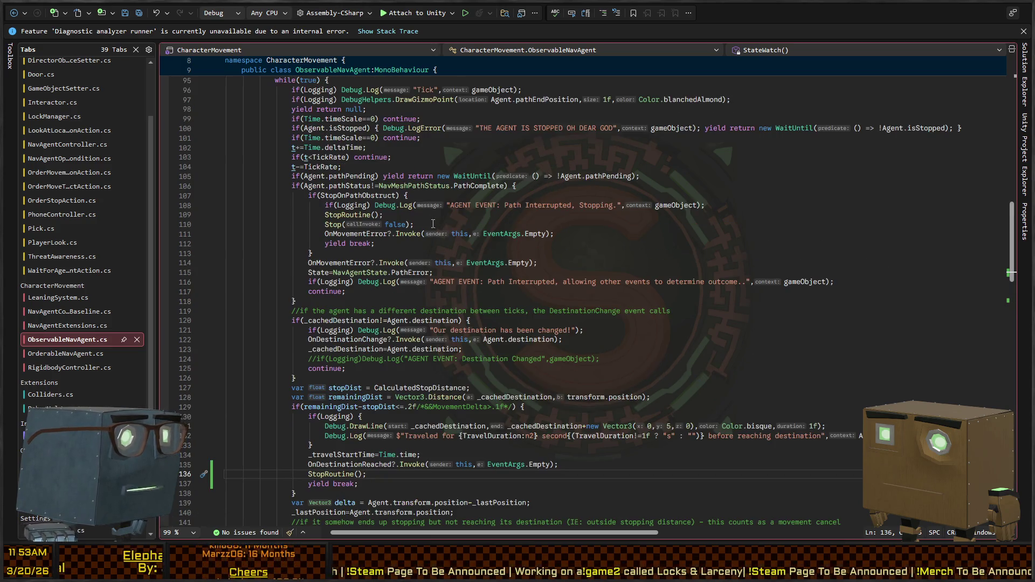
{"action": "scroll", "coordinate": [375, 201], "scroll_direction": "up", "scroll_amount": 4}
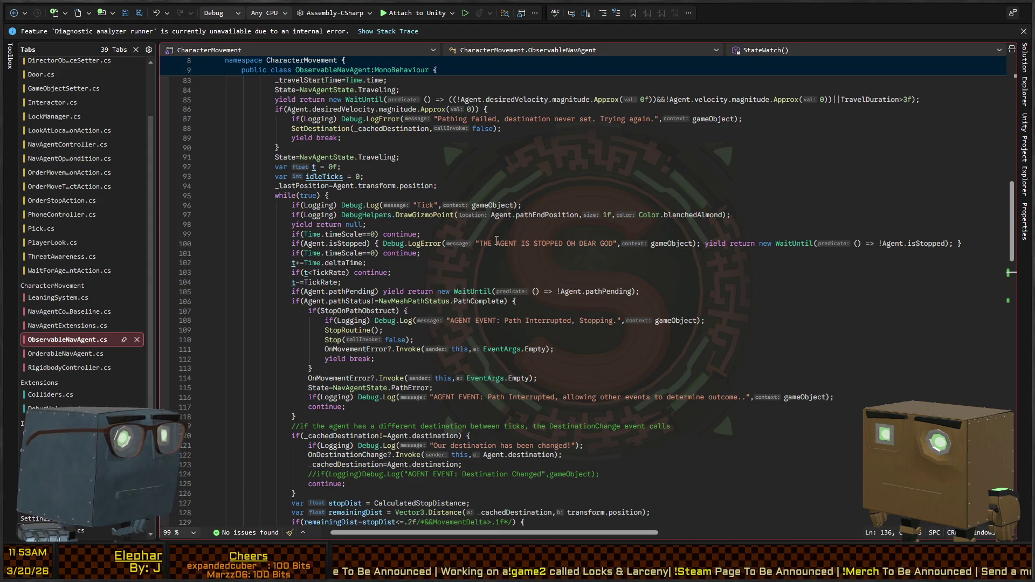
{"action": "scroll", "coordinate": [497, 241], "scroll_direction": "down", "scroll_amount": 14}
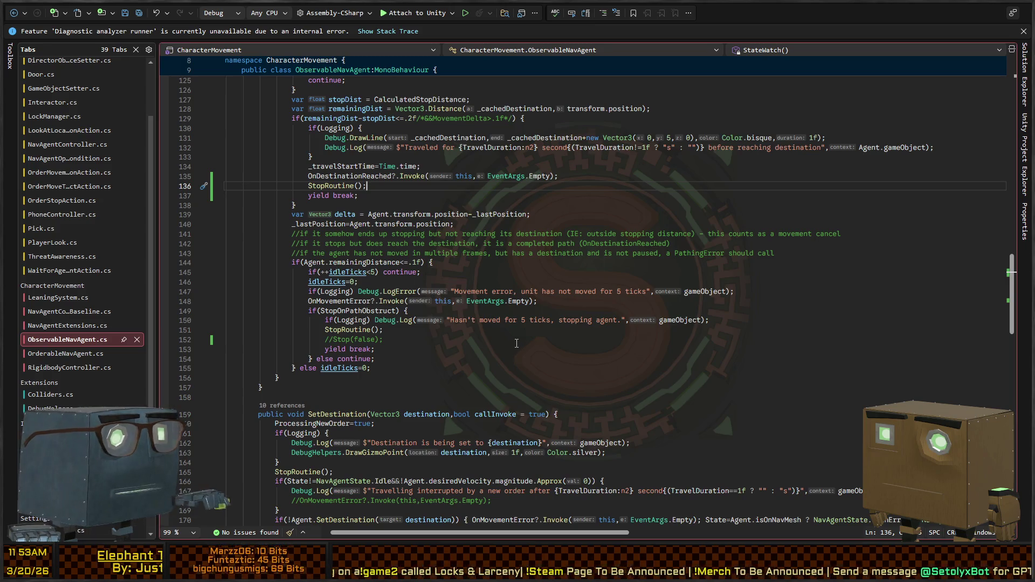
{"action": "scroll", "coordinate": [470, 316], "scroll_direction": "down", "scroll_amount": 4}
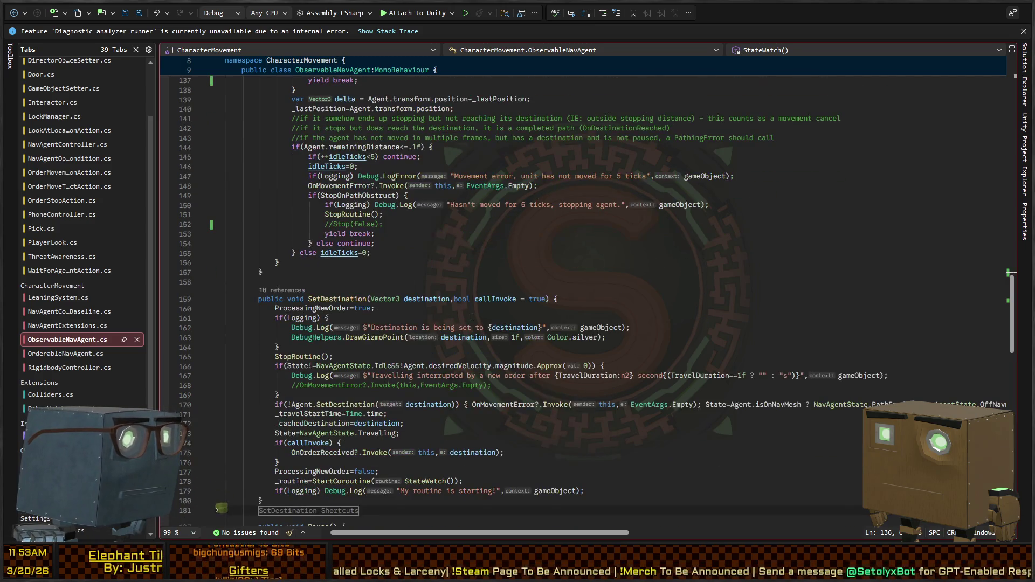
{"action": "key", "text": "ctrl+minus"}
{"action": "key", "text": "ctrl+minus"}
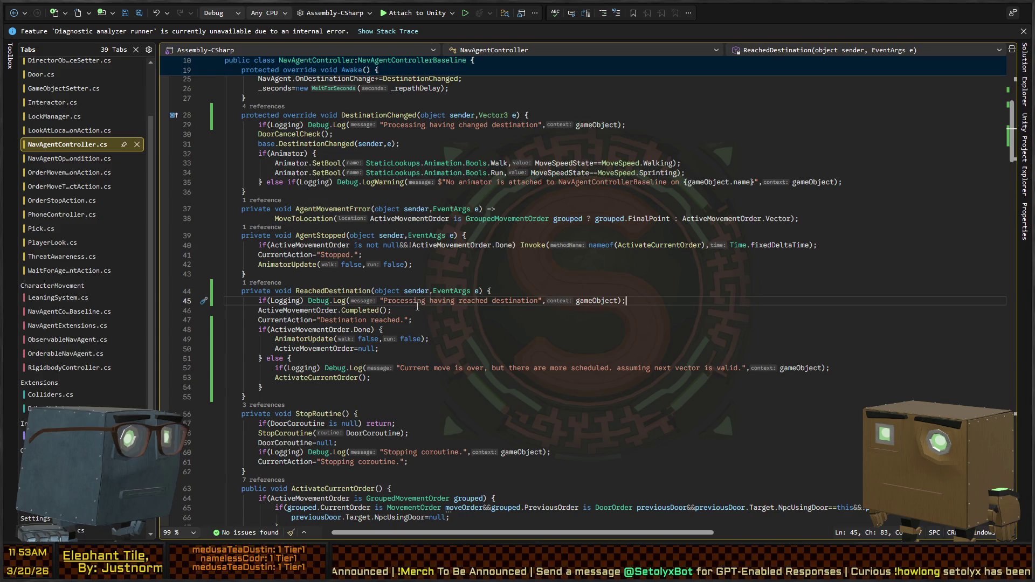
- Add a Debug.Log in the Done branch reporting that the active movement order is done
{"action": "left_click", "coordinate": [347, 312]}
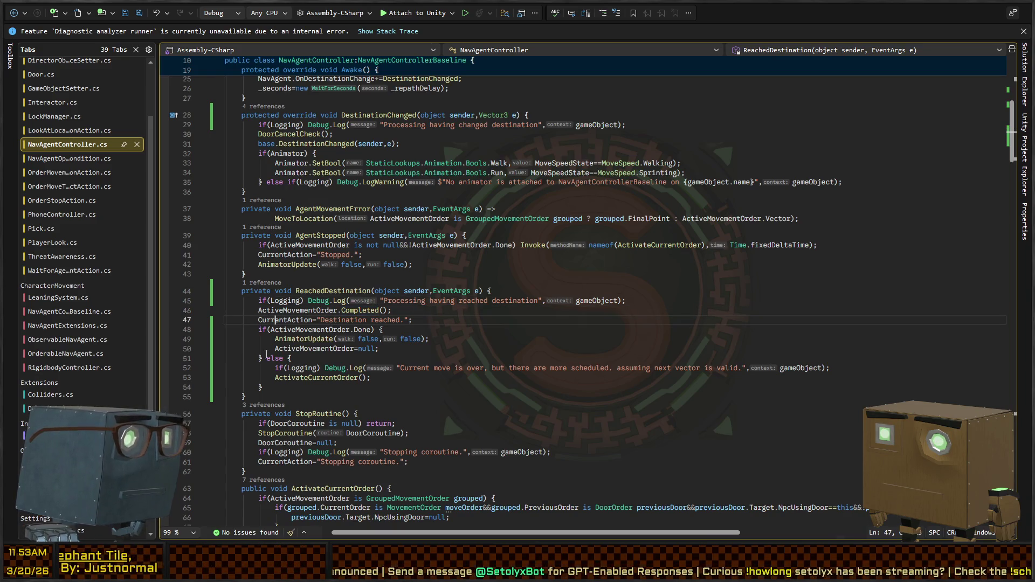
{"action": "left_click", "coordinate": [276, 321]}
{"action": "key", "text": "Down"}
{"action": "left_click", "coordinate": [401, 330]}
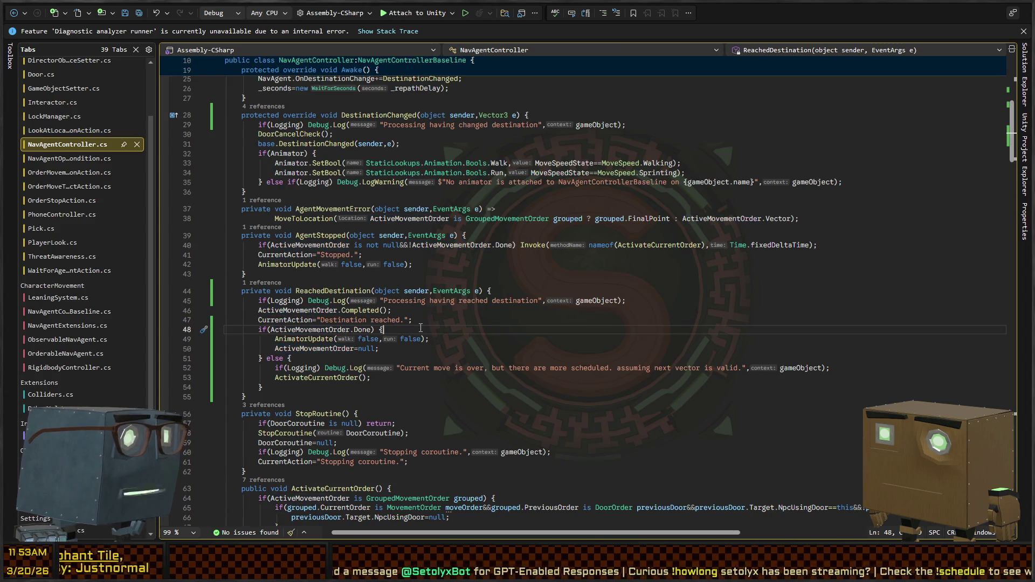
{"action": "key", "text": "Return"}
{"action": "type", "text": "Debug."}
{"action": "type", "text": "Log(\"Ac"}
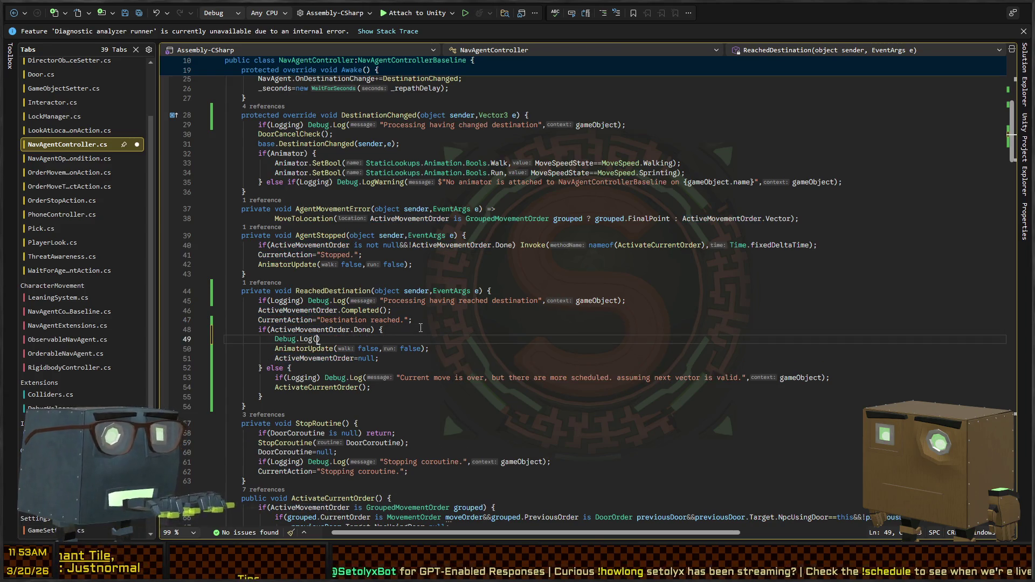
{"action": "type", "text": "tive moveme"}
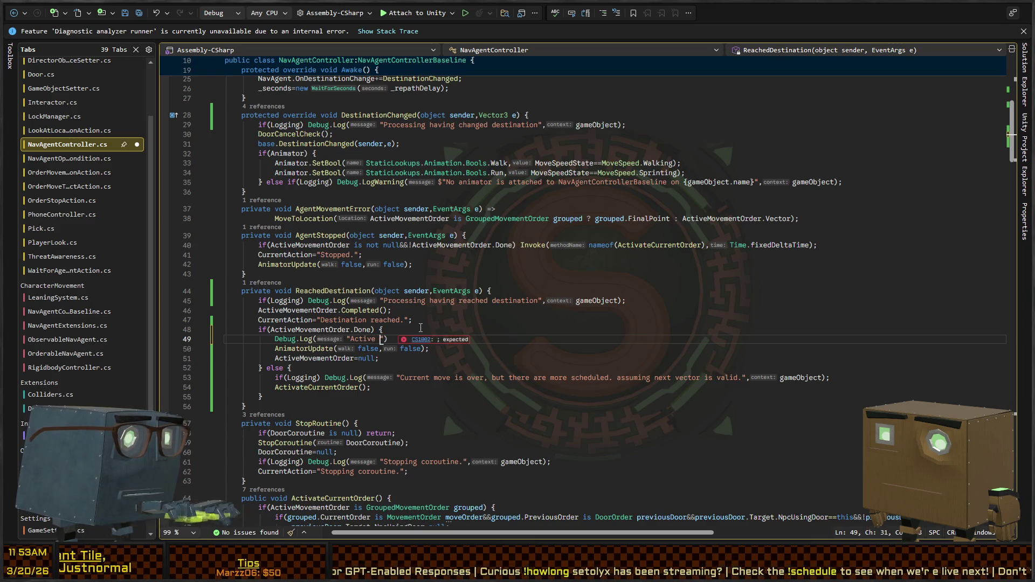
{"action": "type", "text": "nt order is done! "}
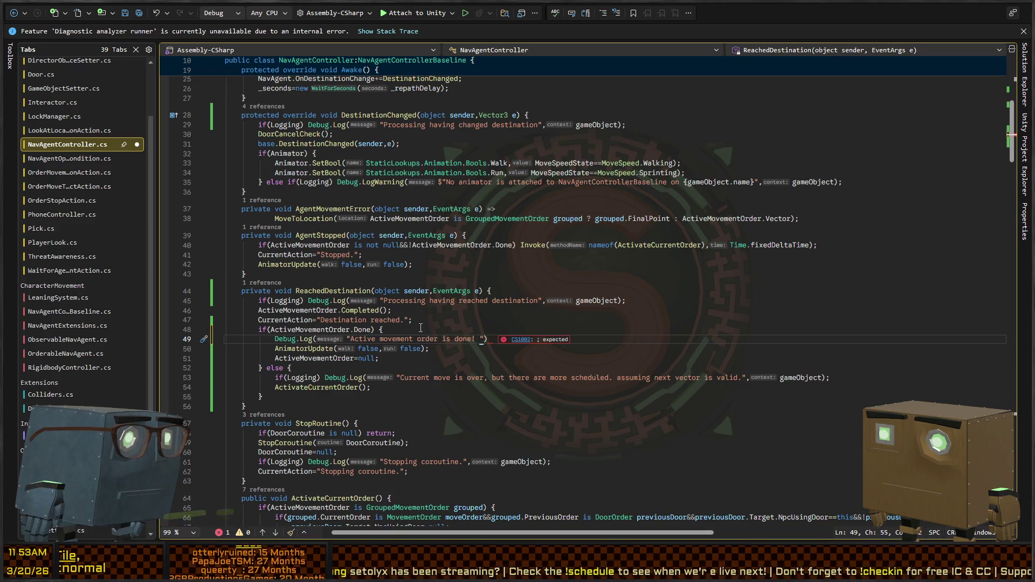
{"action": "type", "text": "Should ma"}
{"action": "type", "text": "rk original order"}
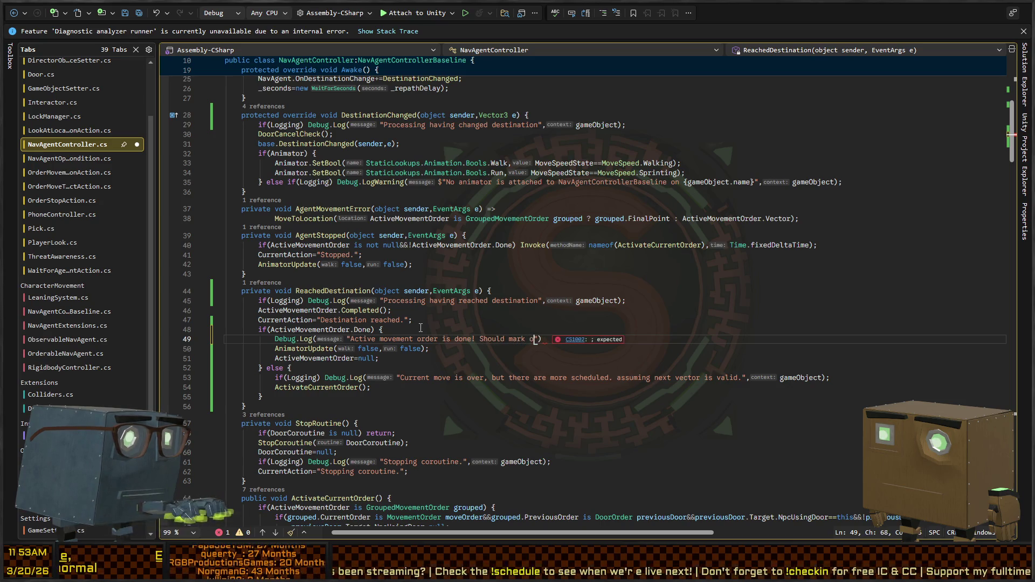
{"action": "key", "text": "ctrl+BackSpace"}
{"action": "key", "text": "ctrl+BackSpace"}
{"action": "key", "text": "ctrl+BackSpace"}
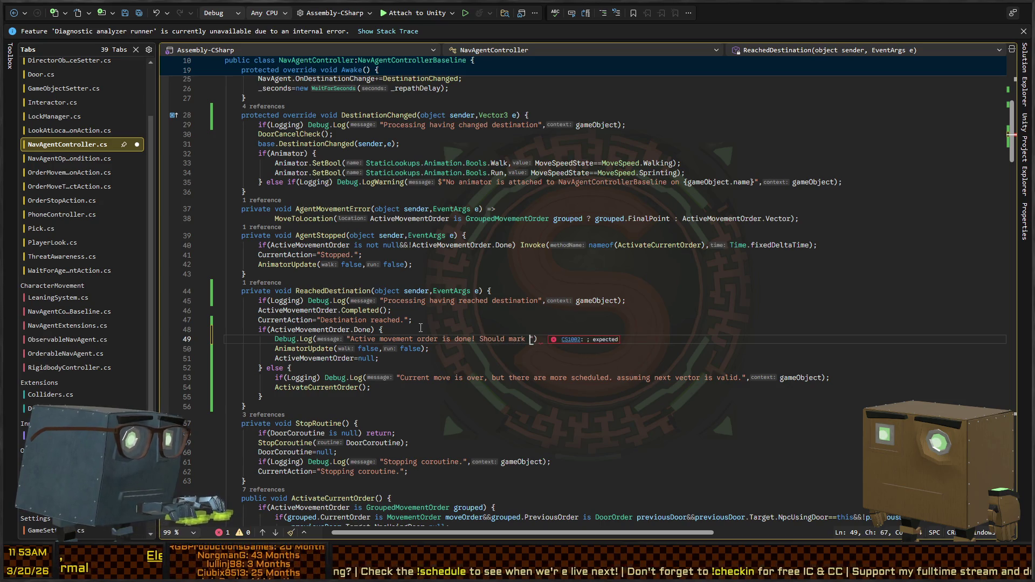
{"action": "key", "text": "BackSpace"}
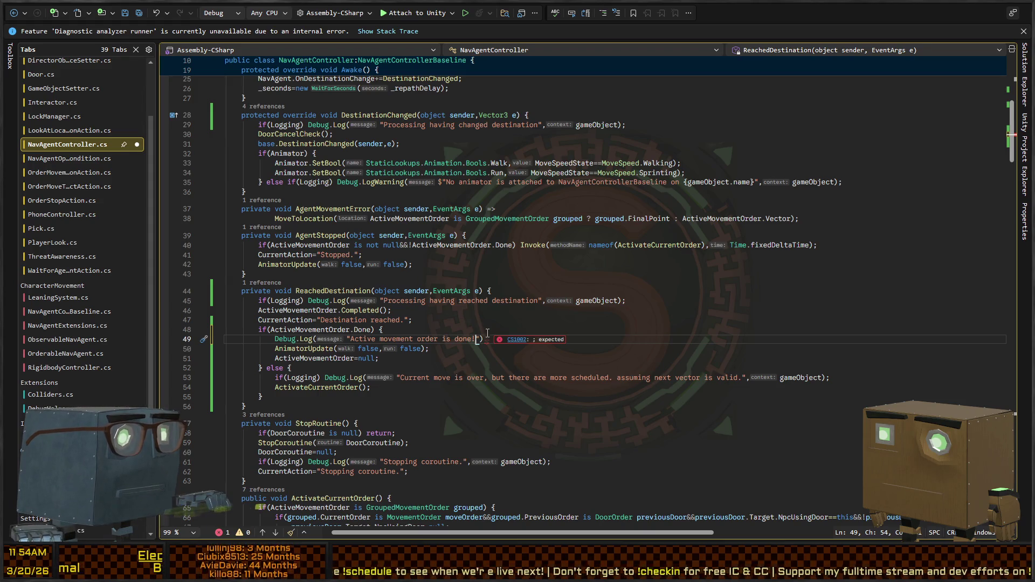
{"action": "key", "text": "End"}
{"action": "type", "text": ";"}
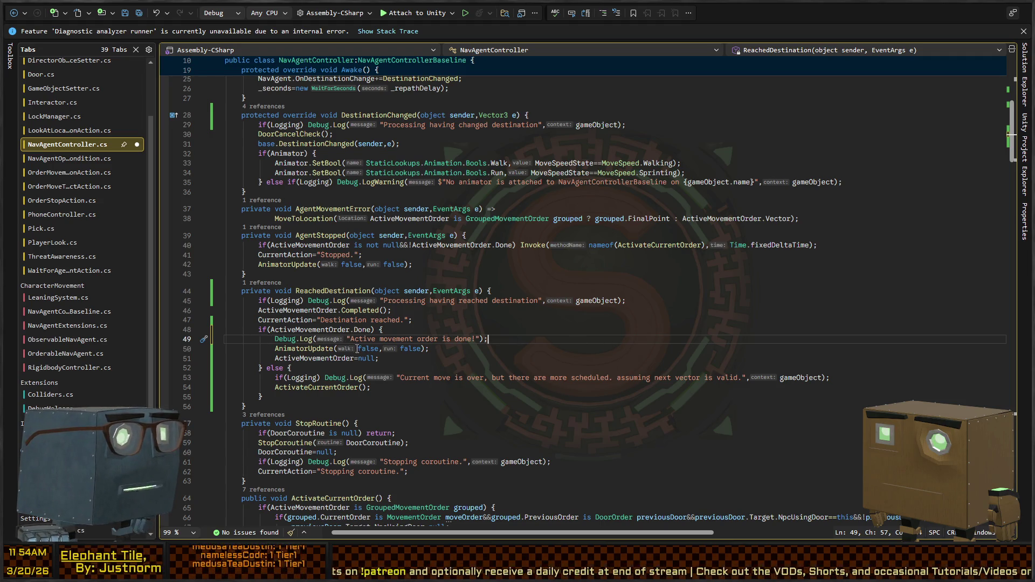
- Wrap the log in if(Logging), add 'No further scheduled actions' and gameObject context, then return to Unity
{"action": "left_click", "coordinate": [433, 368]}
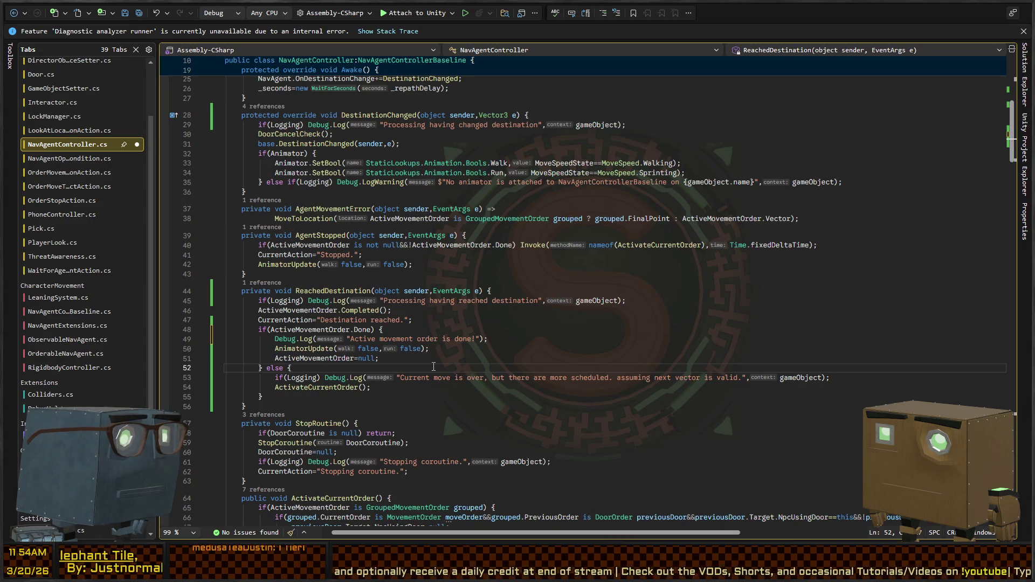
{"action": "key", "text": "Up"}
{"action": "key", "text": "Up"}
{"action": "key", "text": "Up"}
{"action": "key", "text": "Home"}
{"action": "type", "text": "if(Logging)"}
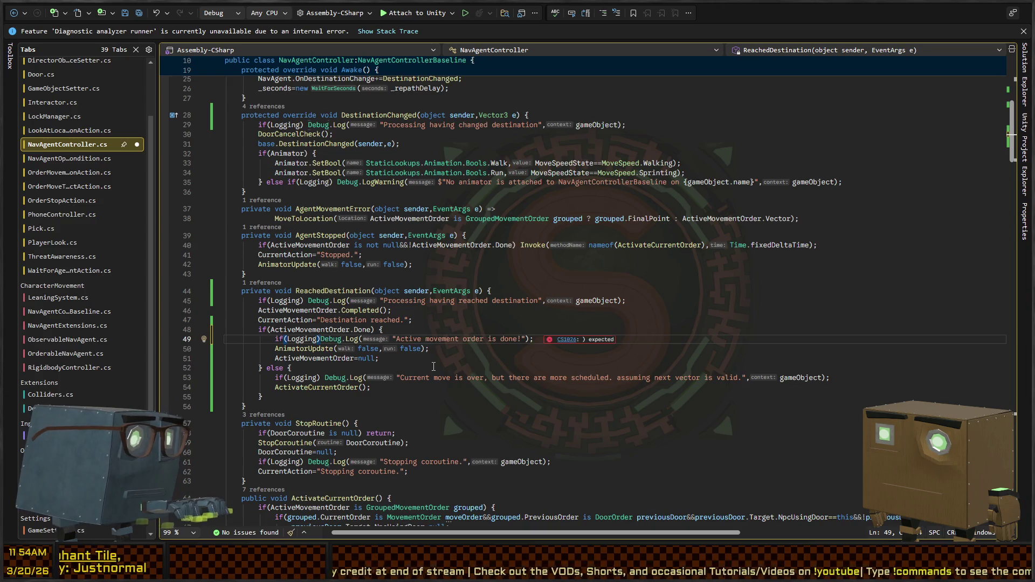
{"action": "key", "text": "End"}
{"action": "key", "text": "Left"}
{"action": "key", "text": "Left"}
{"action": "key", "text": "Left"}
{"action": "type", "text": "No further scheduled "}
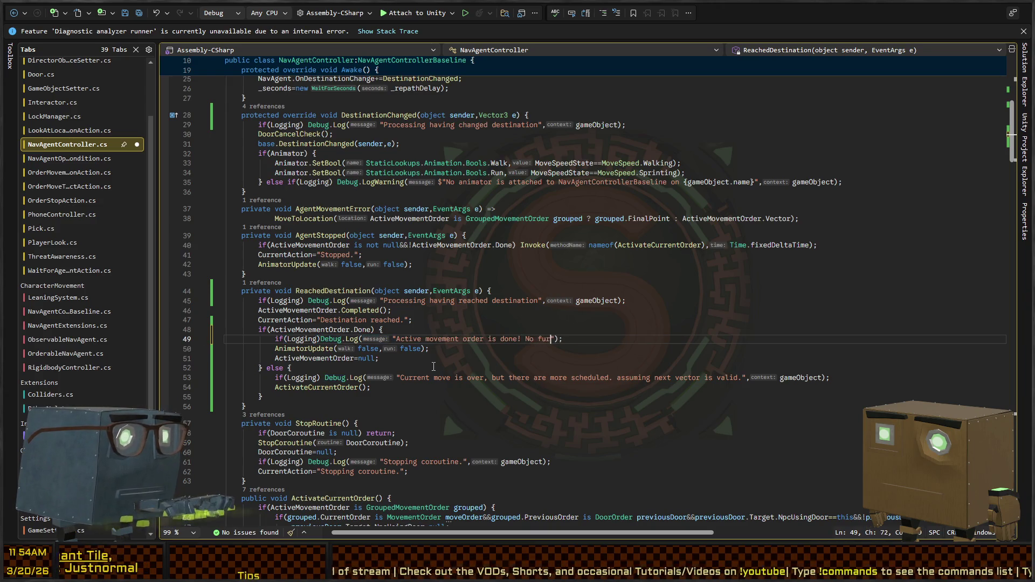
{"action": "type", "text": "actions"}
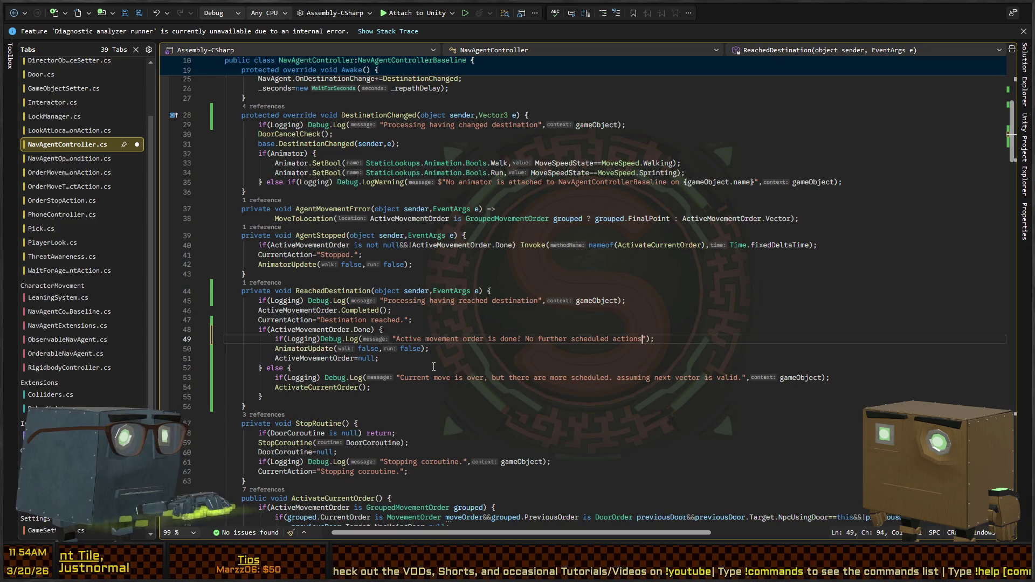
{"action": "key", "text": "Right"}
{"action": "key", "text": "Right"}
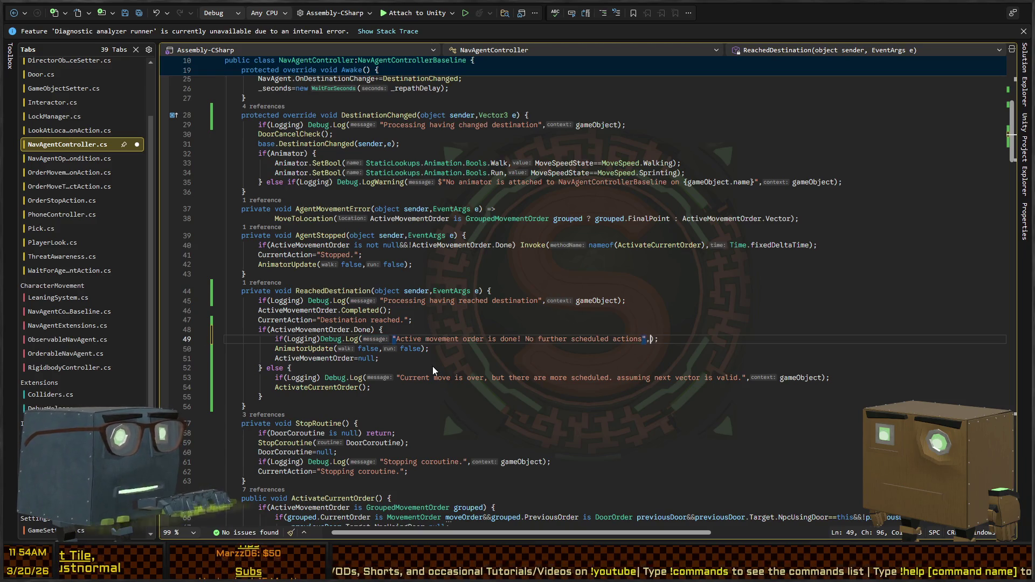
{"action": "type", "text": "gameObject"}
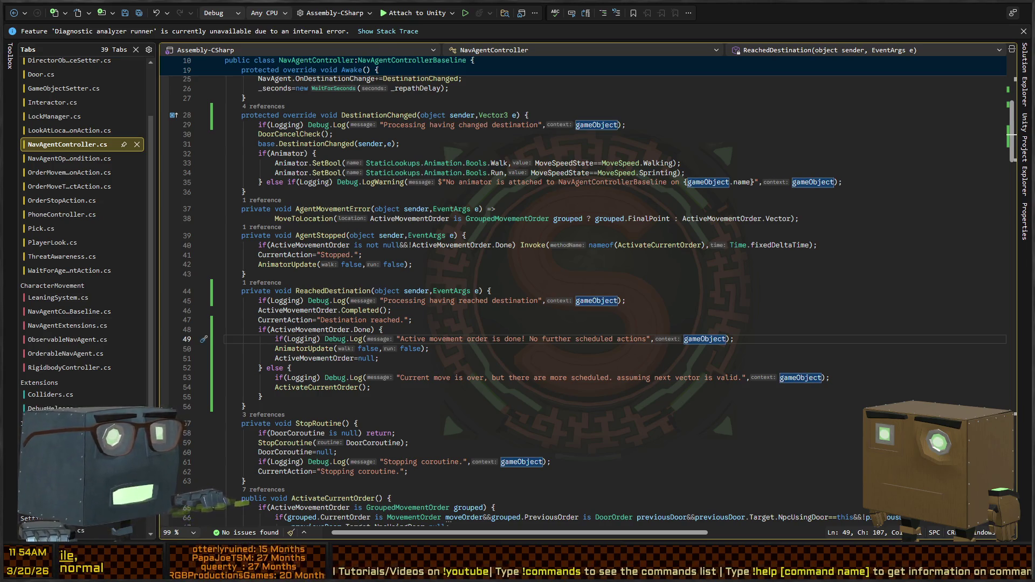
{"action": "key", "text": "alt+Tab"}
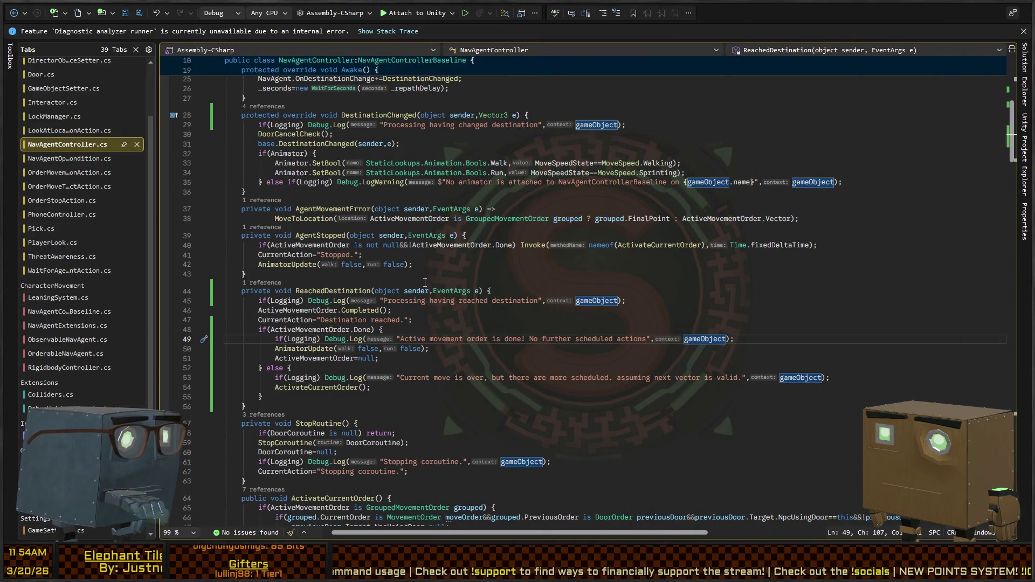
{"action": "key", "text": "alt+Tab"}
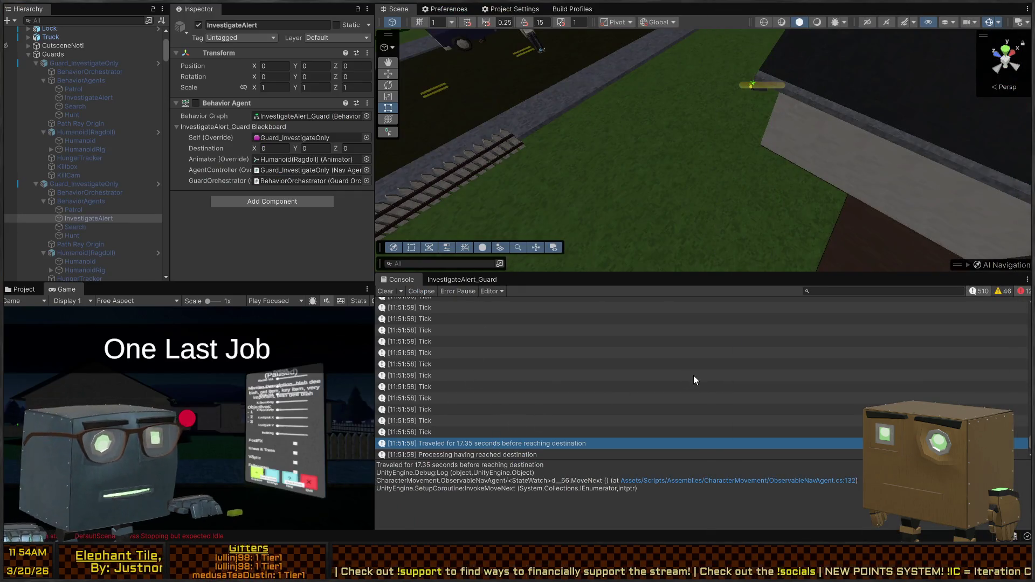
- Switch from Unity back to NavAgentController.cs in Visual Studio after checking the Console
{"action": "key", "text": "alt+Tab"}
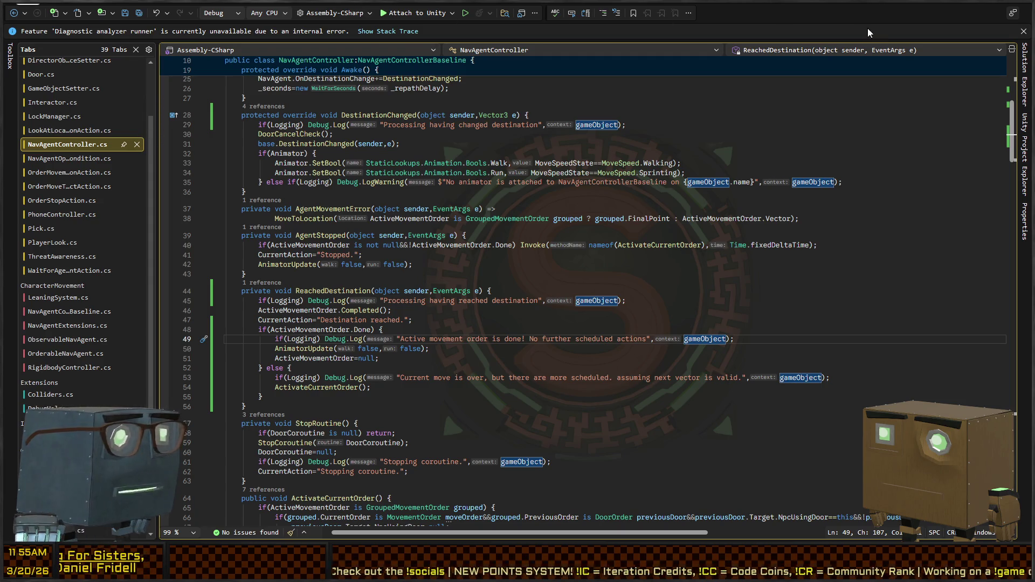
- Dismiss the analyzer info bar and close unneeded tabs, cutting open files from 39 to 8
{"action": "left_click", "coordinate": [1023, 32]}
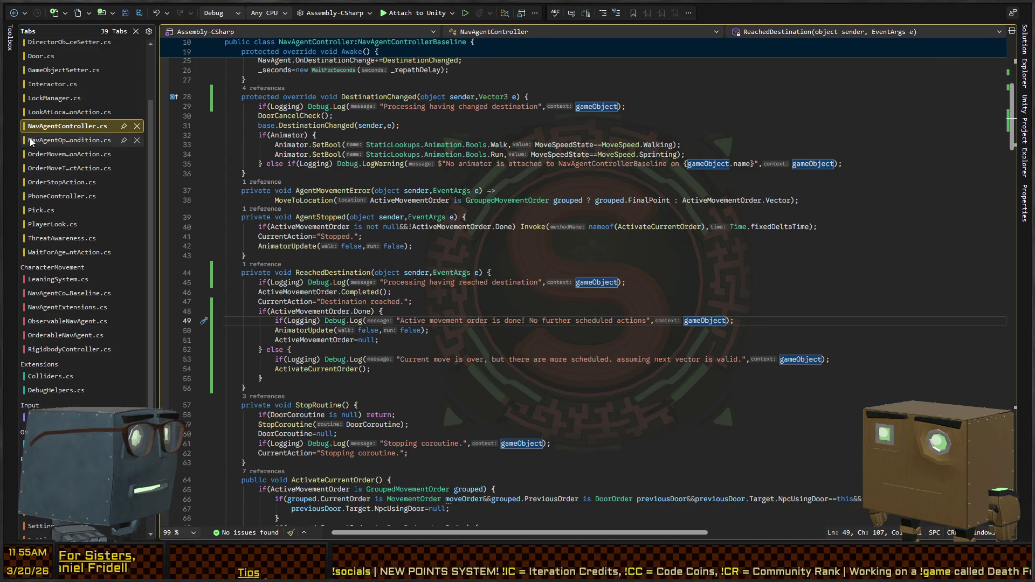
{"action": "scroll", "coordinate": [58, 87], "scroll_direction": "up", "scroll_amount": 1}
{"action": "middle_click", "coordinate": [63, 55]}
{"action": "middle_click", "coordinate": [63, 55]}
{"action": "middle_click", "coordinate": [63, 54]}
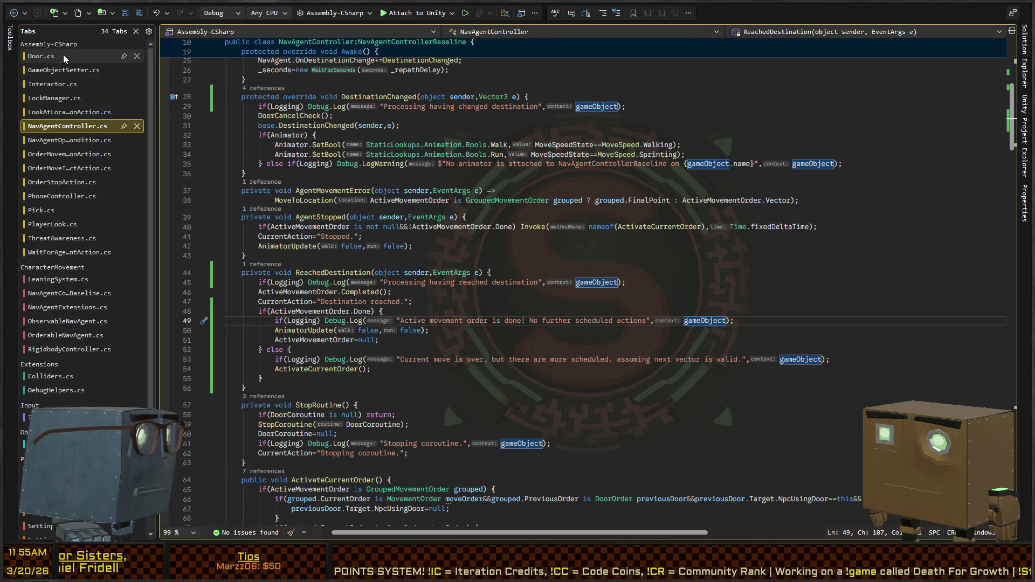
{"action": "middle_click", "coordinate": [63, 55]}
{"action": "middle_click", "coordinate": [63, 54]}
{"action": "middle_click", "coordinate": [64, 54]}
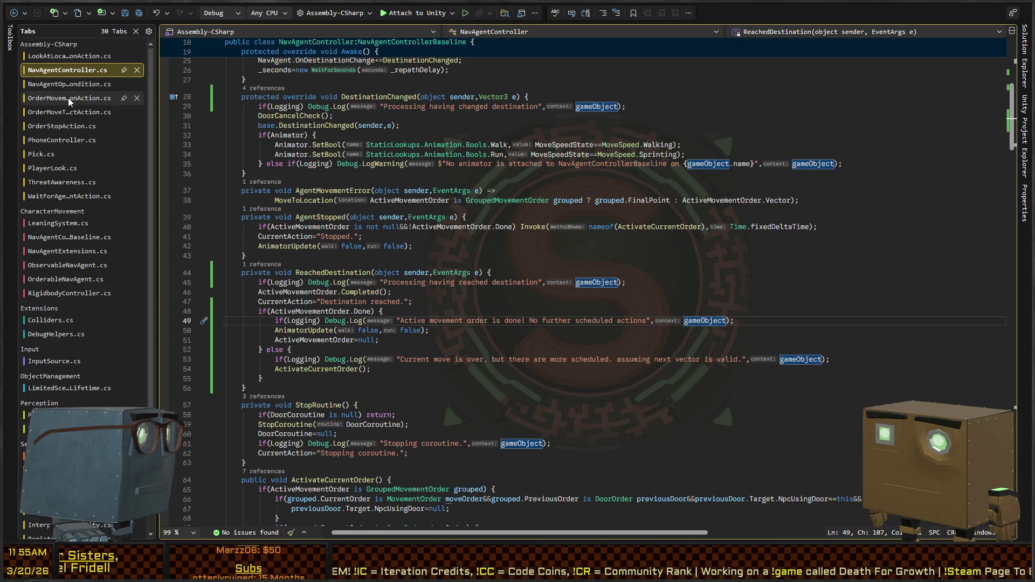
{"action": "middle_click", "coordinate": [77, 142]}
{"action": "middle_click", "coordinate": [76, 145]}
{"action": "middle_click", "coordinate": [76, 144]}
{"action": "middle_click", "coordinate": [80, 142]}
{"action": "middle_click", "coordinate": [80, 143]}
{"action": "middle_click", "coordinate": [63, 156]}
{"action": "middle_click", "coordinate": [63, 156]}
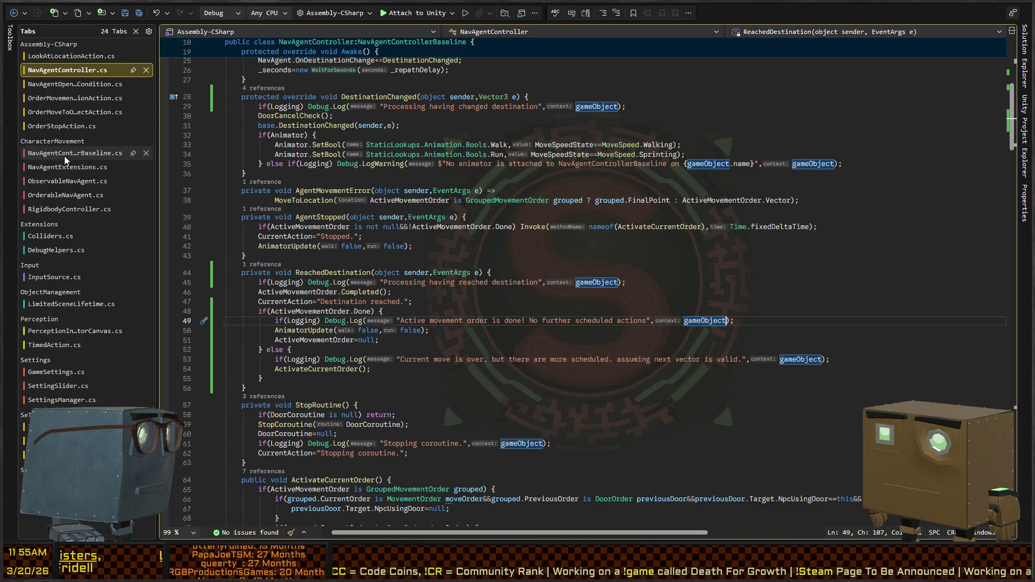
{"action": "middle_click", "coordinate": [64, 157]}
{"action": "middle_click", "coordinate": [65, 156]}
{"action": "middle_click", "coordinate": [66, 156]}
{"action": "middle_click", "coordinate": [66, 157]}
{"action": "middle_click", "coordinate": [66, 156]}
{"action": "middle_click", "coordinate": [66, 157]}
{"action": "middle_click", "coordinate": [67, 156]}
{"action": "middle_click", "coordinate": [67, 156]}
{"action": "middle_click", "coordinate": [67, 156]}
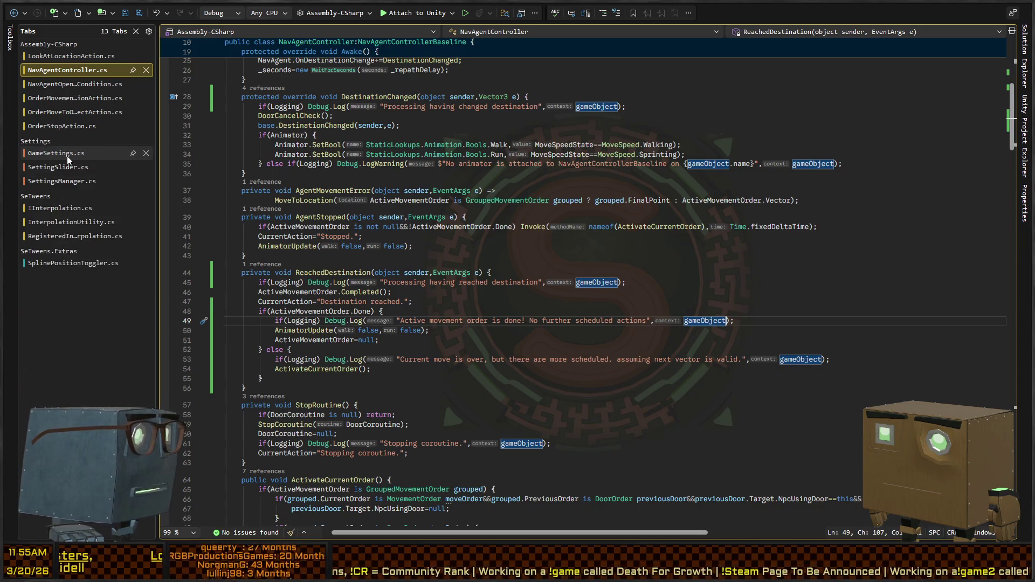
{"action": "middle_click", "coordinate": [67, 156]}
{"action": "middle_click", "coordinate": [67, 156]}
{"action": "middle_click", "coordinate": [66, 156]}
{"action": "middle_click", "coordinate": [67, 157]}
{"action": "middle_click", "coordinate": [67, 156]}
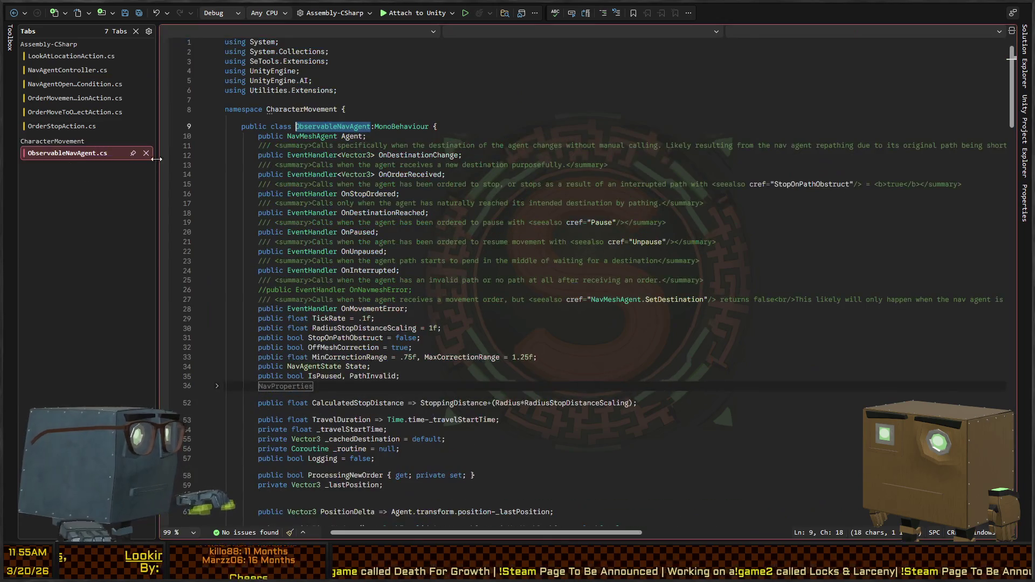
- Switch to WaitForAgentControllerMovementAction.cs and begin replacing the Moving check on line 21
{"action": "left_click", "coordinate": [76, 98]}
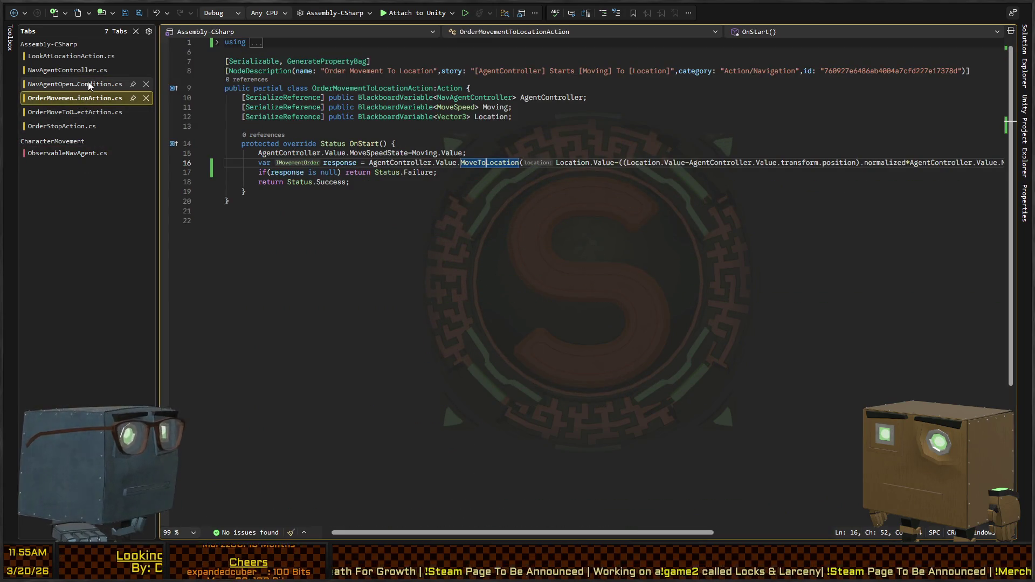
{"action": "left_click", "coordinate": [59, 112]}
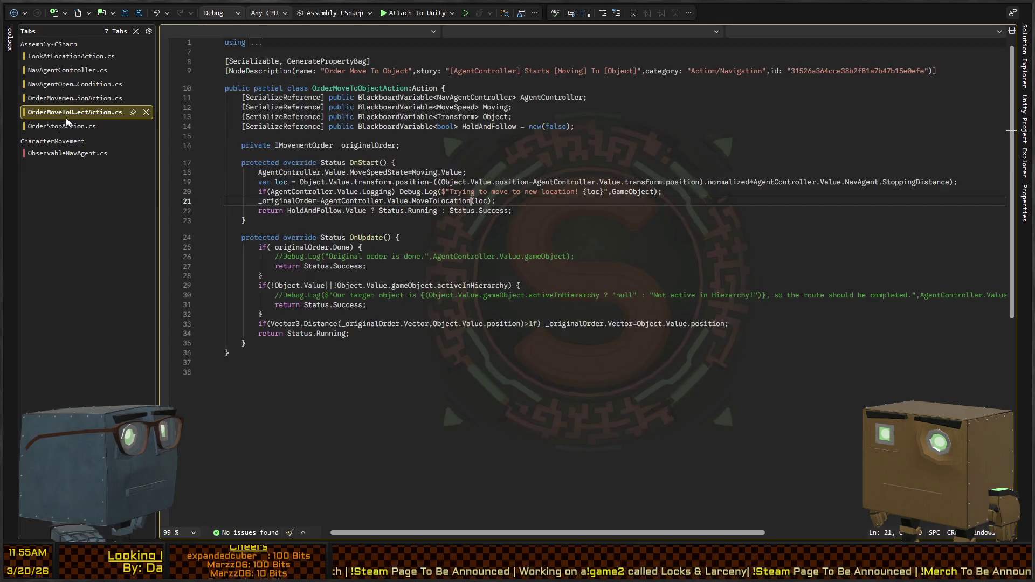
{"action": "left_click", "coordinate": [80, 97]}
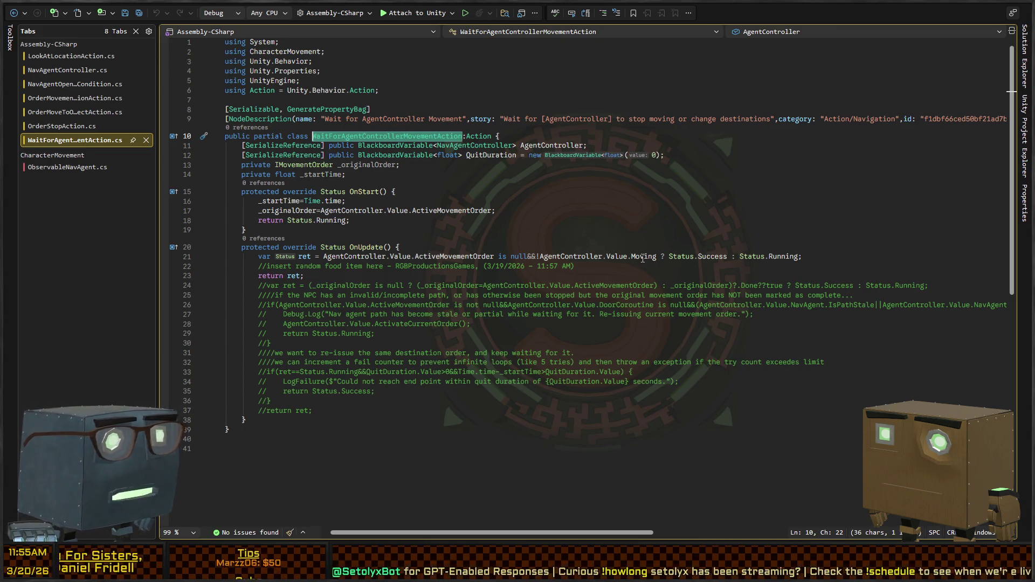
{"action": "left_click", "coordinate": [539, 256]}
{"action": "type", "text": "!"}
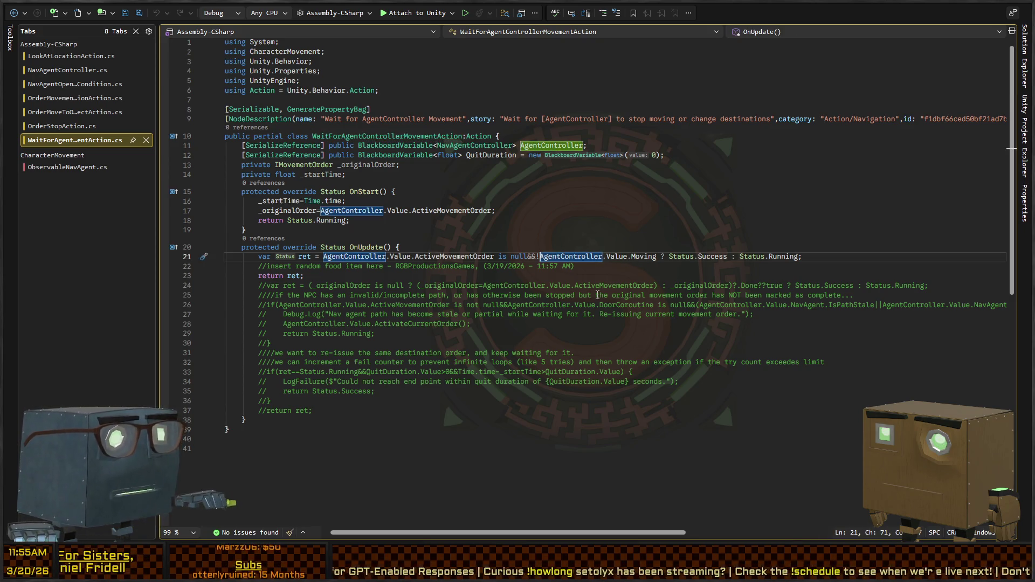
{"action": "key", "text": "ctrl+shift+Right"}
{"action": "key", "text": "ctrl+shift+Right"}
{"action": "key", "text": "ctrl+shift+Right"}
{"action": "key", "text": "ctrl+shift+Right"}
{"action": "key", "text": "ctrl+shift+Right"}
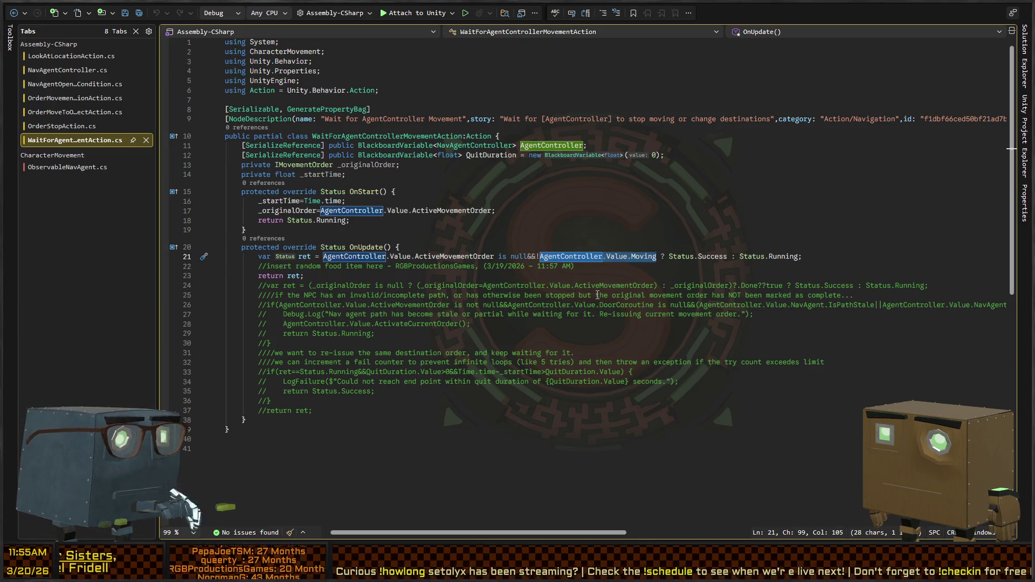
- Rewrite line 21's condition to 'is null || AgentController.Value.ActiveMovementOrder.Done'
{"action": "type", "text": "ret.don"}
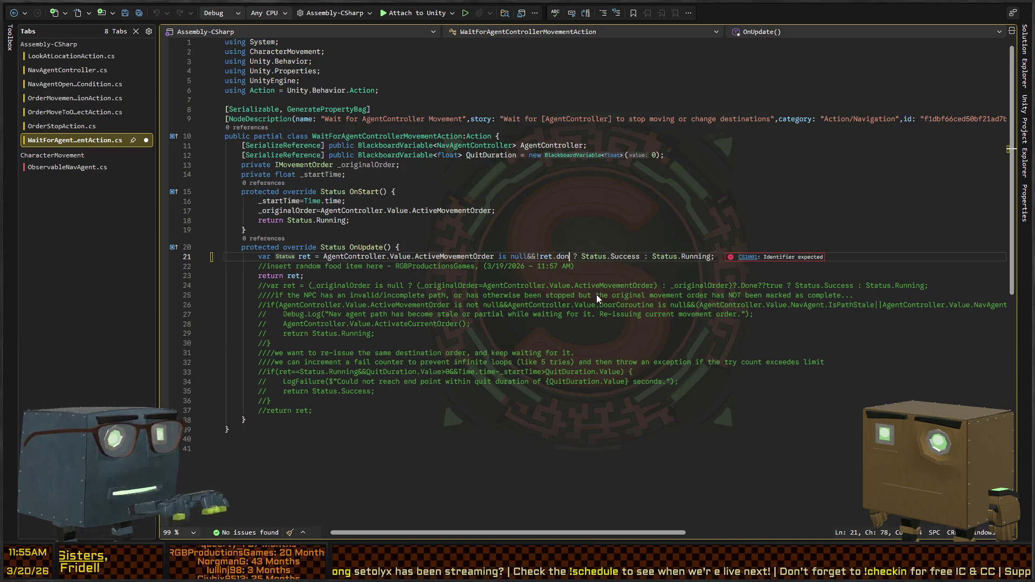
{"action": "key", "text": "BackSpace"}
{"action": "key", "text": "BackSpace"}
{"action": "key", "text": "BackSpace"}
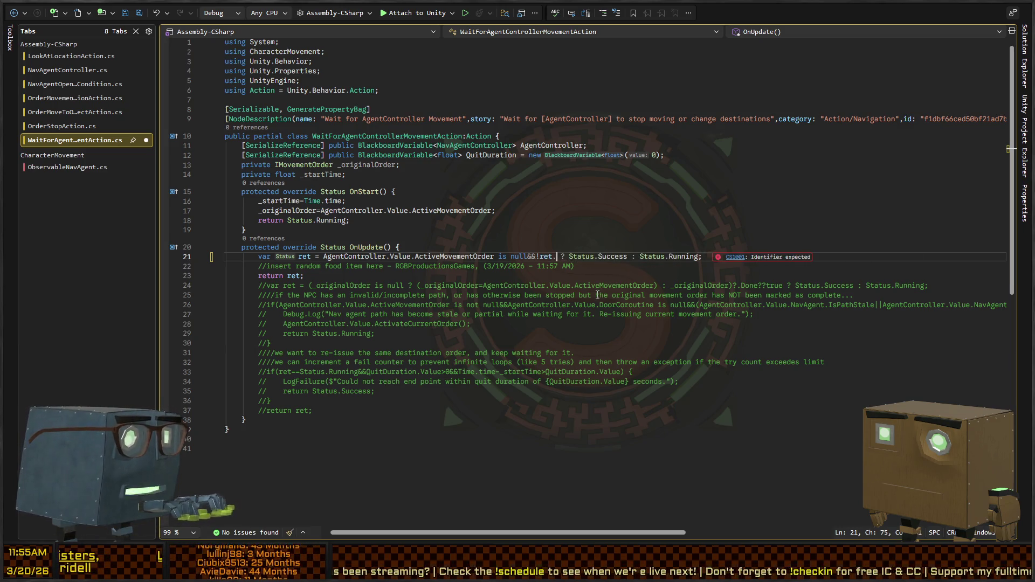
{"action": "key", "text": "BackSpace"}
{"action": "key", "text": "BackSpace"}
{"action": "key", "text": "BackSpace"}
{"action": "type", "text": "Ag"}
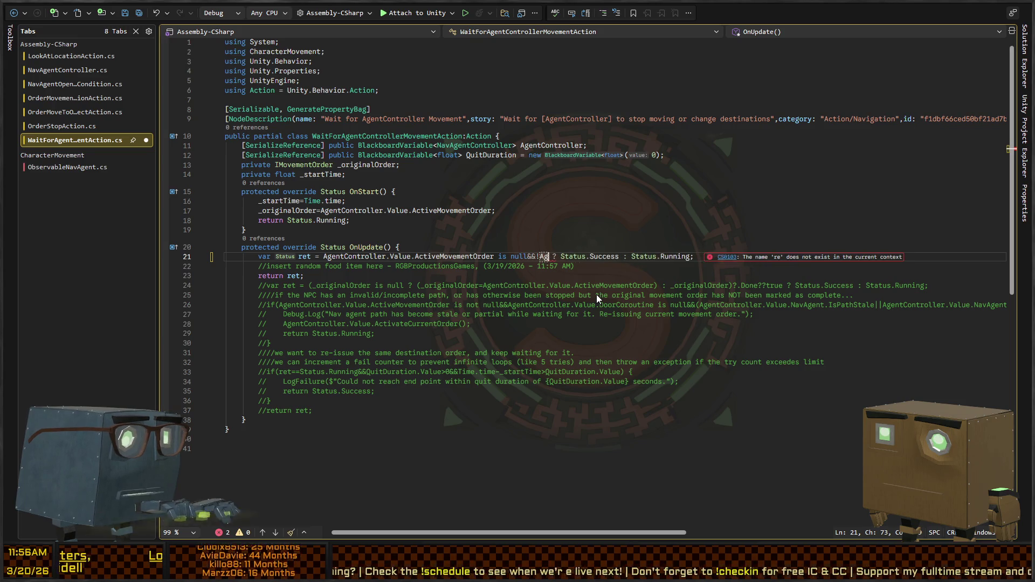
{"action": "type", "text": "entController.Valu"}
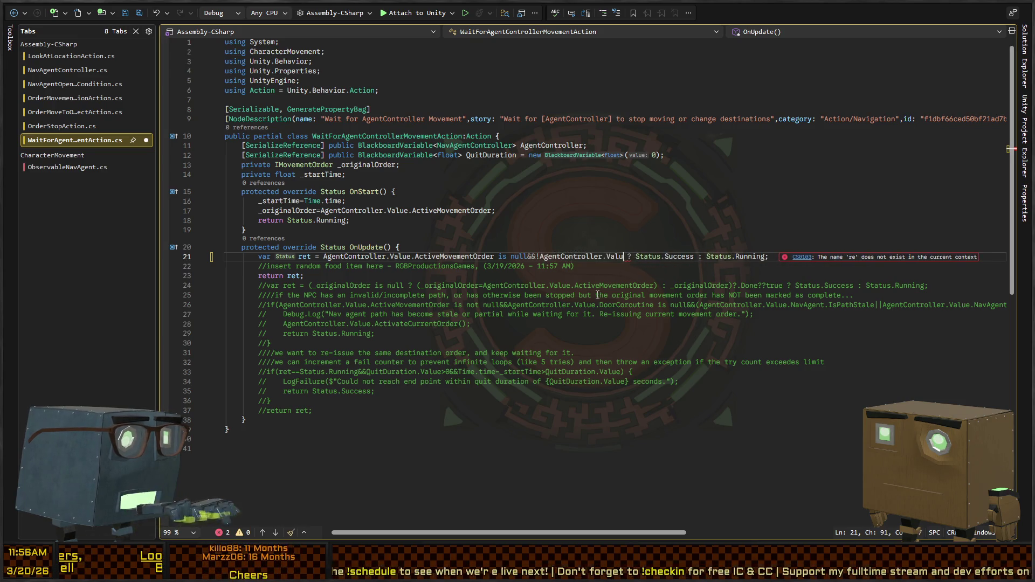
{"action": "type", "text": "e.Acv"}
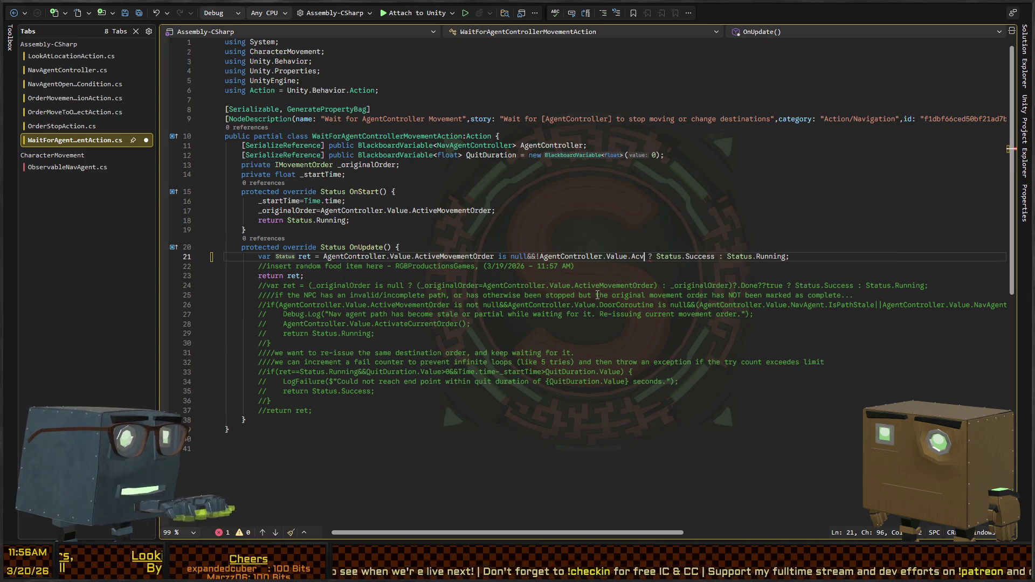
{"action": "key", "text": "BackSpace"}
{"action": "type", "text": "tivemove"}
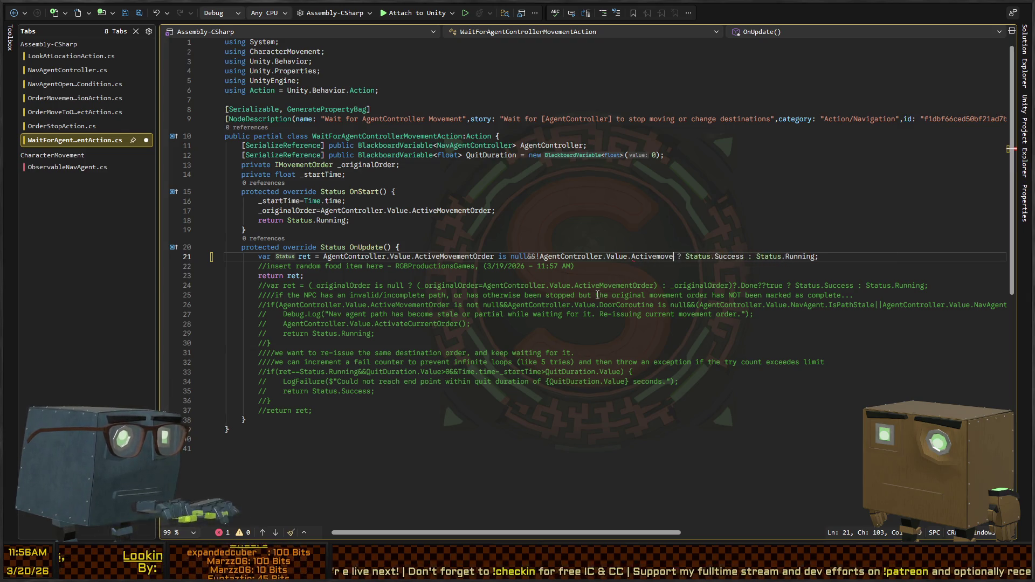
{"action": "type", "text": "."}
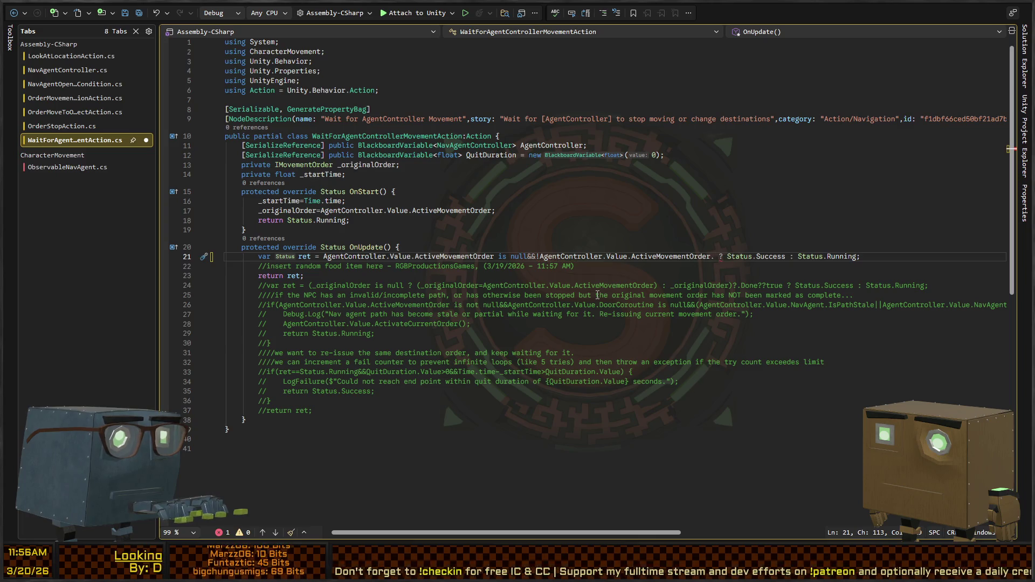
{"action": "type", "text": "Done"}
{"action": "key", "text": "ctrl+Left"}
{"action": "key", "text": "ctrl+Left"}
{"action": "key", "text": "ctrl+Left"}
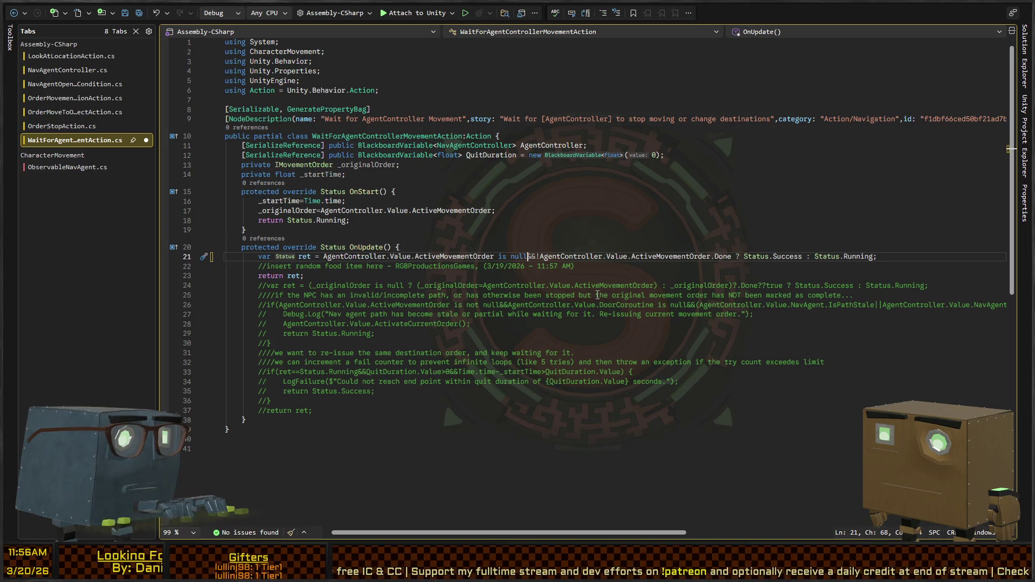
{"action": "key", "text": "Delete"}
{"action": "key", "text": "Delete"}
{"action": "key", "text": "Delete"}
{"action": "type", "text": "||"}
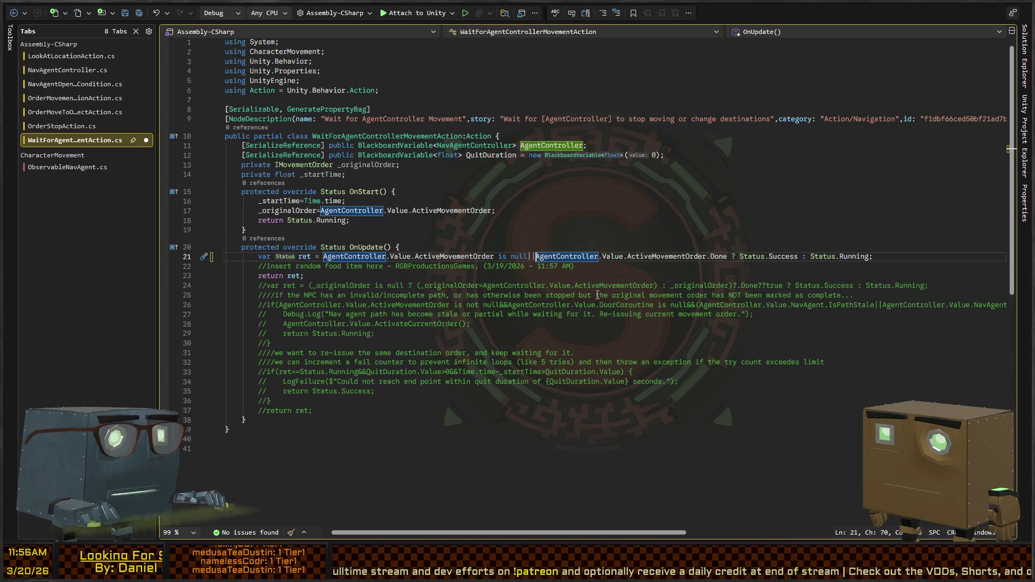
{"action": "key", "text": "ctrl+Right"}
{"action": "key", "text": "ctrl+Right"}
{"action": "key", "text": "ctrl+Right"}
{"action": "key", "text": "ctrl+Right"}
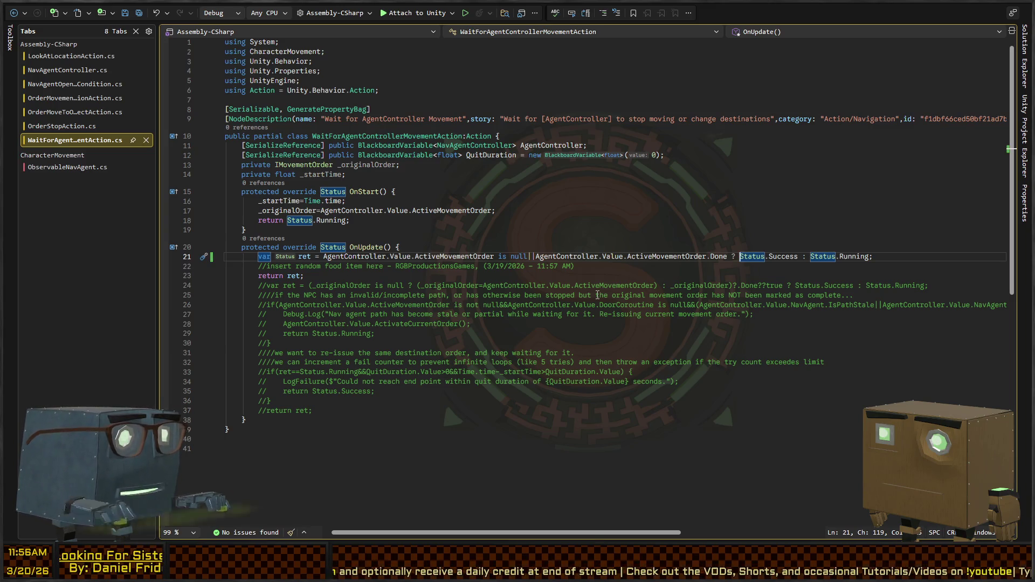
- Move return ret above the comment, delete the commented-out old block, and save
{"action": "key", "text": "Down"}
{"action": "key", "text": "Down"}
{"action": "key", "text": "alt+Up"}
{"action": "key", "text": "Down"}
{"action": "key", "text": "Down"}
{"action": "key", "text": "Home"}
{"action": "key", "text": "shift+Down"}
{"action": "key", "text": "shift+End"}
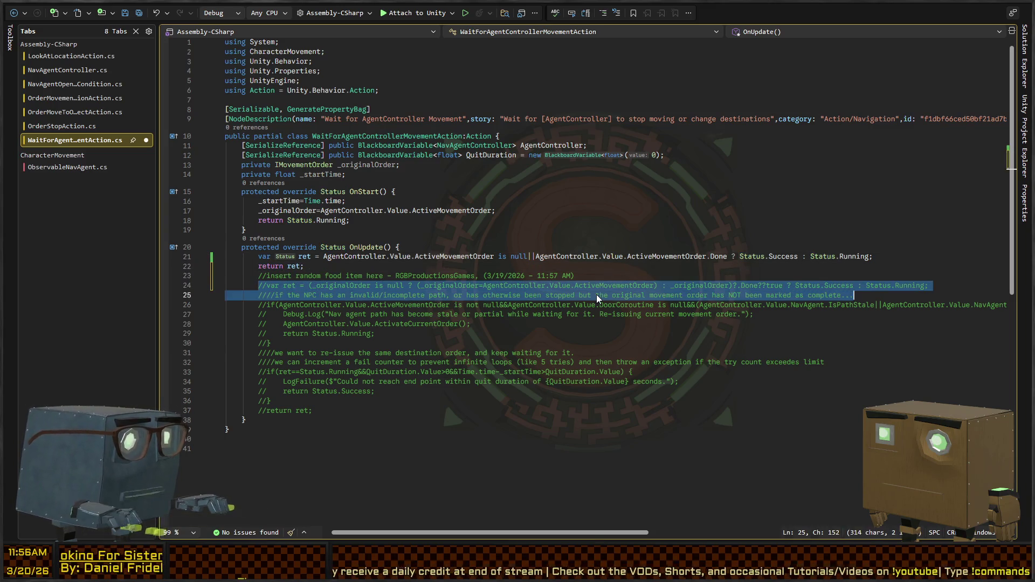
{"action": "key", "text": "shift+Down"}
{"action": "key", "text": "shift+Down"}
{"action": "key", "text": "shift+Down"}
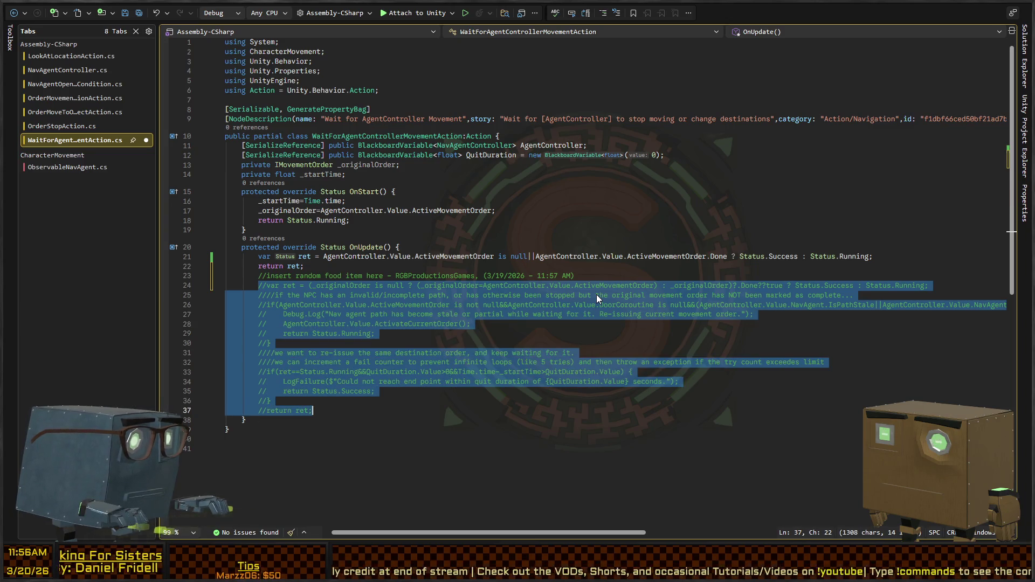
{"action": "key", "text": "Delete"}
{"action": "key", "text": "BackSpace"}
{"action": "key", "text": "ctrl+s"}
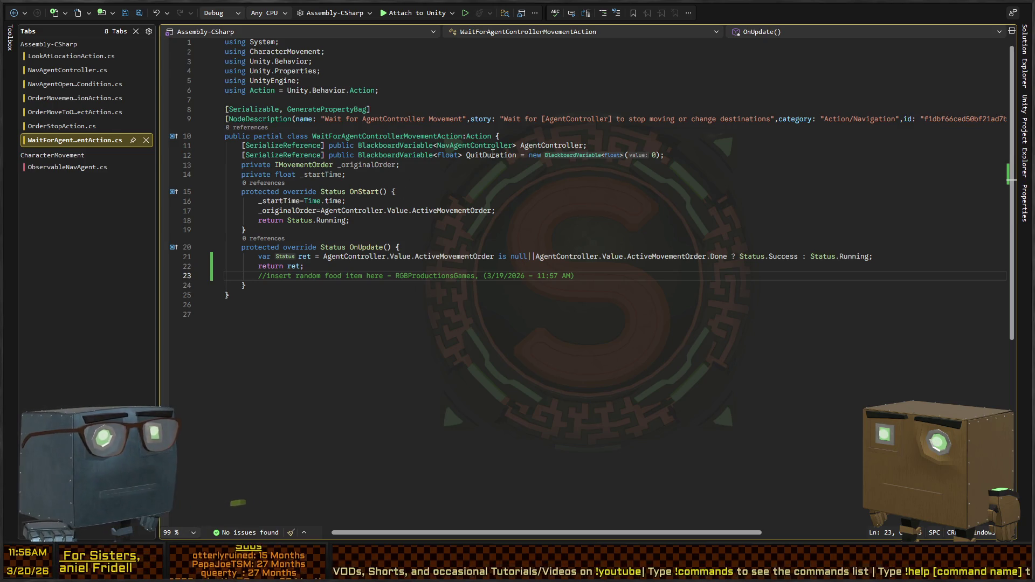
- Briefly switch to Unity, then cycle through the OrderMovement, wait action and ObservableNavAgent scripts
{"action": "key", "text": "alt+Tab"}
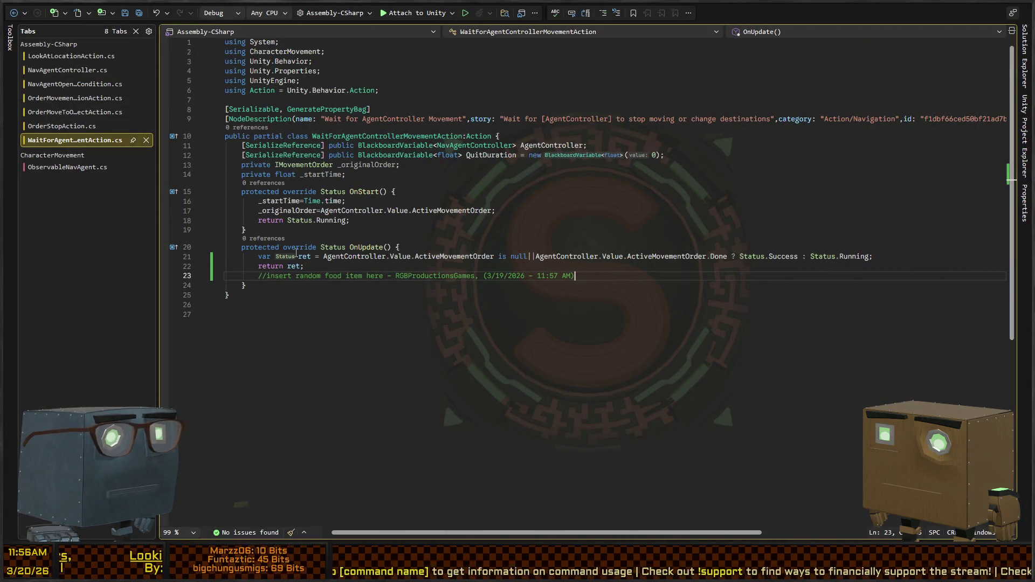
{"action": "key", "text": "ctrl+Tab"}
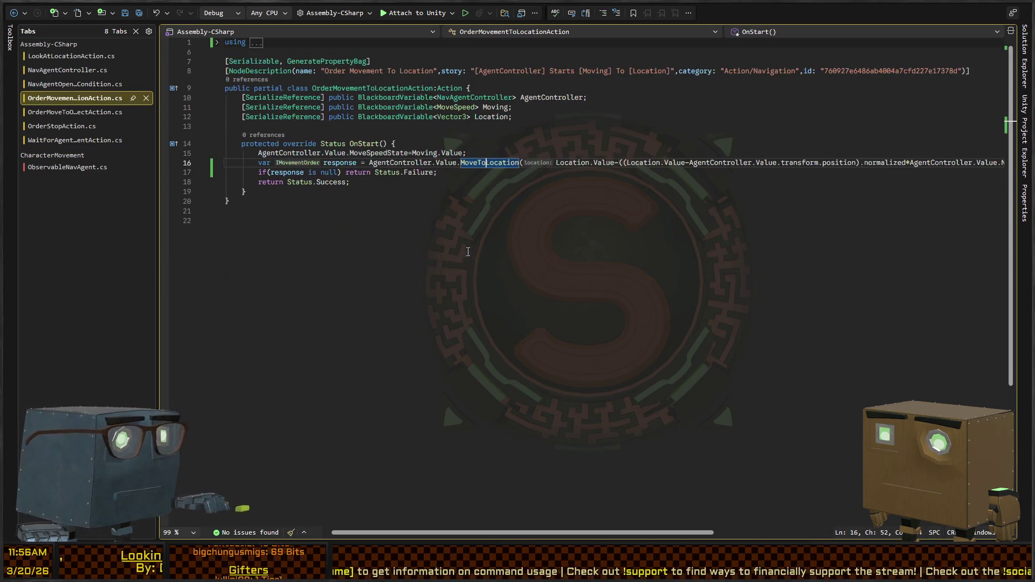
{"action": "key", "text": "ctrl+Tab"}
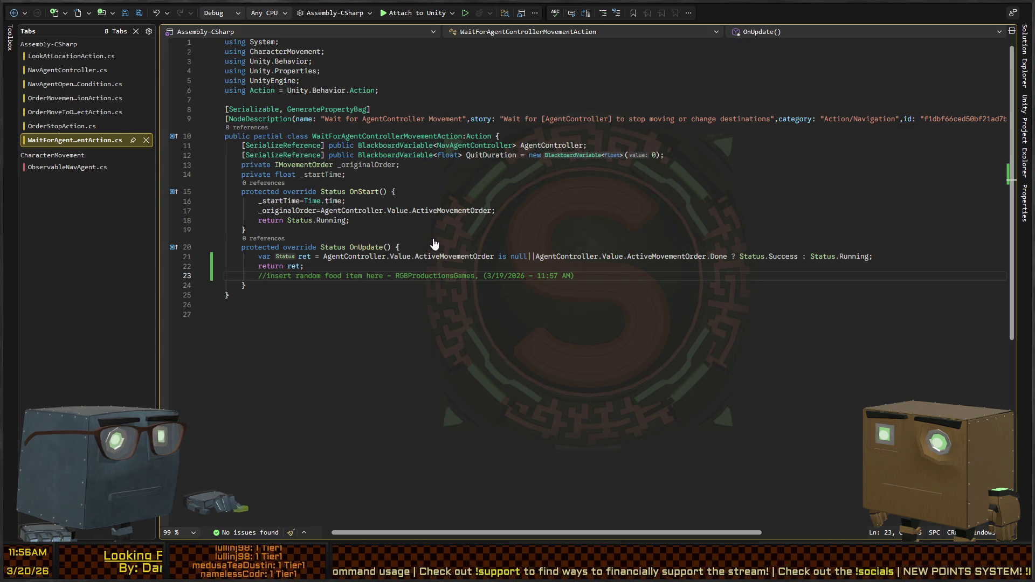
{"action": "key", "text": "ctrl+Tab"}
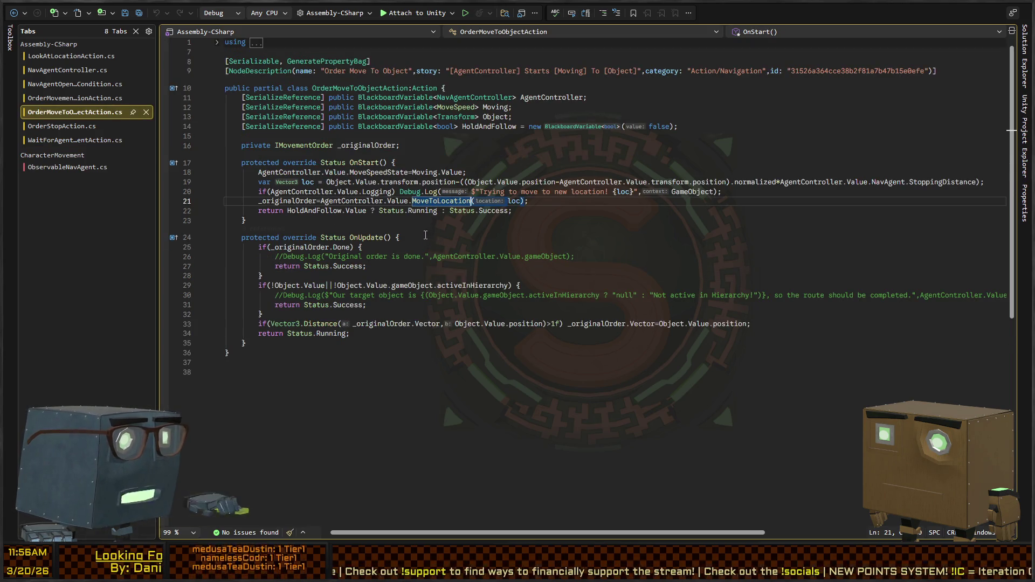
{"action": "key", "text": "ctrl+Tab"}
{"action": "key", "text": "ctrl+Tab"}
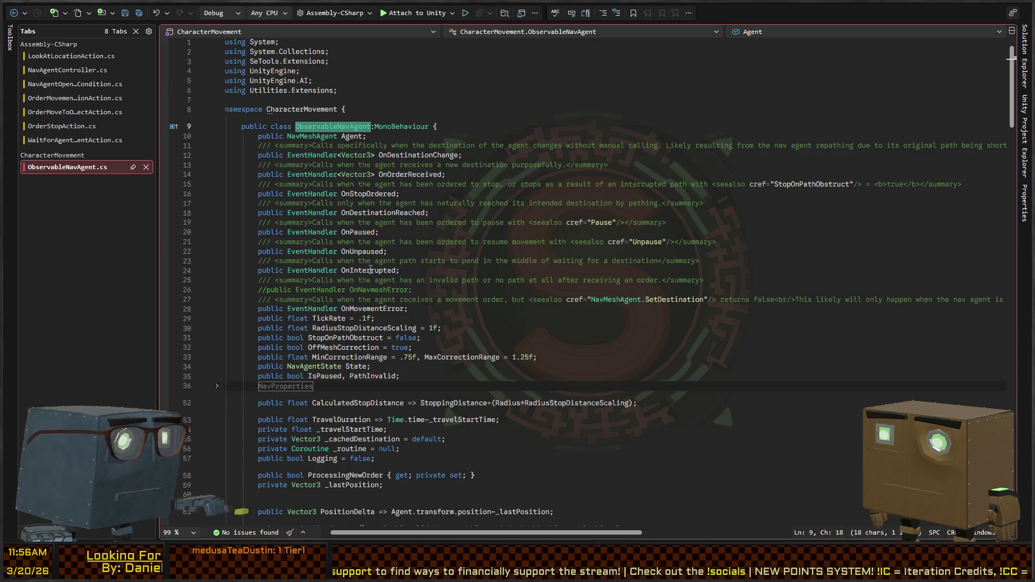
{"action": "key", "text": "ctrl+Tab"}
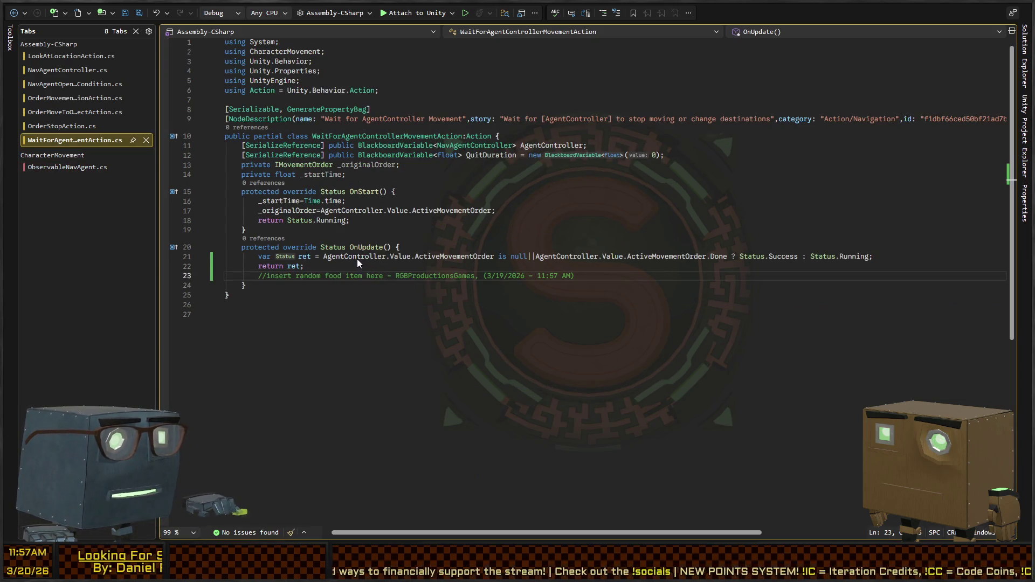
{"action": "key", "text": "ctrl+Tab"}
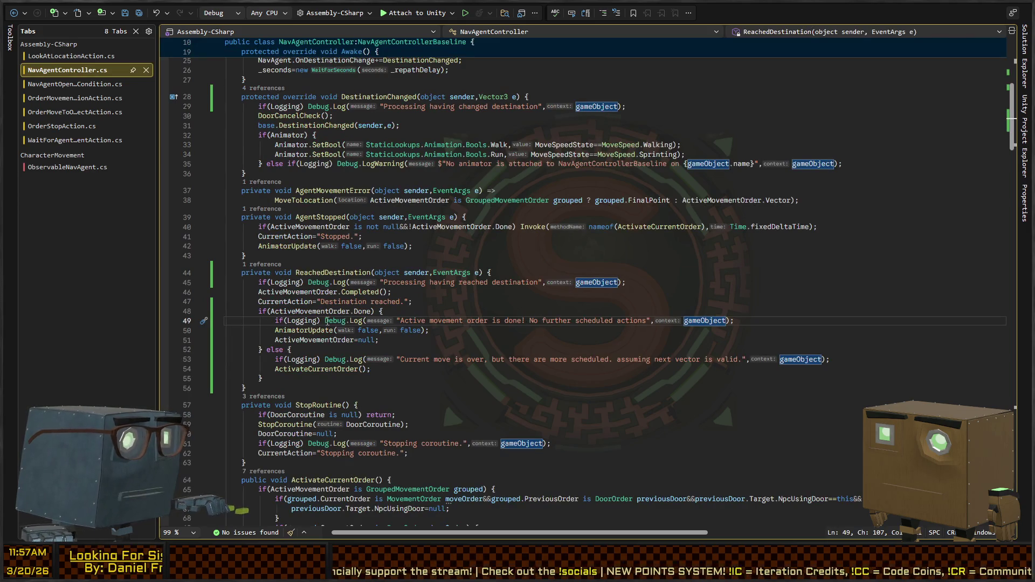
- Open ObservableNavAgent.cs and locate the commented-out Stop(false) in the stuck-agent block, lines 150–153
{"action": "scroll", "coordinate": [249, 299], "scroll_direction": "down", "scroll_amount": 4}
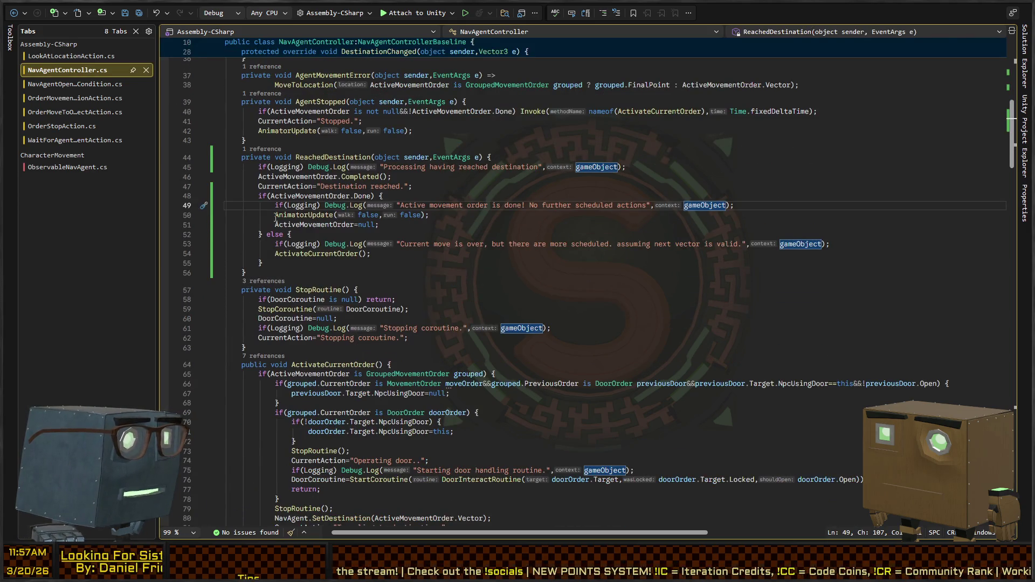
{"action": "scroll", "coordinate": [276, 217], "scroll_direction": "down", "scroll_amount": 6}
{"action": "scroll", "coordinate": [340, 312], "scroll_direction": "down", "scroll_amount": 4}
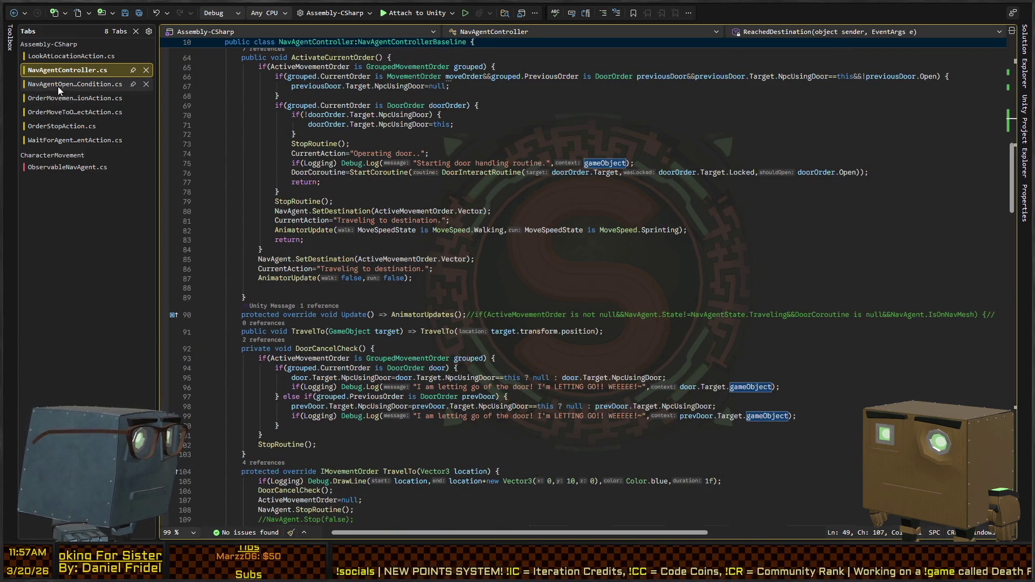
{"action": "left_click", "coordinate": [69, 167]}
{"action": "scroll", "coordinate": [404, 243], "scroll_direction": "down", "scroll_amount": 20}
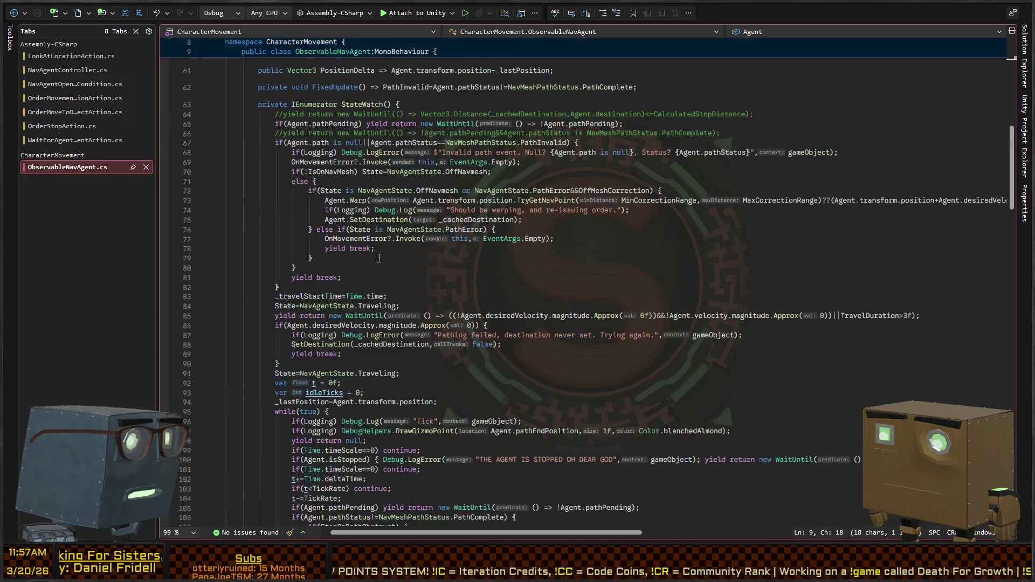
{"action": "scroll", "coordinate": [331, 256], "scroll_direction": "down", "scroll_amount": 8}
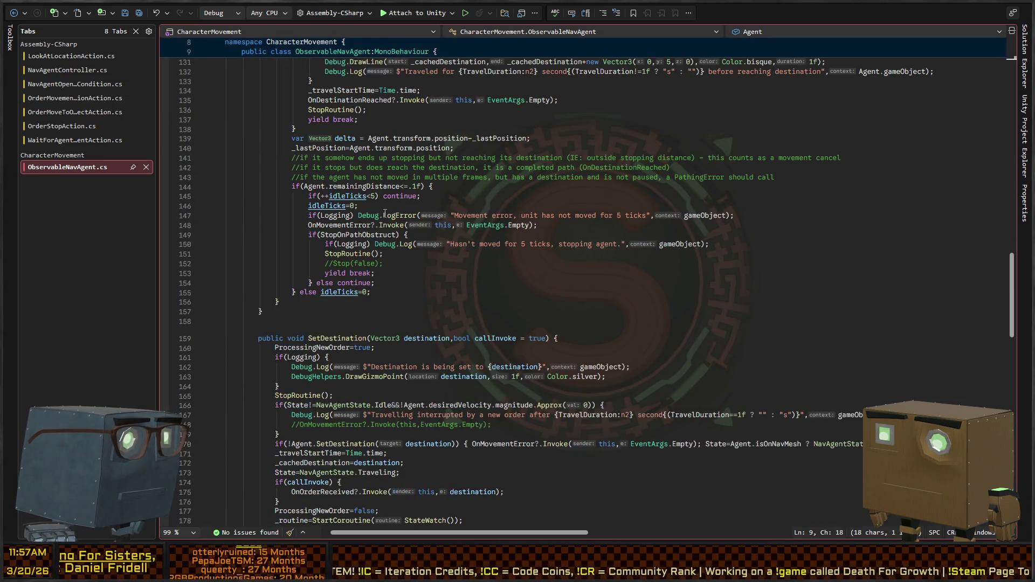
{"action": "scroll", "coordinate": [458, 277], "scroll_direction": "down", "scroll_amount": 8}
{"action": "scroll", "coordinate": [373, 310], "scroll_direction": "up", "scroll_amount": 12}
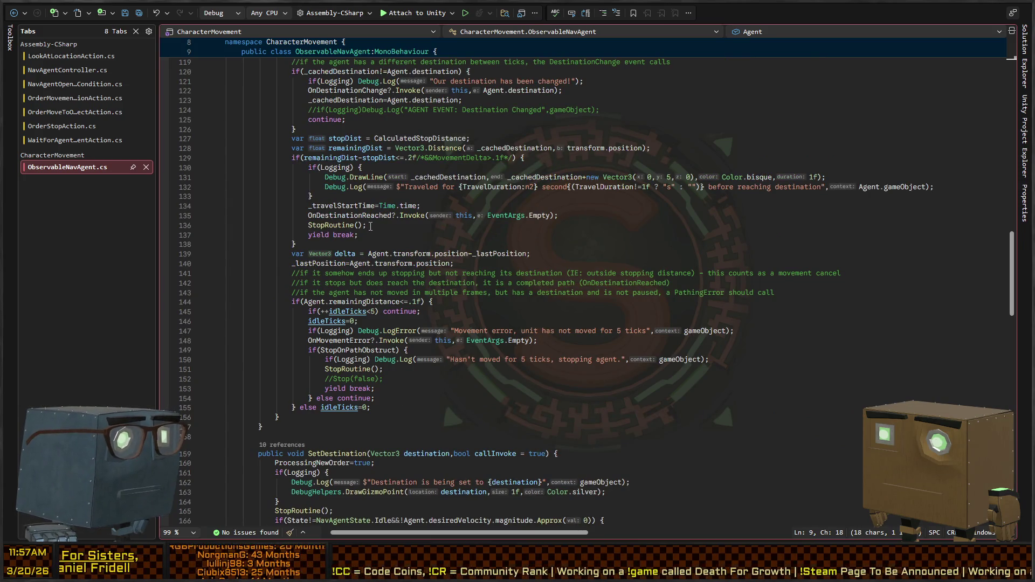
{"action": "left_click_drag", "start_coordinate": [371, 227], "coordinate": [308, 227]}
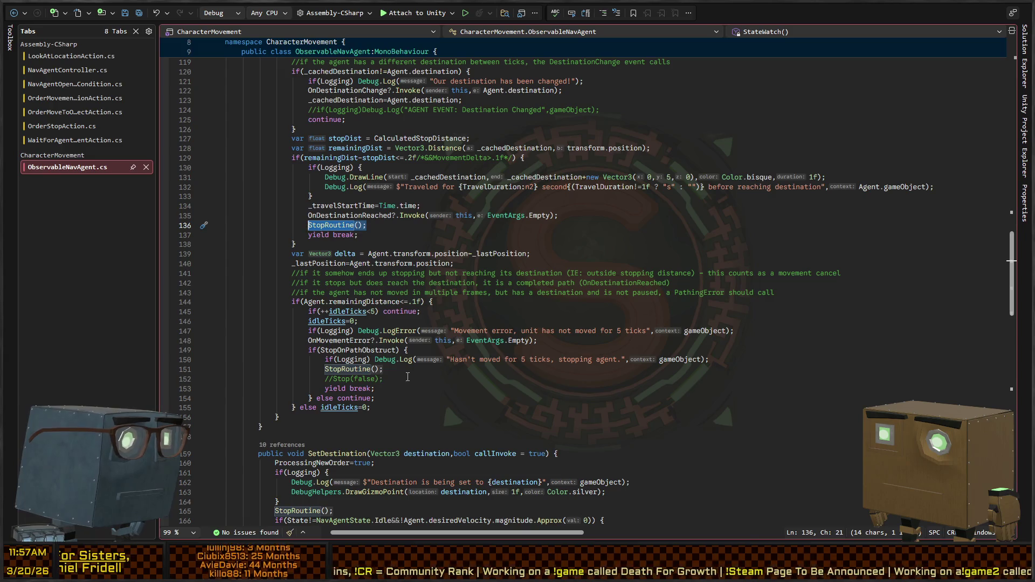
{"action": "left_click_drag", "start_coordinate": [383, 379], "coordinate": [325, 379]}
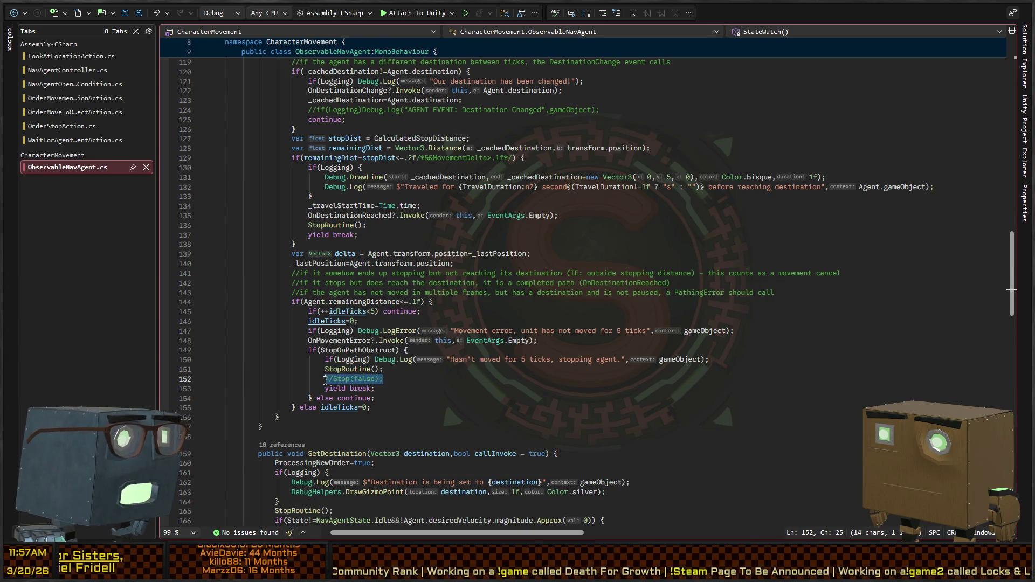
{"action": "mouse_move", "coordinate": [411, 394]}
{"action": "left_mouse_down"}
{"action": "mouse_move", "coordinate": [291, 384]}
{"action": "mouse_move", "coordinate": [324, 369]}
{"action": "left_mouse_up"}
{"action": "left_click", "coordinate": [406, 401]}
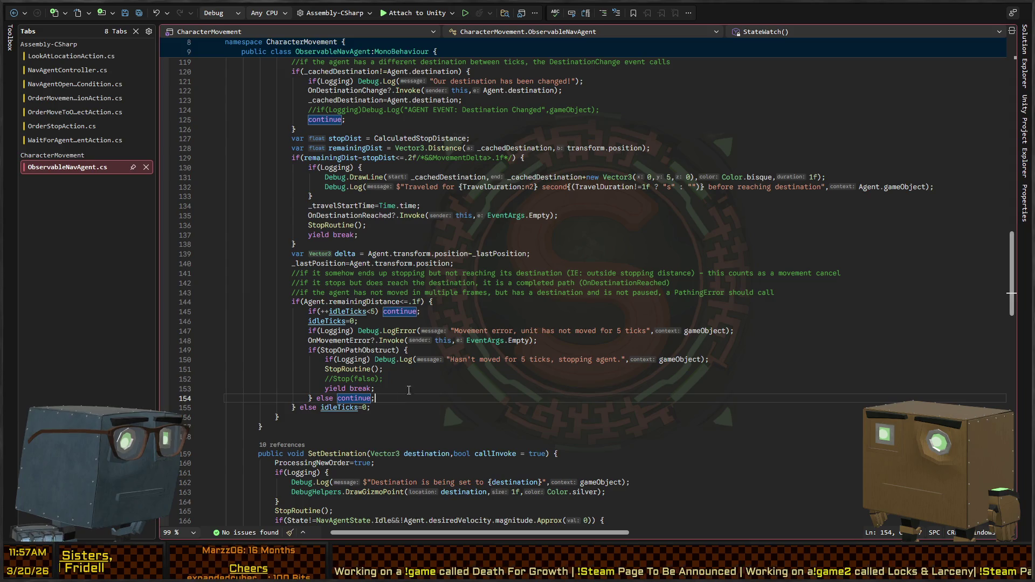
{"action": "left_click", "coordinate": [423, 393]}
- Uncomment Stop(false) on line 152, save the file, and return to Unity
{"action": "key", "text": "Up"}
{"action": "key", "text": "Home"}
{"action": "key", "text": "shift+End"}
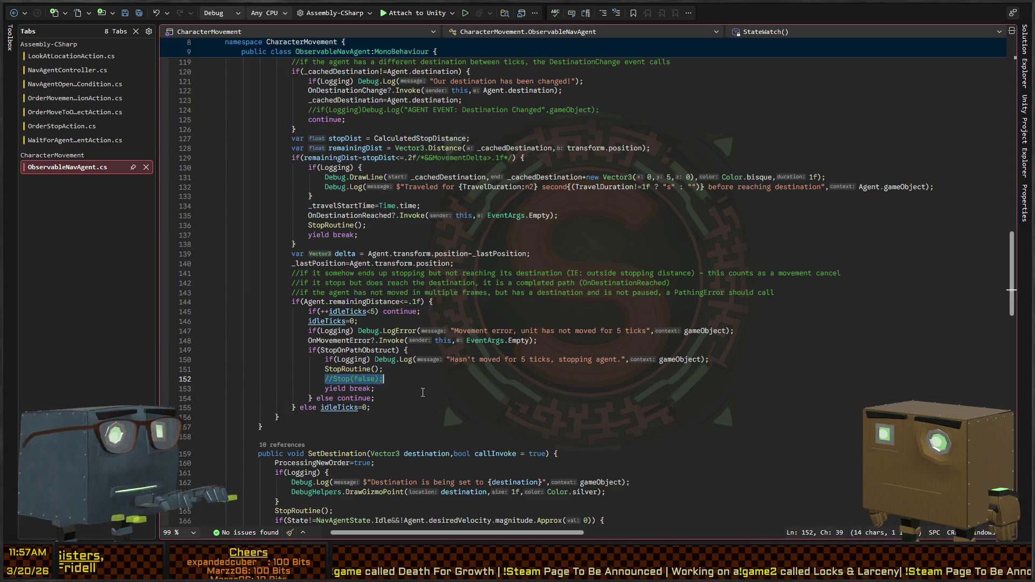
{"action": "key", "text": "ctrl+slash"}
{"action": "key", "text": "End"}
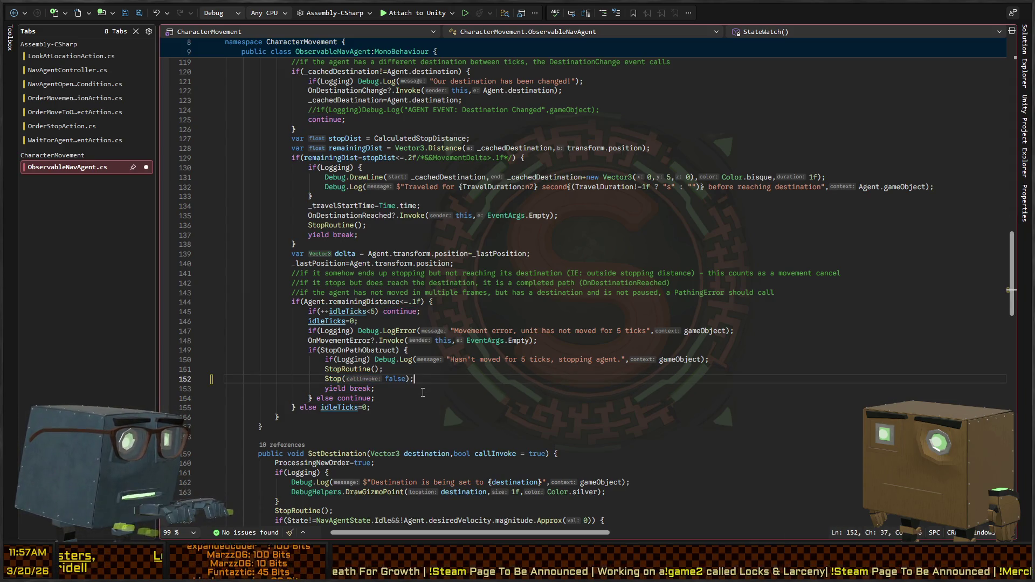
{"action": "key", "text": "ctrl+s"}
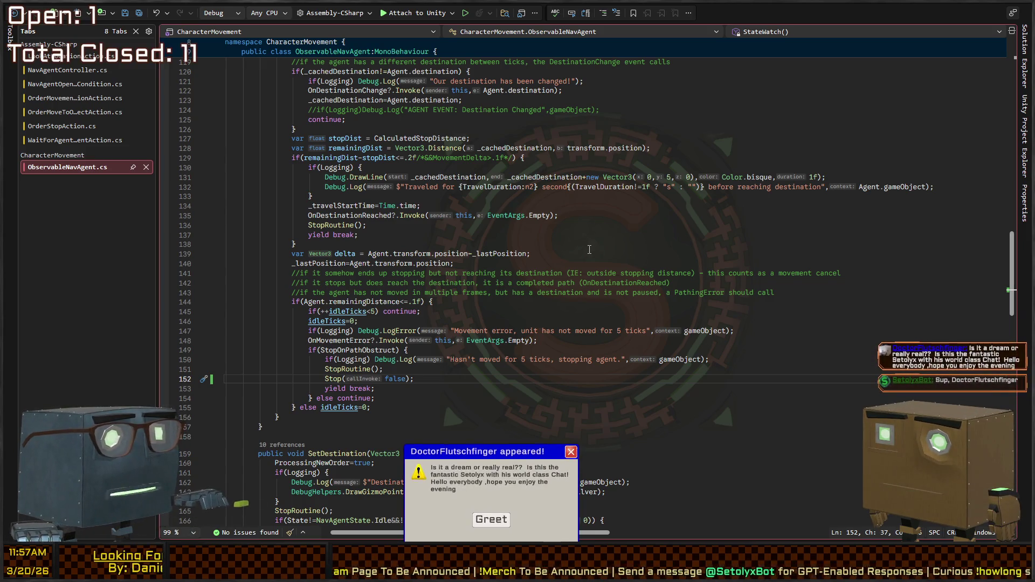
{"action": "key", "text": "alt+Tab"}
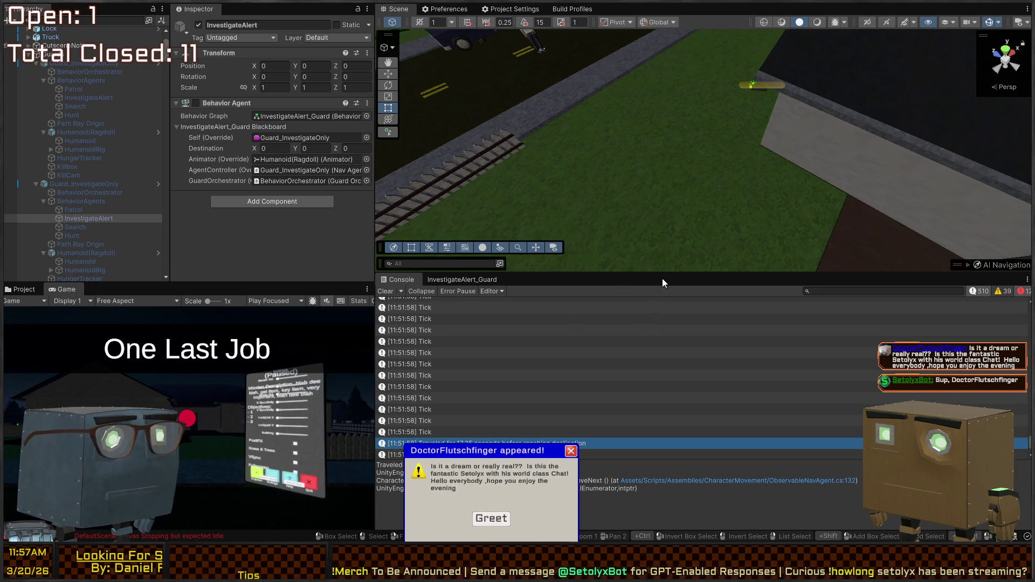
- Give the Scene view more room and fly the scene camera over to the house
{"action": "left_click_drag", "start_coordinate": [651, 271], "coordinate": [642, 310]}
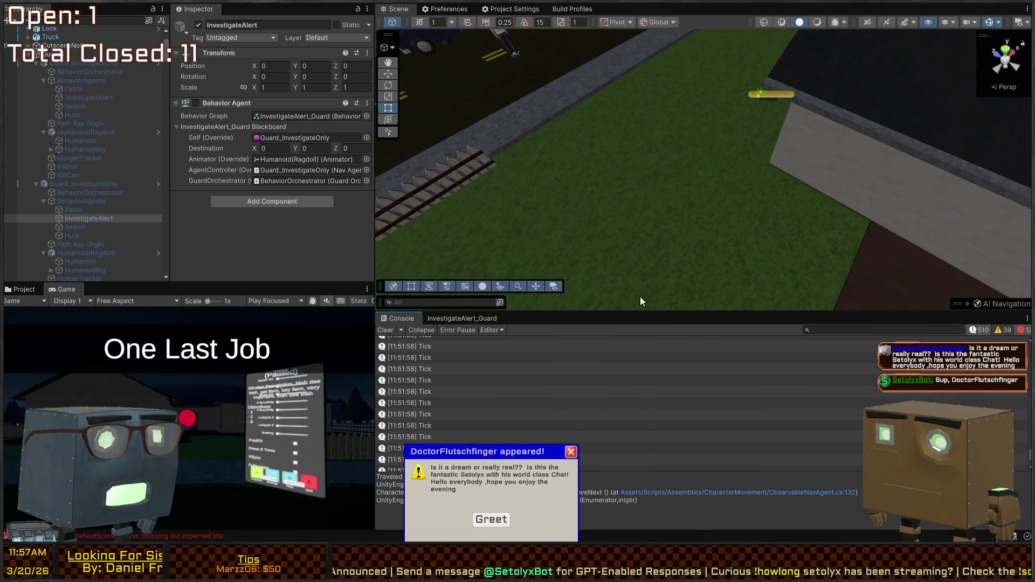
{"action": "right_click", "coordinate": [640, 297]}
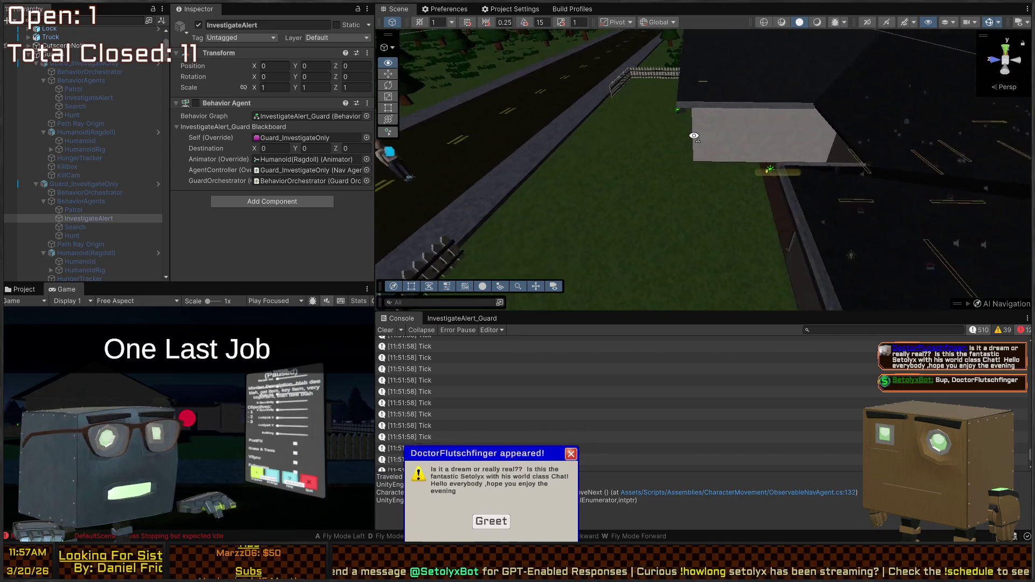
{"action": "key", "text": "w"}
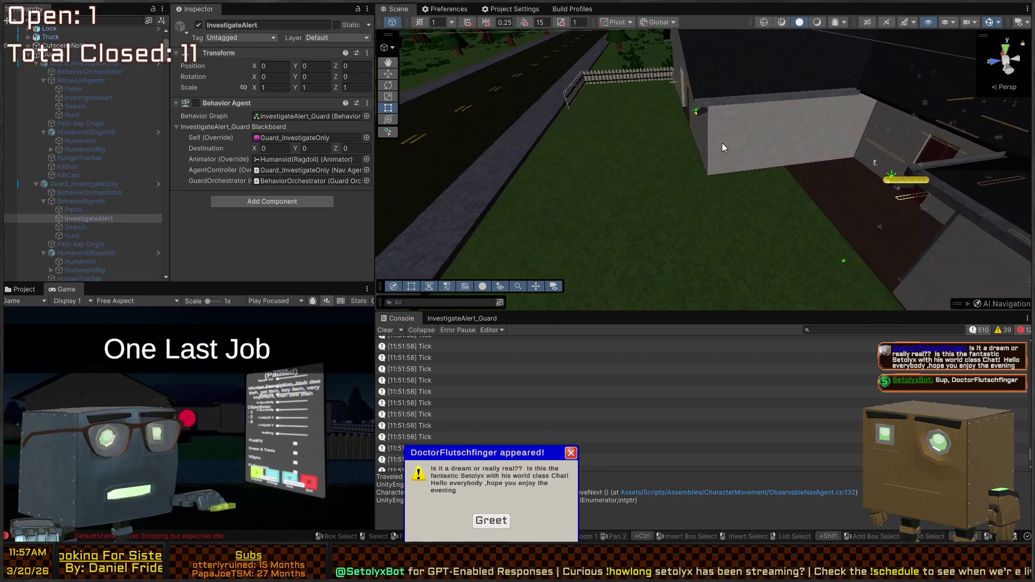
{"action": "right_click", "coordinate": [723, 143]}
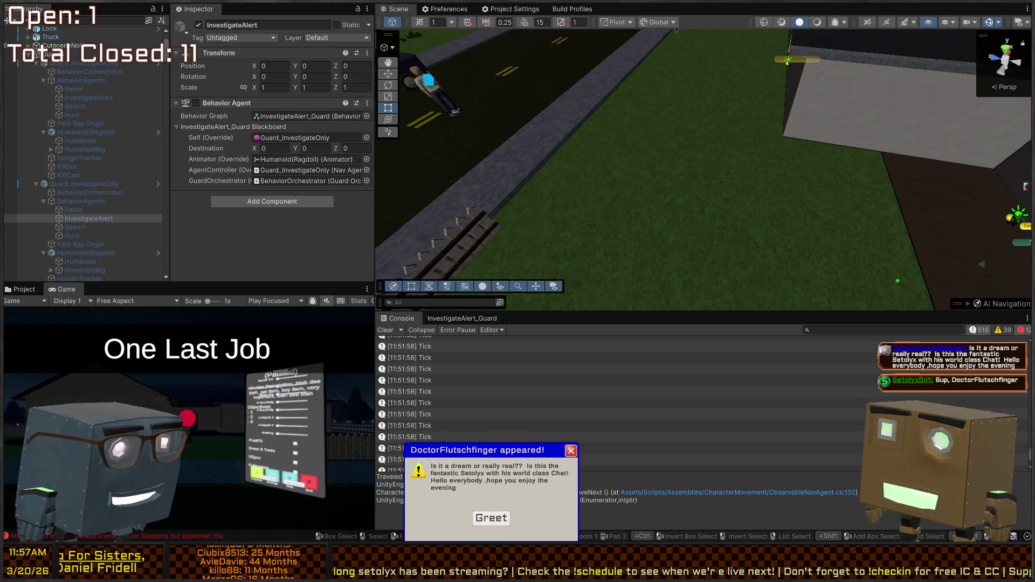
{"action": "left_click", "coordinate": [571, 451]}
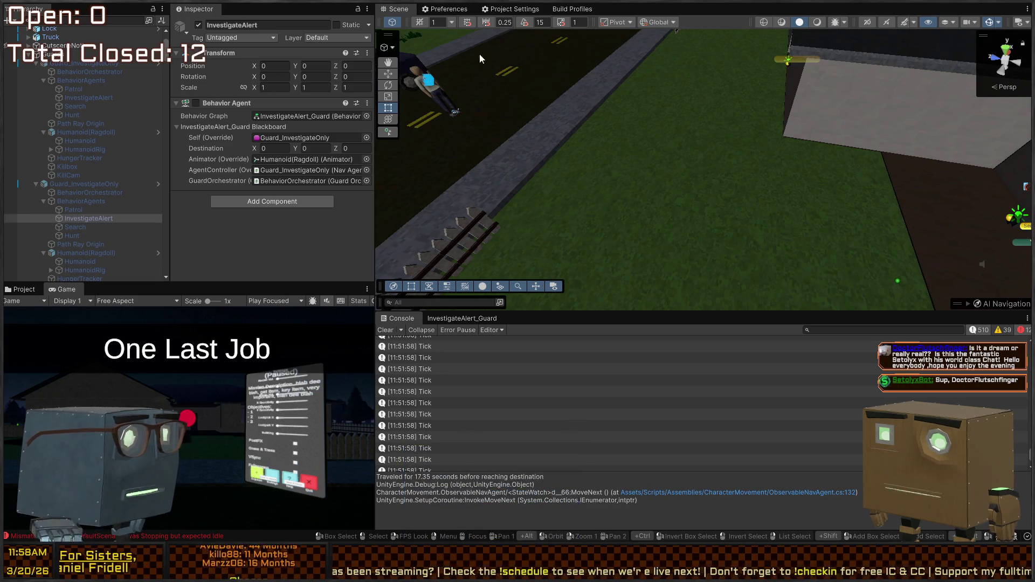
{"action": "mouse_move", "coordinate": [547, 235]}
{"action": "left_mouse_down"}
{"action": "mouse_move", "coordinate": [726, 126]}
{"action": "mouse_move", "coordinate": [763, 123]}
{"action": "left_mouse_up"}
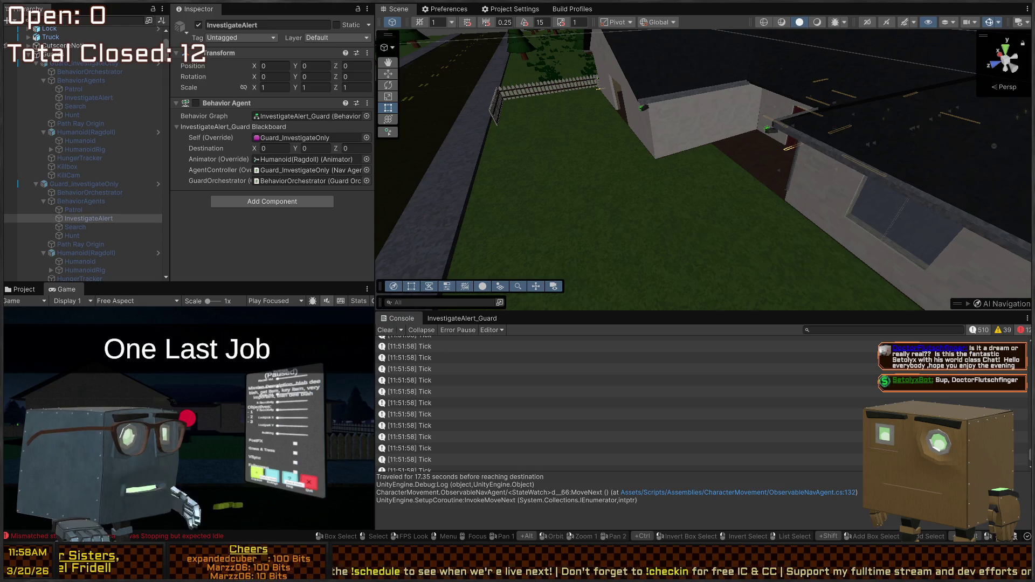
{"action": "left_click_drag", "start_coordinate": [798, 185], "coordinate": [748, 206]}
{"action": "scroll", "coordinate": [568, 380], "scroll_direction": "down", "scroll_amount": 5}
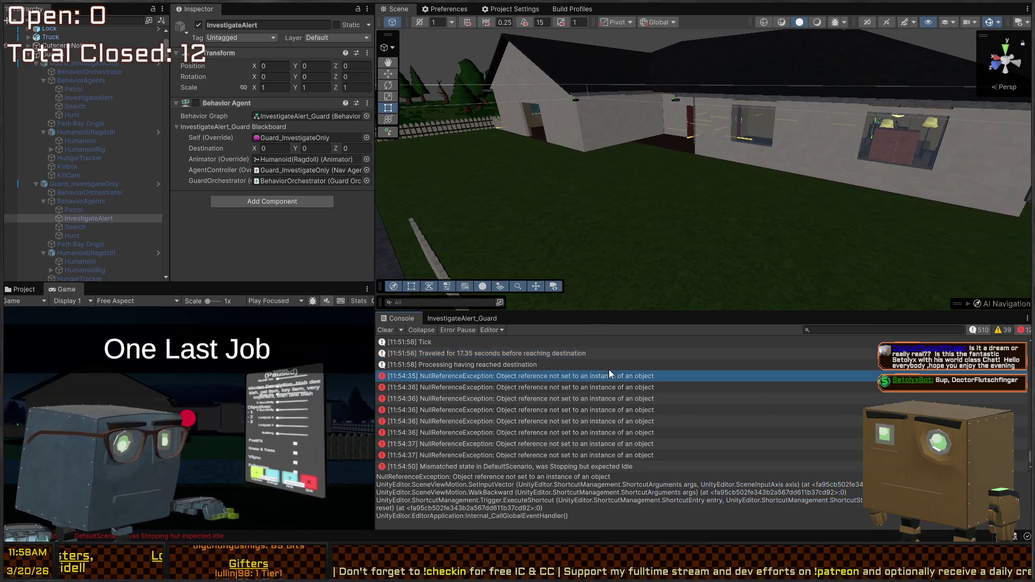
- Inspect the NullReferenceException's stack trace, clear the Console, and start play mode
{"action": "left_click", "coordinate": [588, 386]}
{"action": "left_click", "coordinate": [385, 330]}
{"action": "key", "text": "ctrl+p"}
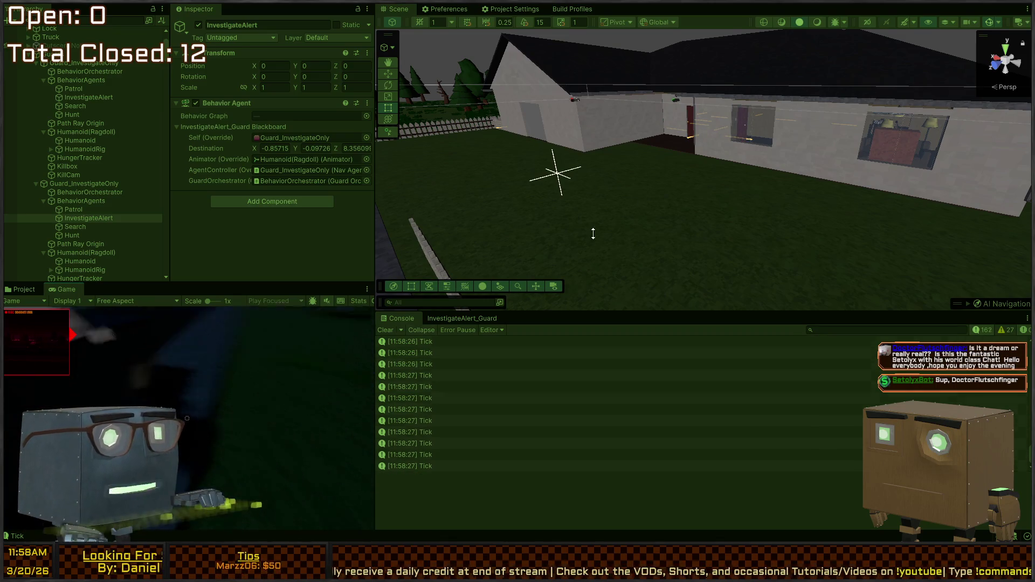
- Maximize the Scene view and follow the guards as they walk into the yard
{"action": "mouse_move", "coordinate": [594, 231]}
{"action": "left_mouse_down"}
{"action": "mouse_move", "coordinate": [635, 173]}
{"action": "mouse_move", "coordinate": [503, 203]}
{"action": "mouse_move", "coordinate": [377, 215]}
{"action": "mouse_move", "coordinate": [84, 215]}
{"action": "left_mouse_up"}
{"action": "key", "text": "shift+space"}
{"action": "mouse_move", "coordinate": [46, 234]}
{"action": "left_mouse_down"}
{"action": "mouse_move", "coordinate": [985, 243]}
{"action": "mouse_move", "coordinate": [965, 242]}
{"action": "mouse_move", "coordinate": [953, 271]}
{"action": "mouse_move", "coordinate": [933, 246]}
{"action": "mouse_move", "coordinate": [938, 254]}
{"action": "mouse_move", "coordinate": [901, 249]}
{"action": "left_mouse_up"}
{"action": "key", "text": "a"}
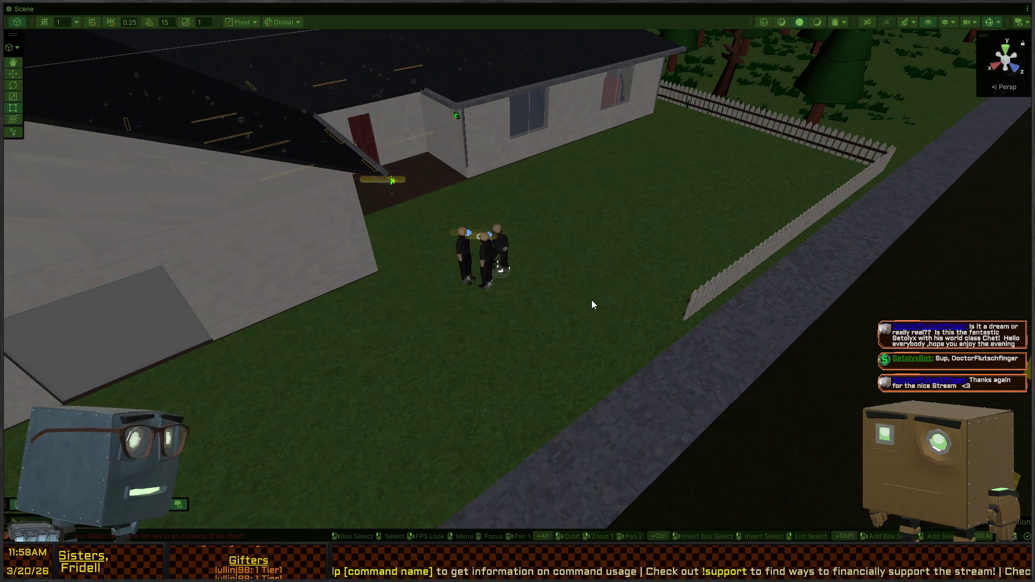
{"action": "mouse_move", "coordinate": [497, 286]}
{"action": "left_mouse_down"}
{"action": "mouse_move", "coordinate": [490, 277]}
{"action": "mouse_move", "coordinate": [516, 260]}
{"action": "mouse_move", "coordinate": [474, 261]}
{"action": "mouse_move", "coordinate": [512, 315]}
{"action": "mouse_move", "coordinate": [520, 300]}
{"action": "mouse_move", "coordinate": [557, 298]}
{"action": "mouse_move", "coordinate": [526, 290]}
{"action": "left_mouse_up"}
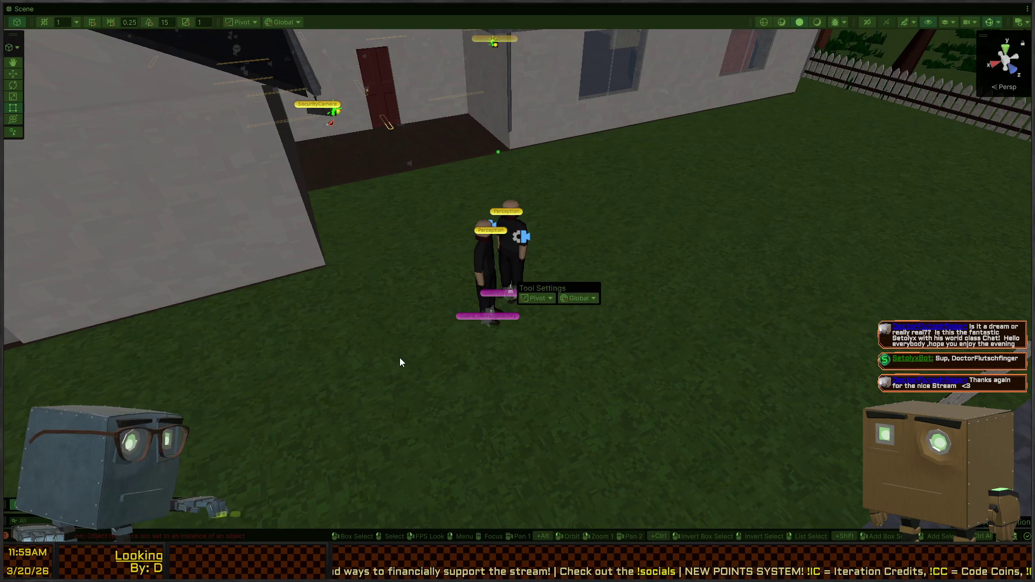
- Restore the editor layout and inspect the SearchedAreaManager error stack traces in the Console
{"action": "key", "text": "shift+space"}
{"action": "left_click", "coordinate": [707, 431]}
{"action": "left_click", "coordinate": [613, 362]}
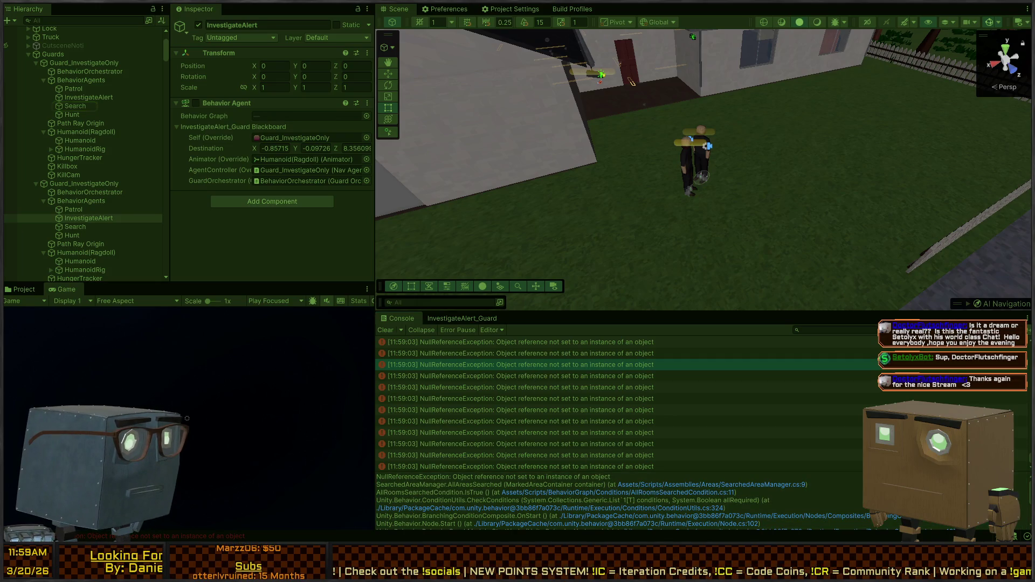
- Check the SearchedAreaManager.cs code in Visual Studio, then return to Unity
{"action": "key", "text": "alt+Tab"}
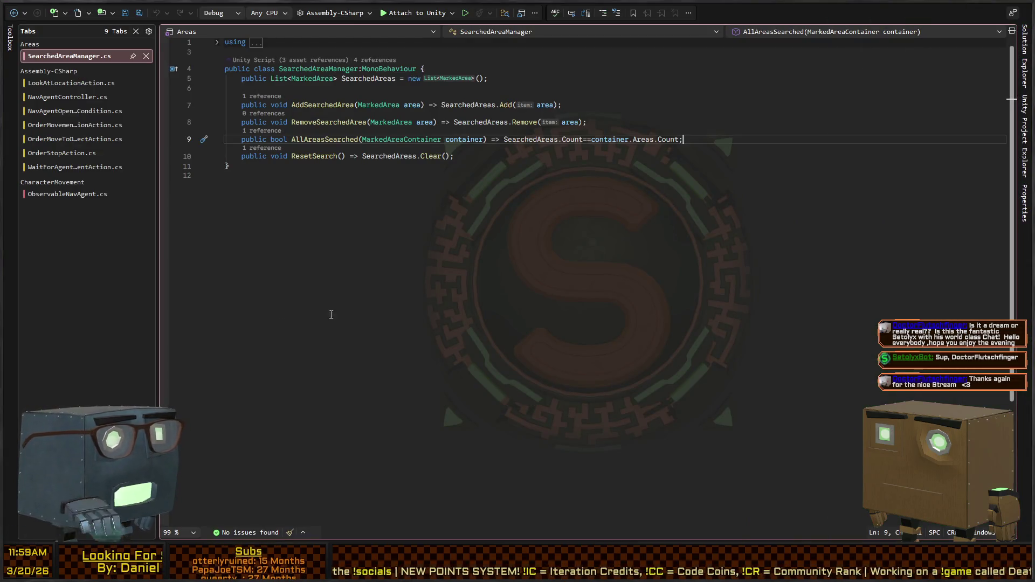
{"action": "key", "text": "alt+Tab"}
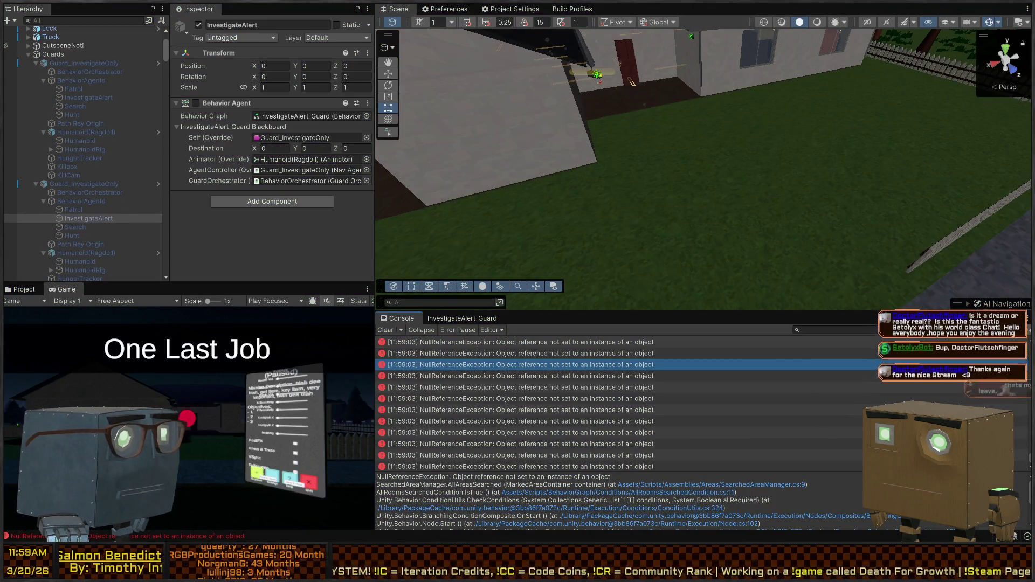
{"action": "scroll", "coordinate": [662, 171], "scroll_direction": "down", "scroll_amount": 6}
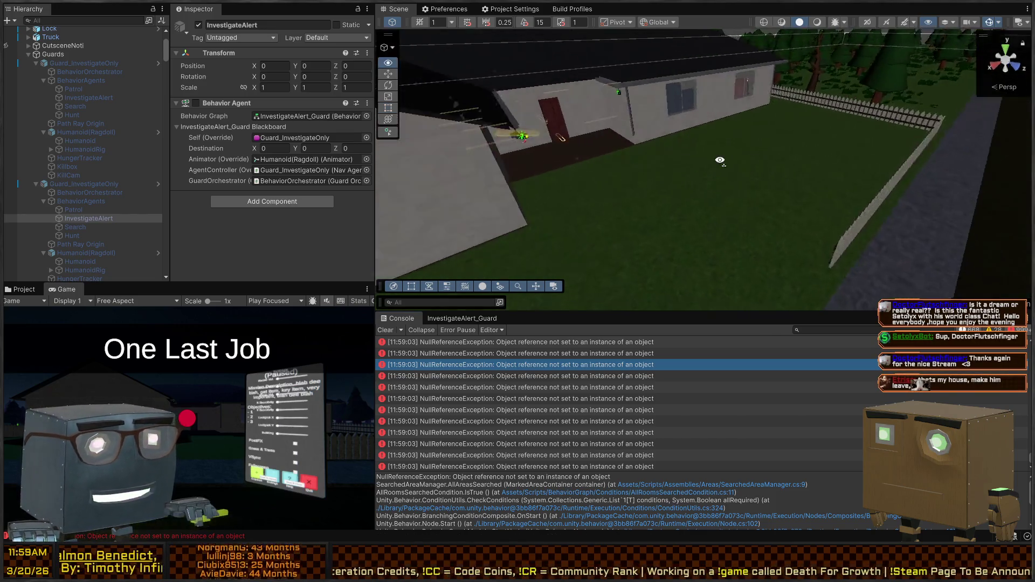
- Orbit the scene camera around the house and centre it on the front door
{"action": "left_click_drag", "start_coordinate": [663, 170], "coordinate": [562, 157]}
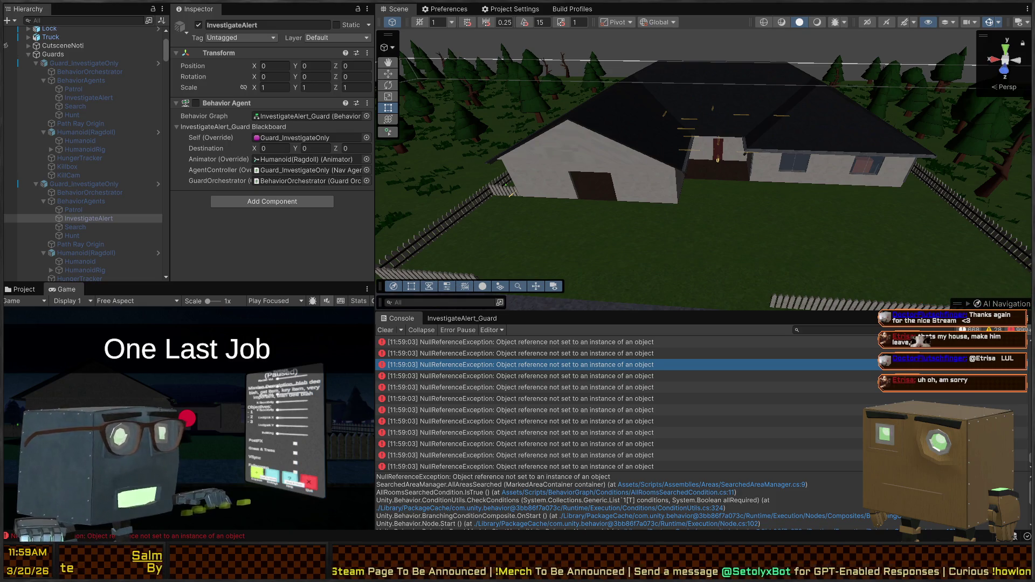
{"action": "mouse_move", "coordinate": [582, 211]}
{"action": "left_mouse_down"}
{"action": "mouse_move", "coordinate": [713, 163]}
{"action": "mouse_move", "coordinate": [624, 296]}
{"action": "mouse_move", "coordinate": [663, 297]}
{"action": "mouse_move", "coordinate": [626, 251]}
{"action": "mouse_move", "coordinate": [670, 171]}
{"action": "mouse_move", "coordinate": [601, 152]}
{"action": "mouse_move", "coordinate": [680, 151]}
{"action": "mouse_move", "coordinate": [416, 129]}
{"action": "mouse_move", "coordinate": [537, 151]}
{"action": "mouse_move", "coordinate": [608, 149]}
{"action": "mouse_move", "coordinate": [593, 152]}
{"action": "mouse_move", "coordinate": [658, 181]}
{"action": "left_mouse_up"}
{"action": "key", "text": "s"}
{"action": "key", "text": "w"}
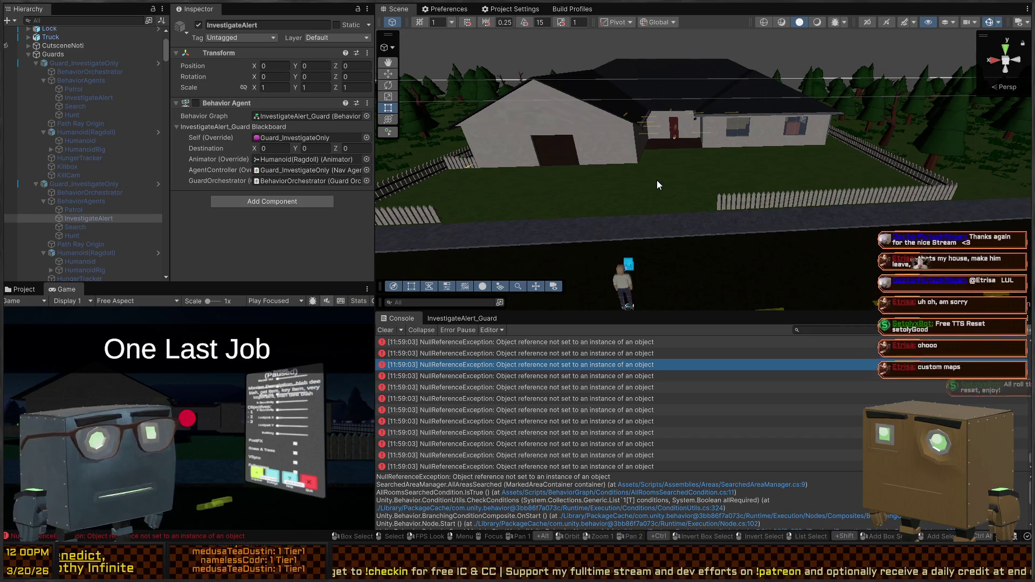
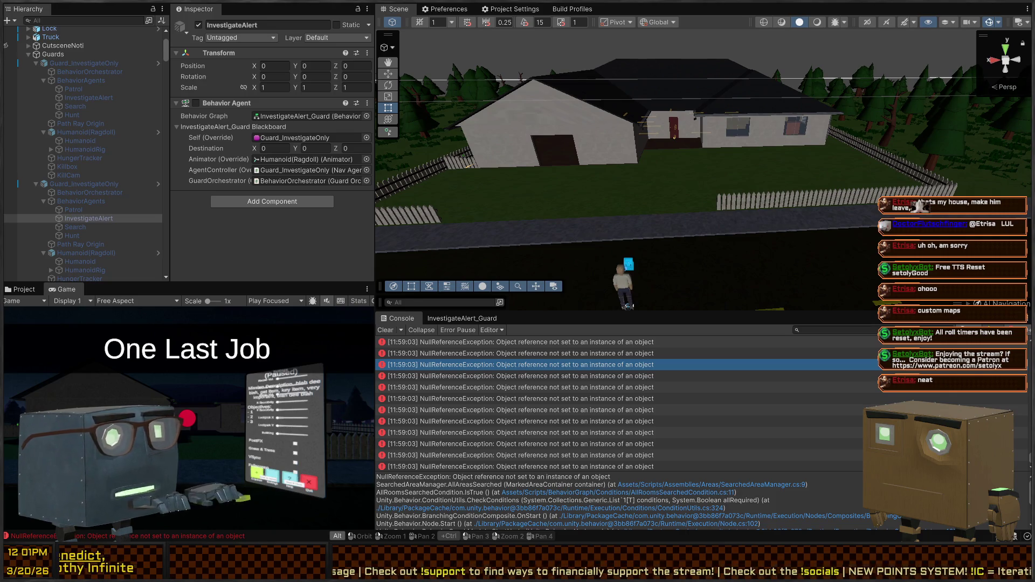
- Stop Play mode and select the guard's Search behaviour agent
{"action": "mouse_move", "coordinate": [686, 85]}
{"action": "left_mouse_down"}
{"action": "mouse_move", "coordinate": [616, 175]}
{"action": "mouse_move", "coordinate": [707, 180]}
{"action": "mouse_move", "coordinate": [772, 214]}
{"action": "left_mouse_up"}
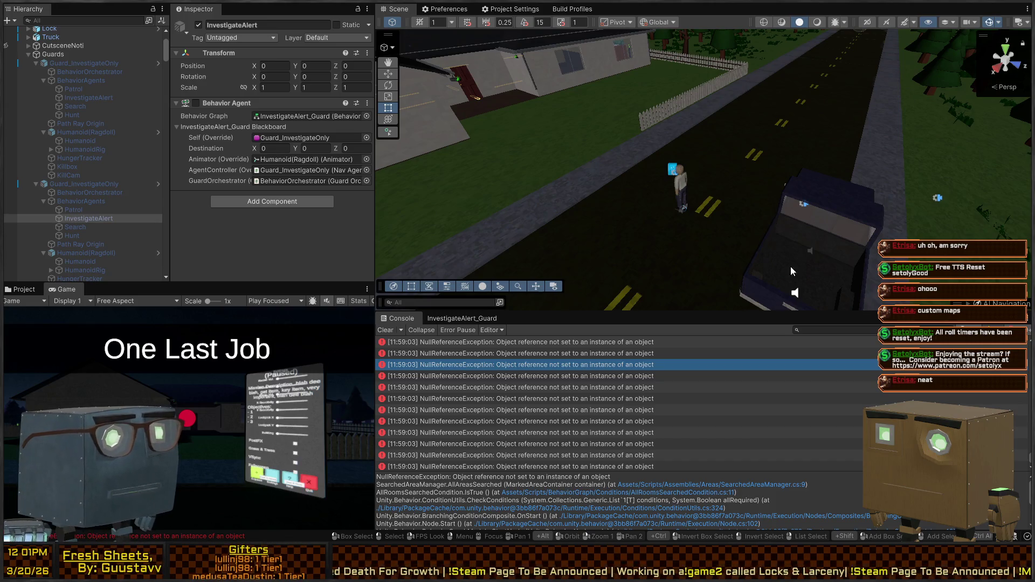
{"action": "mouse_move", "coordinate": [790, 266]}
{"action": "left_mouse_down"}
{"action": "mouse_move", "coordinate": [792, 229]}
{"action": "mouse_move", "coordinate": [870, 201]}
{"action": "mouse_move", "coordinate": [709, 218]}
{"action": "mouse_move", "coordinate": [724, 229]}
{"action": "mouse_move", "coordinate": [597, 201]}
{"action": "mouse_move", "coordinate": [606, 219]}
{"action": "mouse_move", "coordinate": [661, 204]}
{"action": "mouse_move", "coordinate": [742, 207]}
{"action": "mouse_move", "coordinate": [862, 169]}
{"action": "mouse_move", "coordinate": [866, 159]}
{"action": "mouse_move", "coordinate": [594, 166]}
{"action": "mouse_move", "coordinate": [534, 192]}
{"action": "mouse_move", "coordinate": [538, 185]}
{"action": "mouse_move", "coordinate": [490, 169]}
{"action": "mouse_move", "coordinate": [653, 115]}
{"action": "left_mouse_up"}
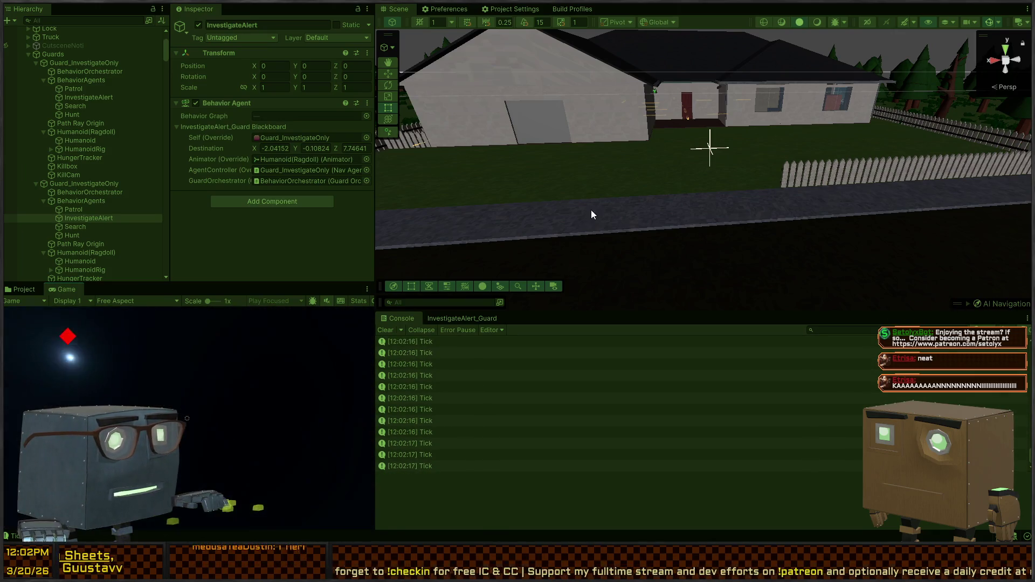
{"action": "mouse_move", "coordinate": [592, 214]}
{"action": "left_mouse_down"}
{"action": "mouse_move", "coordinate": [851, 179]}
{"action": "mouse_move", "coordinate": [757, 222]}
{"action": "mouse_move", "coordinate": [749, 204]}
{"action": "mouse_move", "coordinate": [735, 206]}
{"action": "mouse_move", "coordinate": [752, 205]}
{"action": "mouse_move", "coordinate": [755, 215]}
{"action": "mouse_move", "coordinate": [744, 214]}
{"action": "left_mouse_up"}
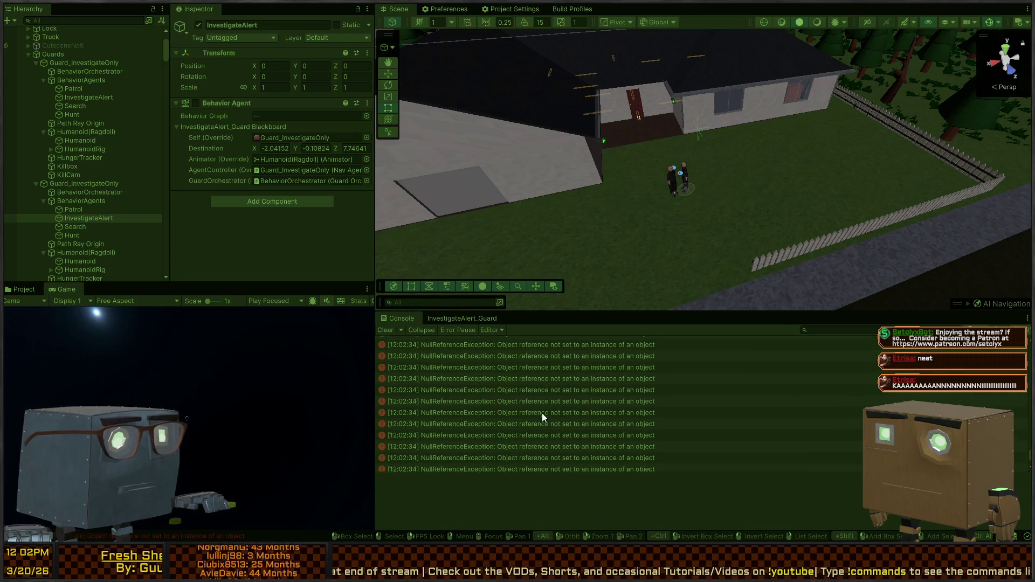
{"action": "key", "text": "ctrl+p"}
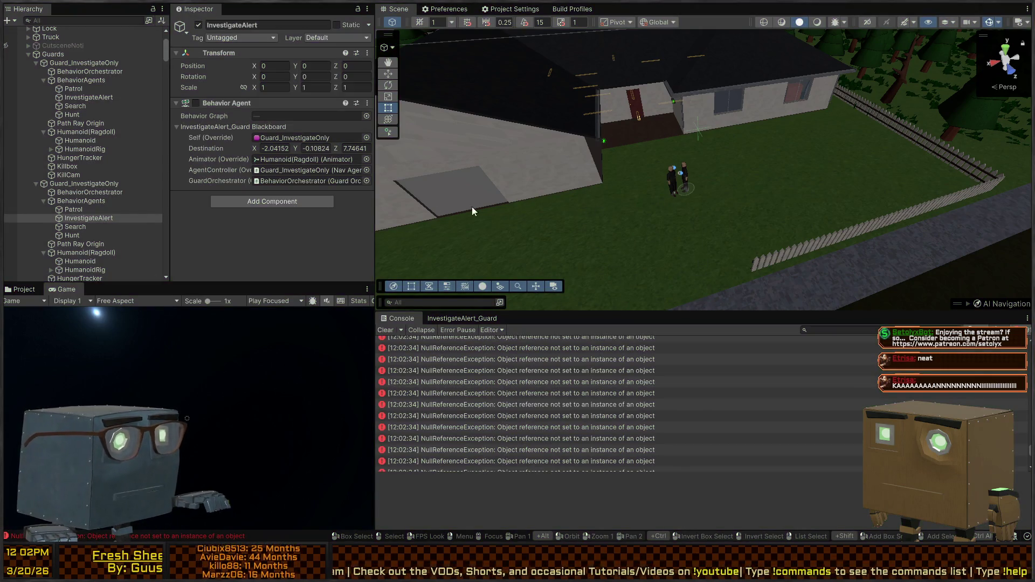
{"action": "left_click", "coordinate": [86, 227]}
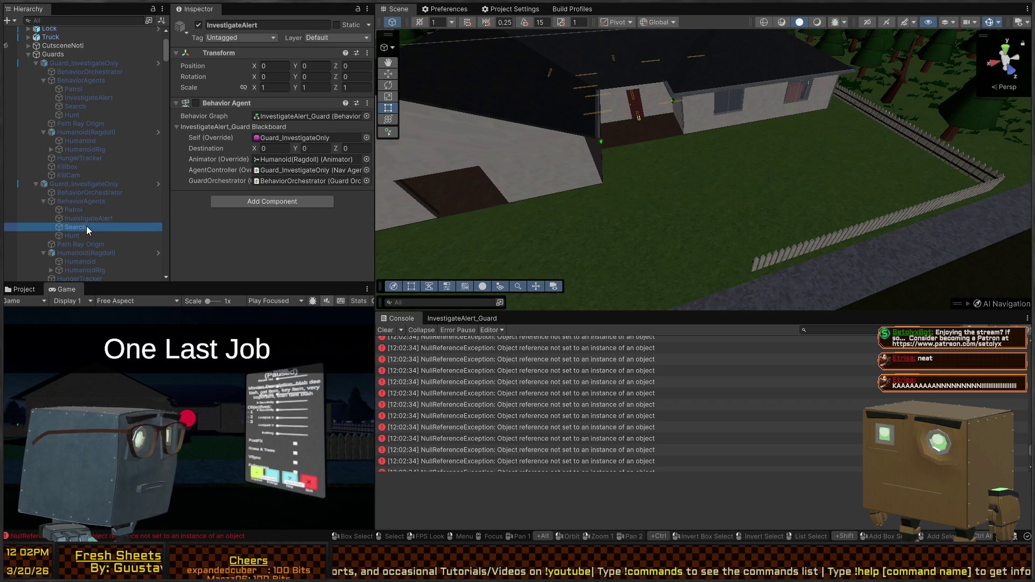
{"action": "scroll", "coordinate": [72, 199], "scroll_direction": "down", "scroll_amount": 4}
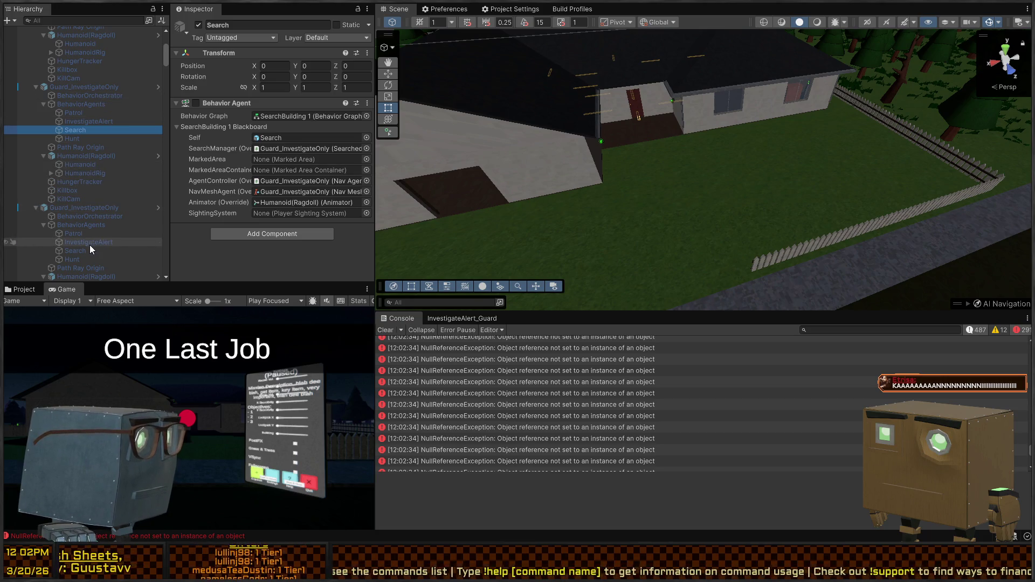
- Add one empty entry to the Search agent's Agent Object Reference Setter list
{"action": "left_click", "coordinate": [75, 251]}
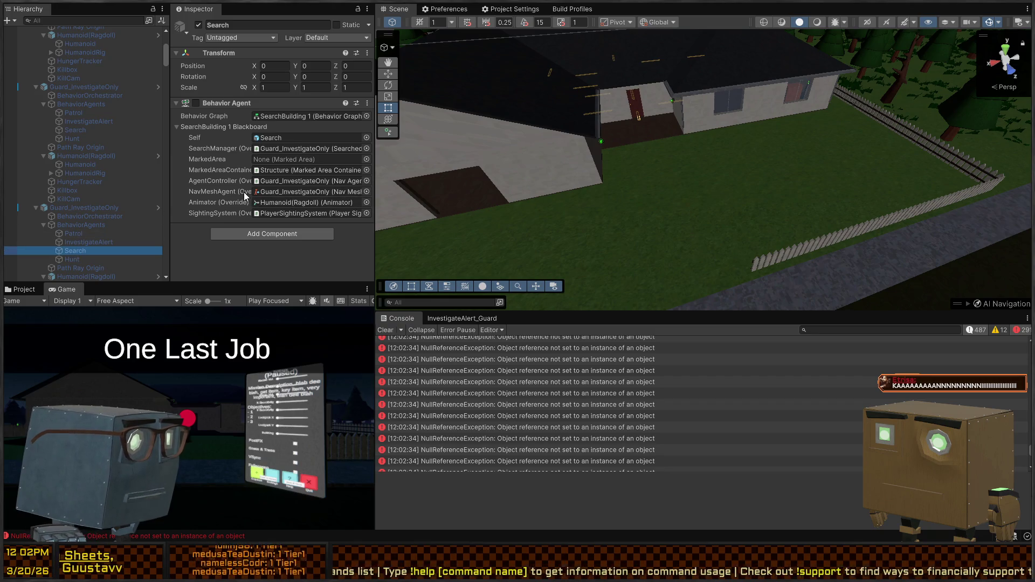
{"action": "left_click", "coordinate": [101, 132]}
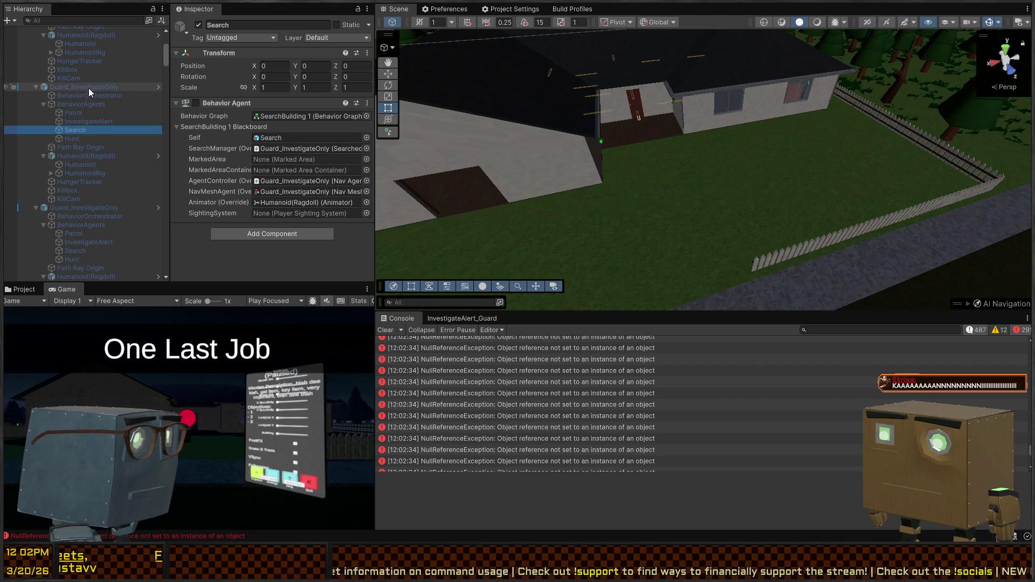
{"action": "left_click", "coordinate": [239, 225]}
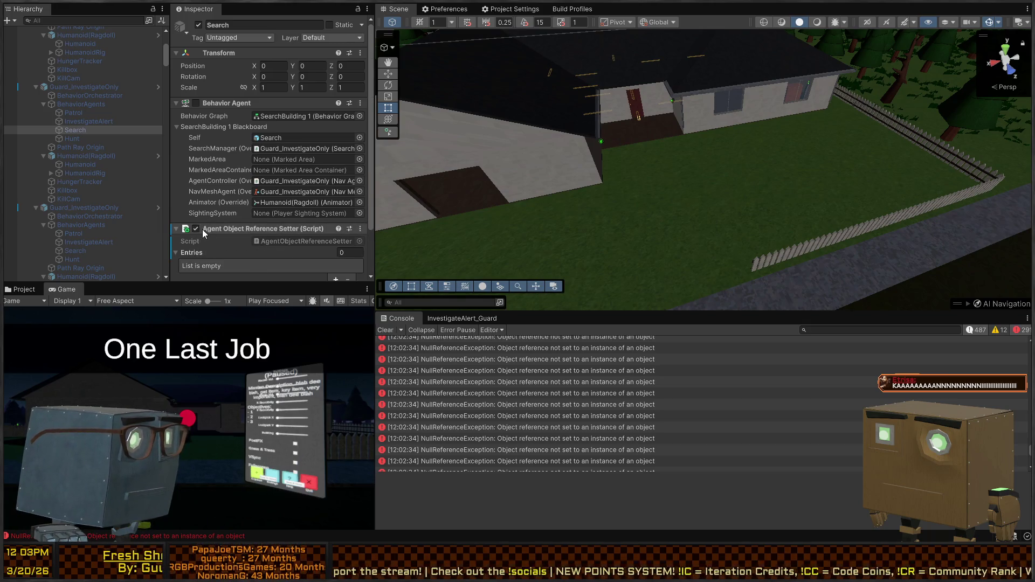
{"action": "scroll", "coordinate": [238, 238], "scroll_direction": "down", "scroll_amount": 2}
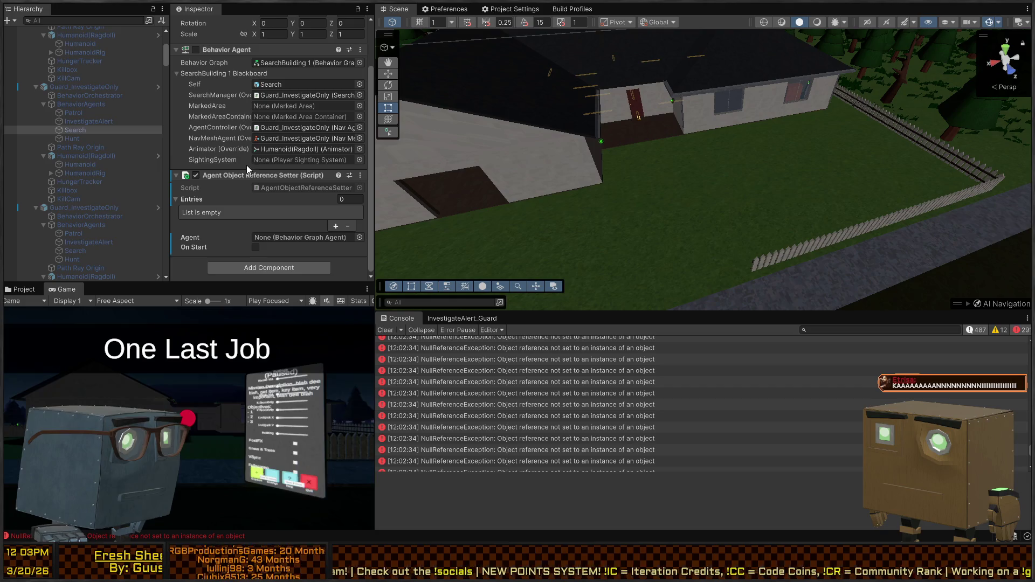
{"action": "left_click", "coordinate": [334, 226]}
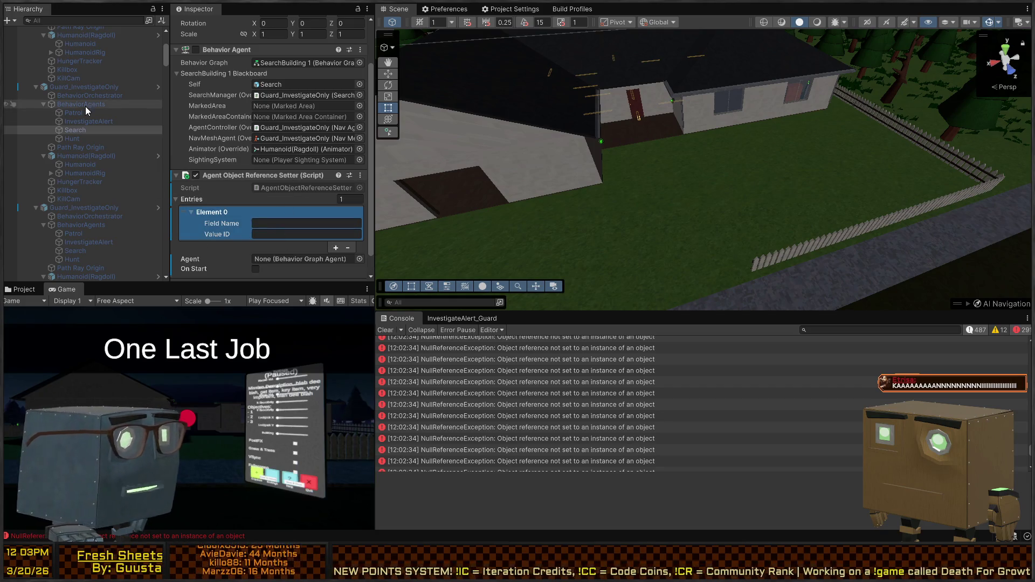
{"action": "scroll", "coordinate": [102, 100], "scroll_direction": "up", "scroll_amount": 10}
- Expand GameSceneCriticalAssets and inspect the ObjectReferenceLookup entries
{"action": "left_click", "coordinate": [75, 40]}
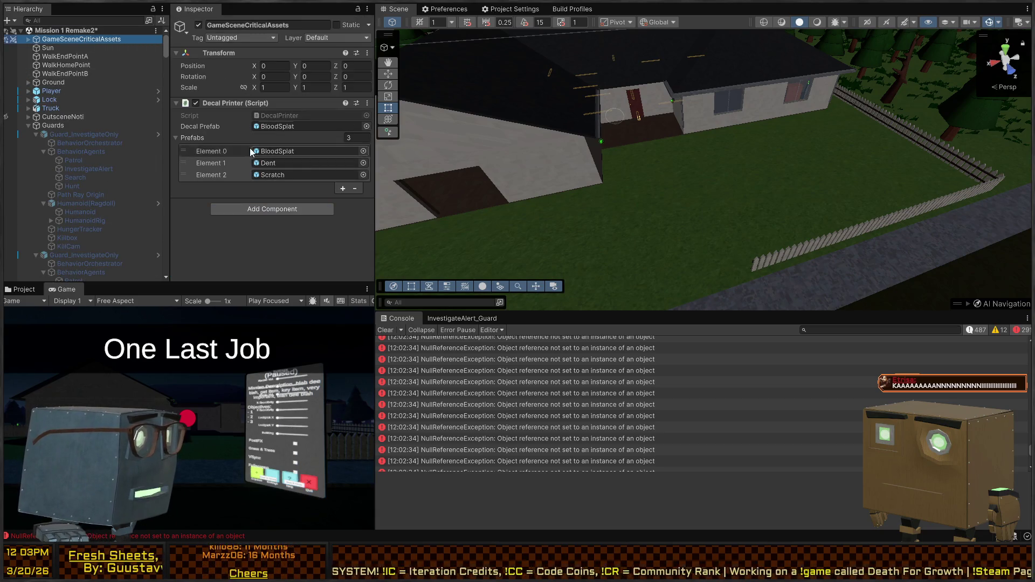
{"action": "left_click", "coordinate": [28, 39]}
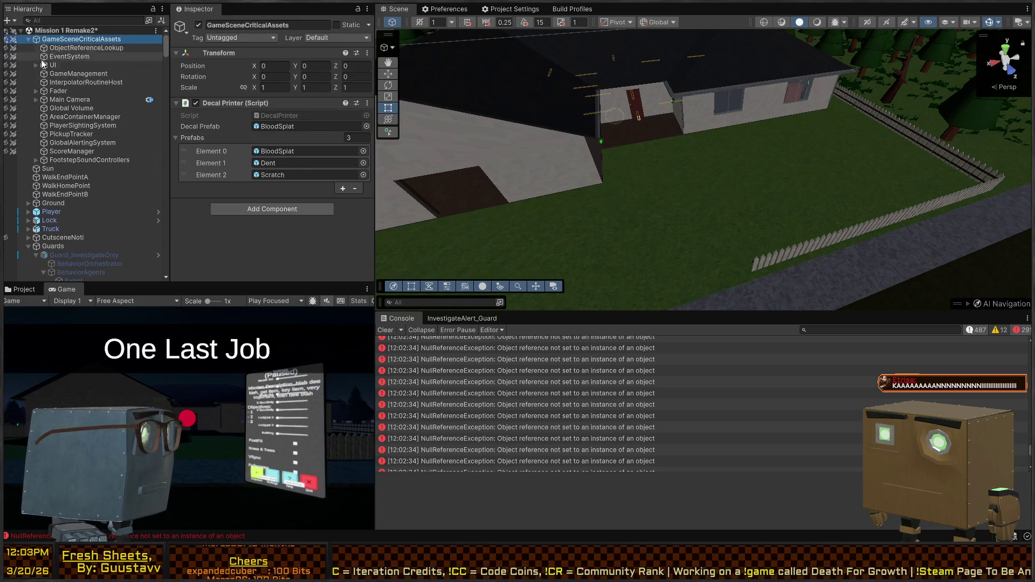
{"action": "left_click", "coordinate": [89, 48]}
{"action": "scroll", "coordinate": [264, 153], "scroll_direction": "down", "scroll_amount": 5}
{"action": "scroll", "coordinate": [277, 167], "scroll_direction": "up", "scroll_amount": 5}
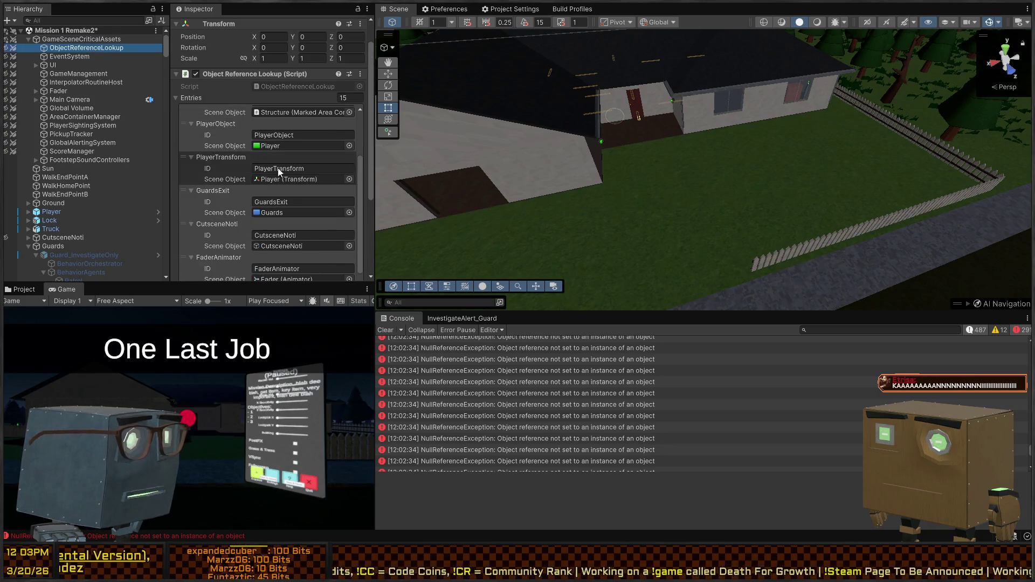
{"action": "scroll", "coordinate": [345, 81], "scroll_direction": "down", "scroll_amount": 4}
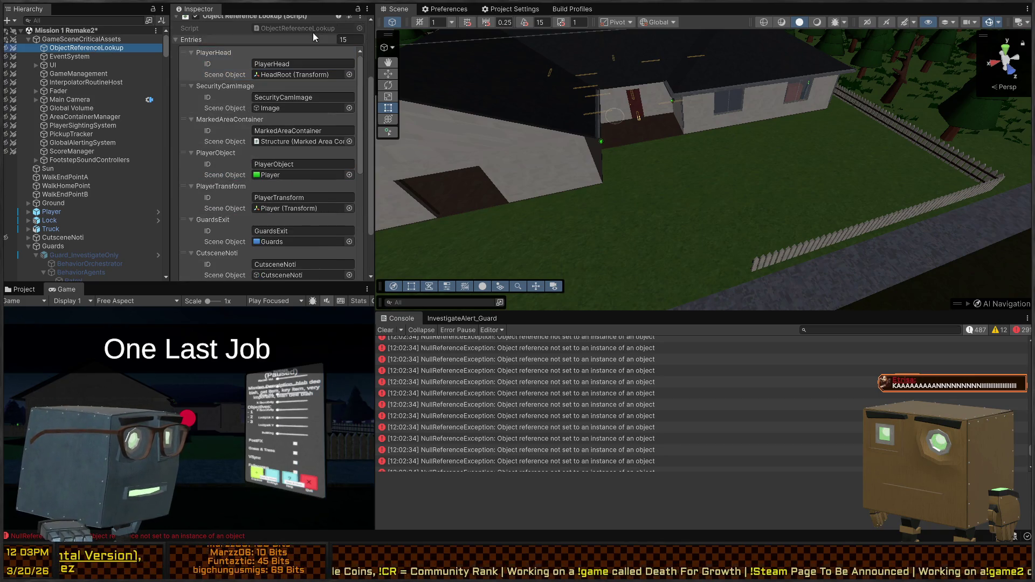
- Select the MarkedAreaContainer ID text, then return to the guard's InvestigateAlert agent
{"action": "mouse_move", "coordinate": [853, 178]}
{"action": "left_mouse_down"}
{"action": "mouse_move", "coordinate": [868, 140]}
{"action": "mouse_move", "coordinate": [836, 144]}
{"action": "mouse_move", "coordinate": [797, 189]}
{"action": "left_mouse_up"}
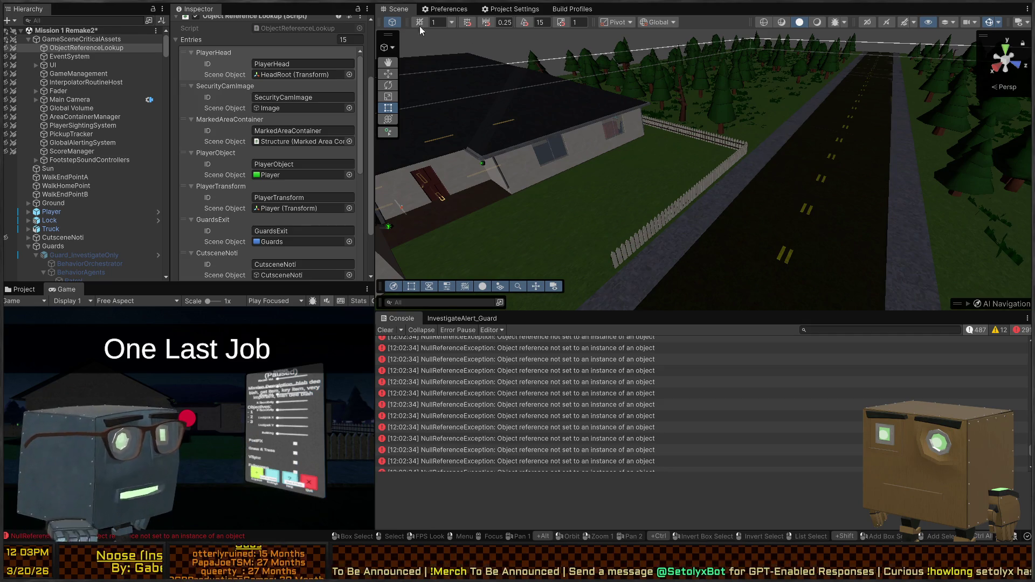
{"action": "mouse_move", "coordinate": [797, 183]}
{"action": "left_mouse_down"}
{"action": "mouse_move", "coordinate": [577, 162]}
{"action": "mouse_move", "coordinate": [703, 181]}
{"action": "mouse_move", "coordinate": [668, 172]}
{"action": "left_mouse_up"}
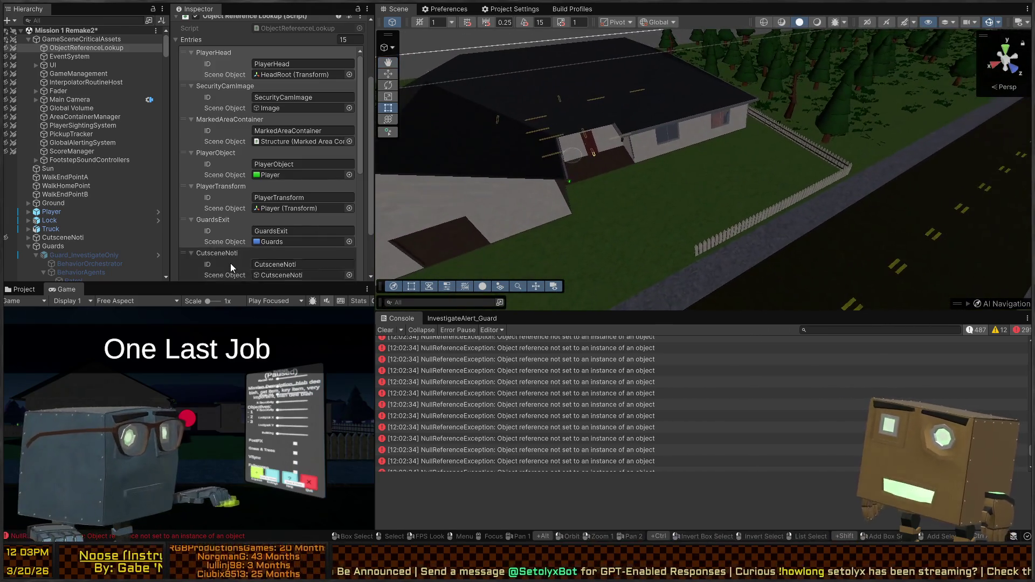
{"action": "scroll", "coordinate": [227, 154], "scroll_direction": "down", "scroll_amount": 6}
{"action": "scroll", "coordinate": [226, 154], "scroll_direction": "down", "scroll_amount": 5}
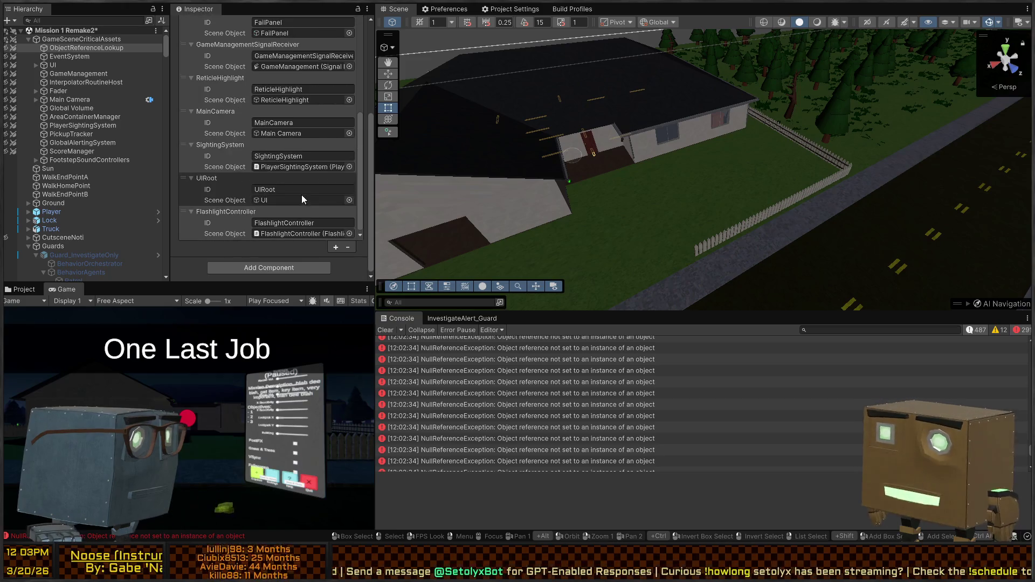
{"action": "scroll", "coordinate": [267, 181], "scroll_direction": "up", "scroll_amount": 5}
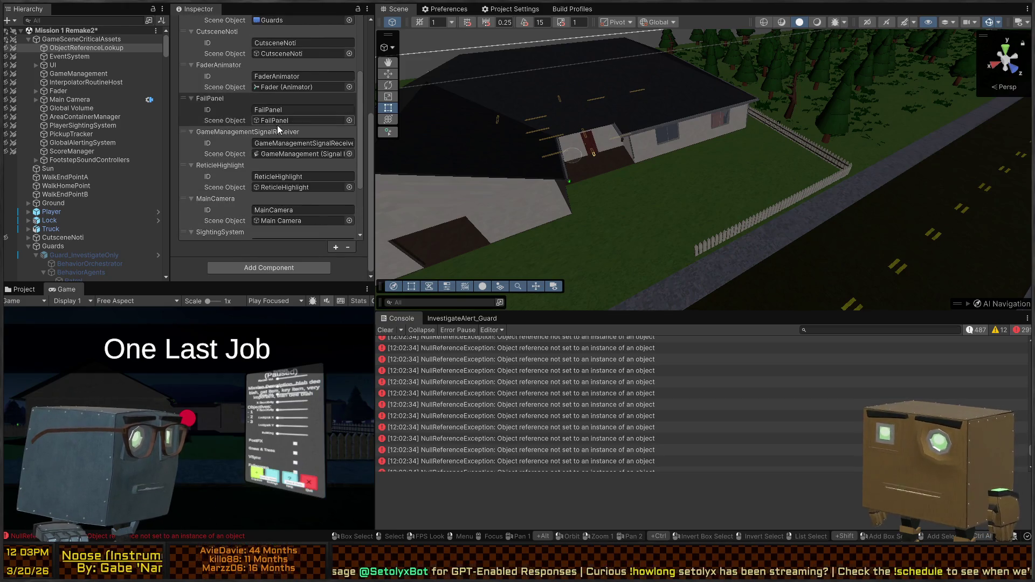
{"action": "scroll", "coordinate": [272, 127], "scroll_direction": "up", "scroll_amount": 4}
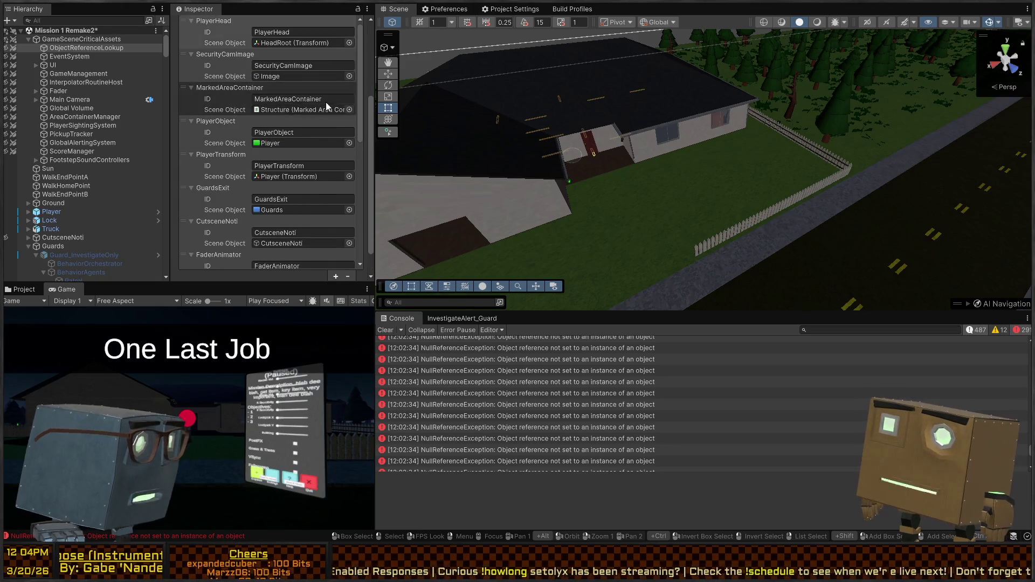
{"action": "left_click", "coordinate": [290, 99]}
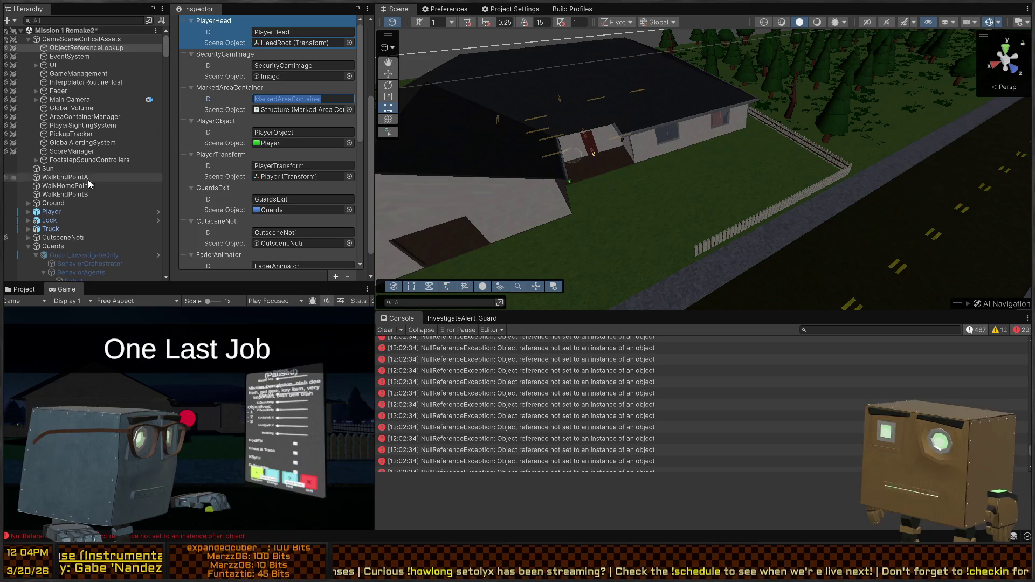
{"action": "scroll", "coordinate": [131, 248], "scroll_direction": "down", "scroll_amount": 4}
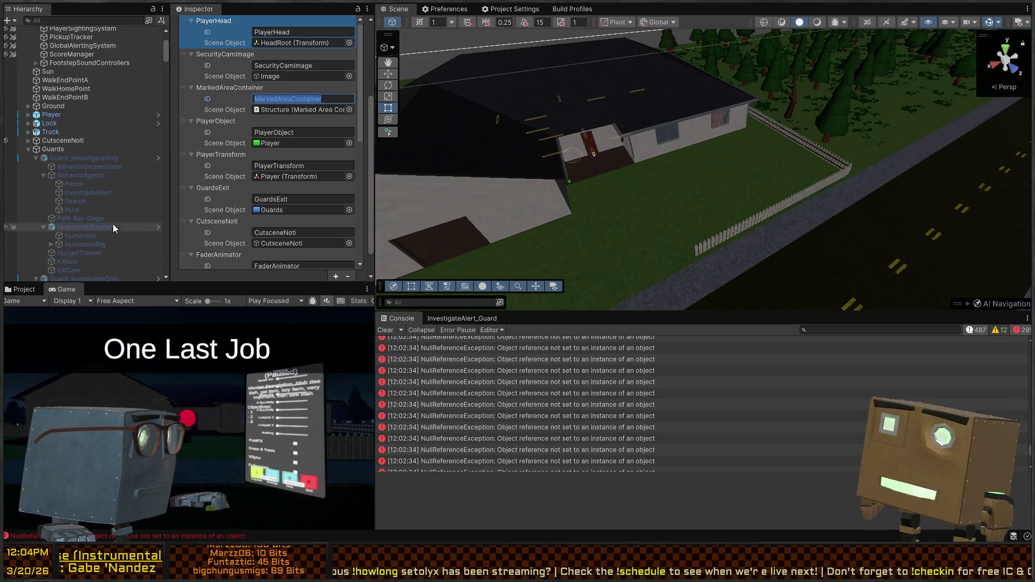
{"action": "left_click", "coordinate": [108, 192]}
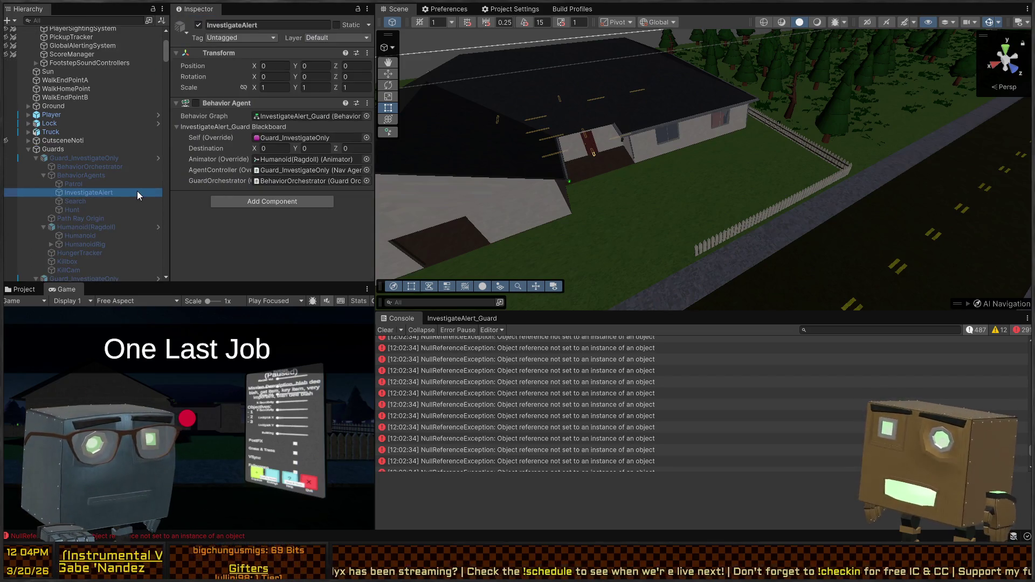
- Paste MarkedAreaContainer as the new entry's Value ID and Field Name on the Search agent
{"action": "left_click", "coordinate": [79, 183]}
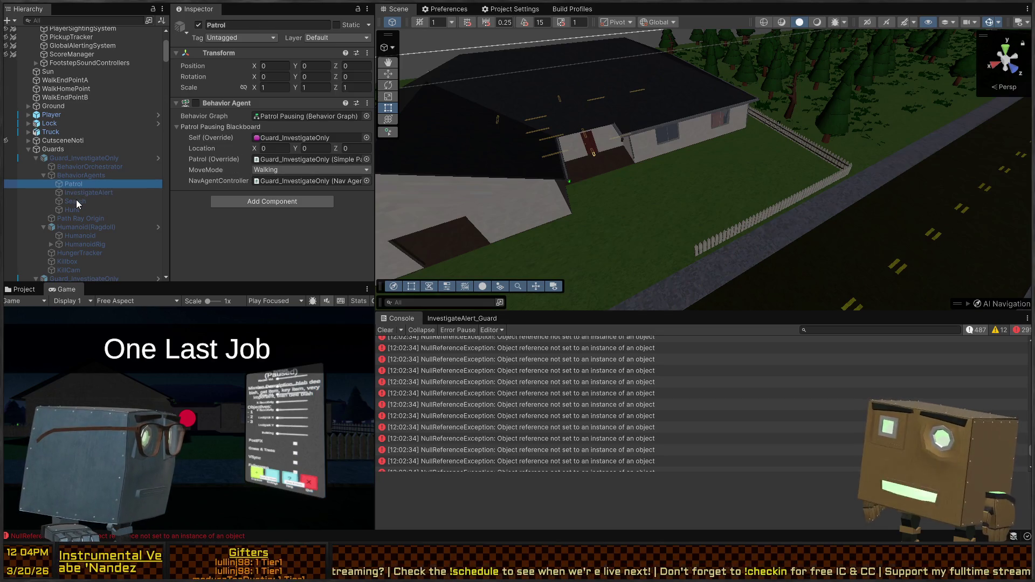
{"action": "left_click", "coordinate": [76, 202]}
{"action": "scroll", "coordinate": [96, 220], "scroll_direction": "down", "scroll_amount": 3}
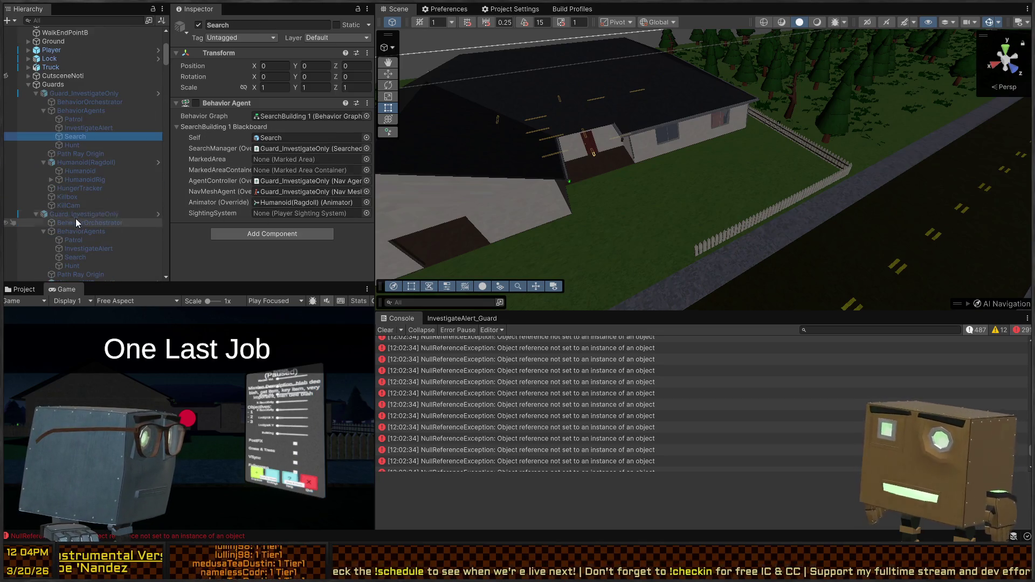
{"action": "scroll", "coordinate": [80, 184], "scroll_direction": "down", "scroll_amount": 3}
{"action": "left_click", "coordinate": [89, 151]}
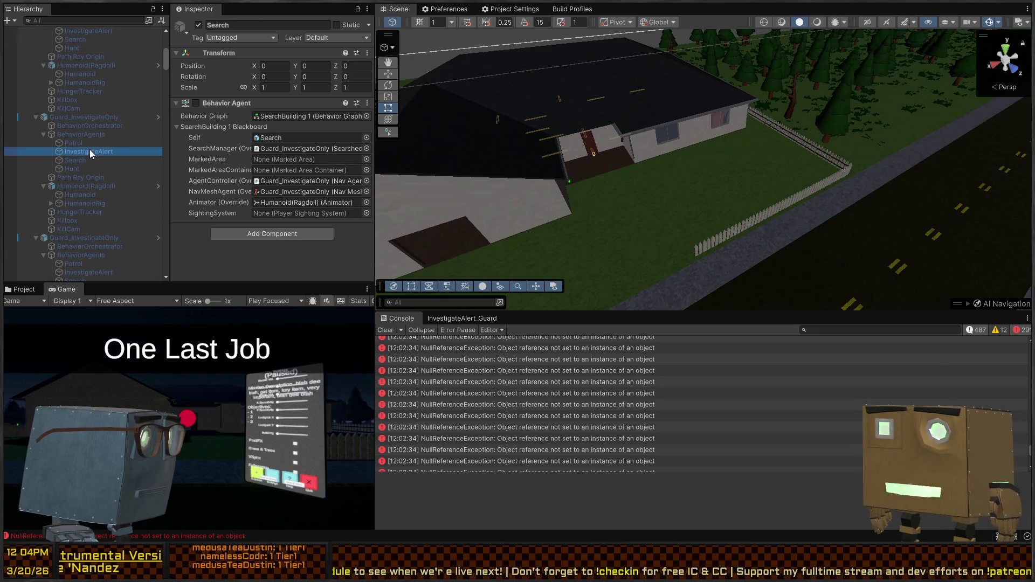
{"action": "left_click", "coordinate": [77, 161]}
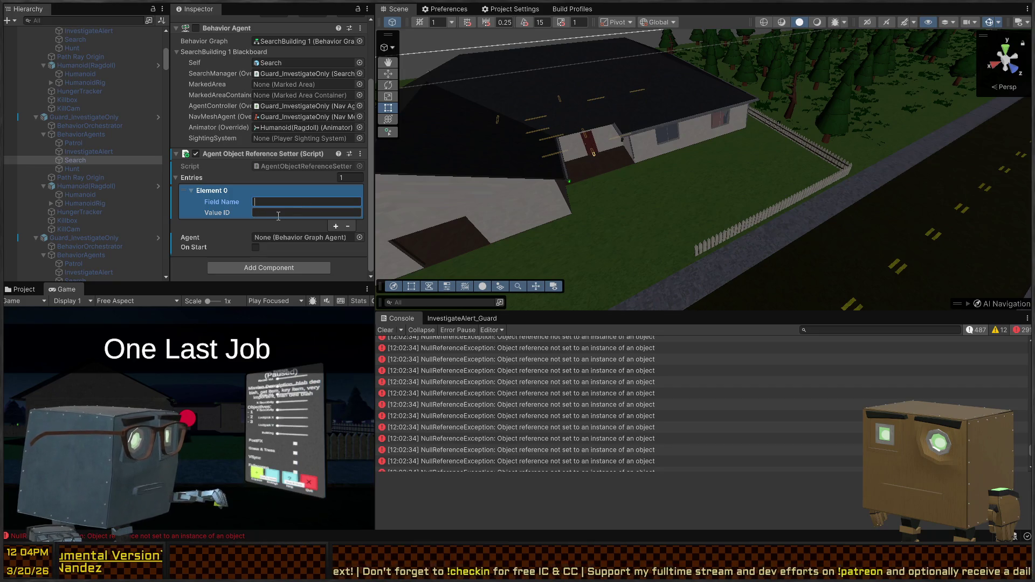
{"action": "left_click", "coordinate": [269, 213]}
{"action": "type", "text": "MarkedAreaContainer"}
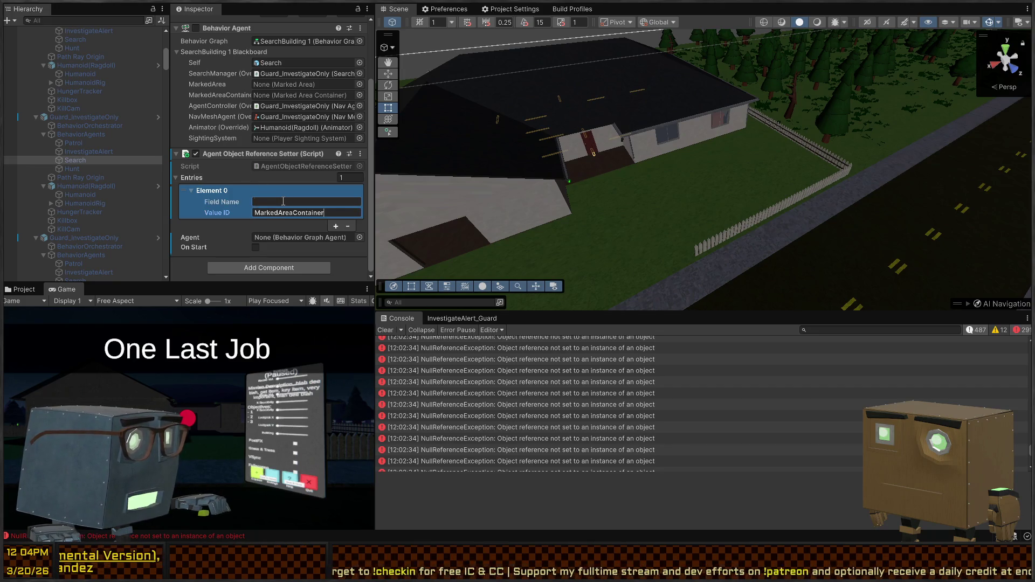
{"action": "type", "text": "MarkedAreaContainer"}
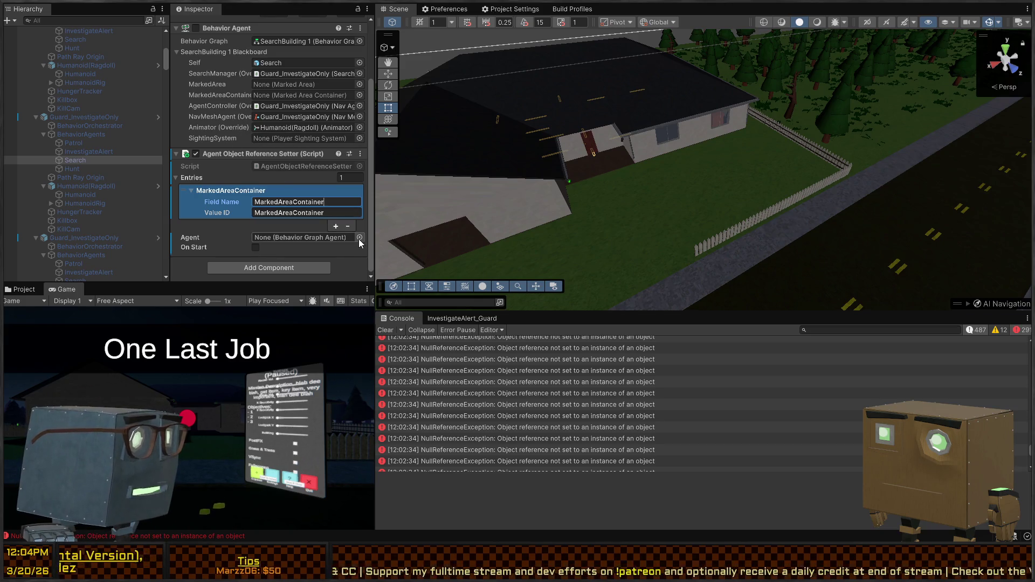
- Assign the Search agent to the Agent field, enable On Start, and open the setter script
{"action": "left_click", "coordinate": [227, 30]}
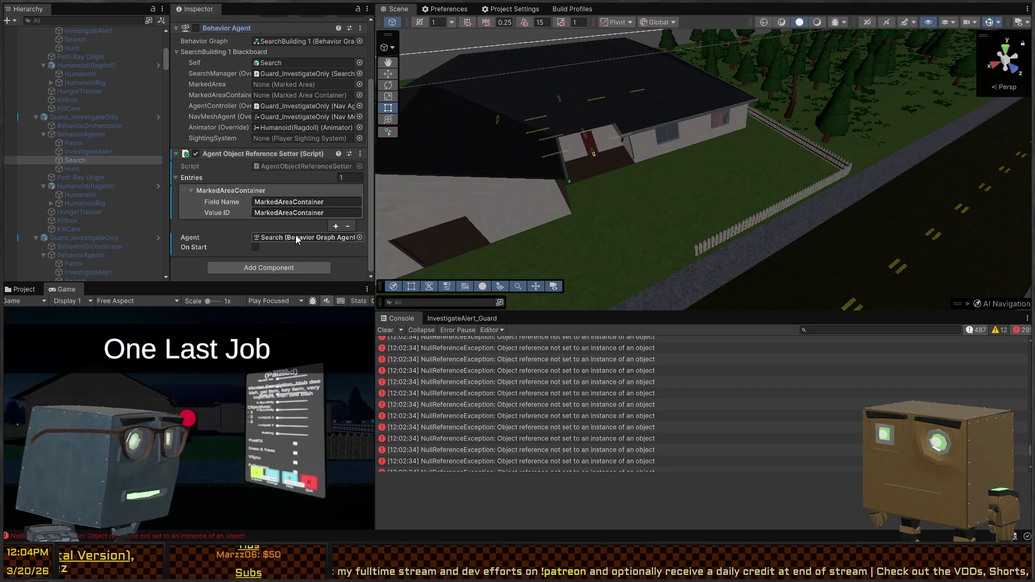
{"action": "left_click", "coordinate": [255, 248]}
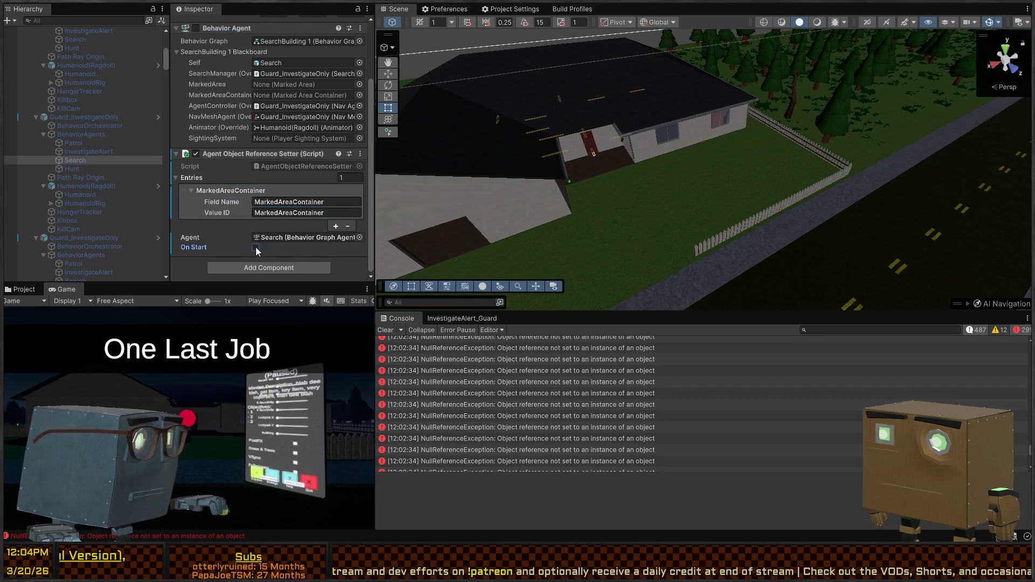
{"action": "left_click", "coordinate": [256, 248]}
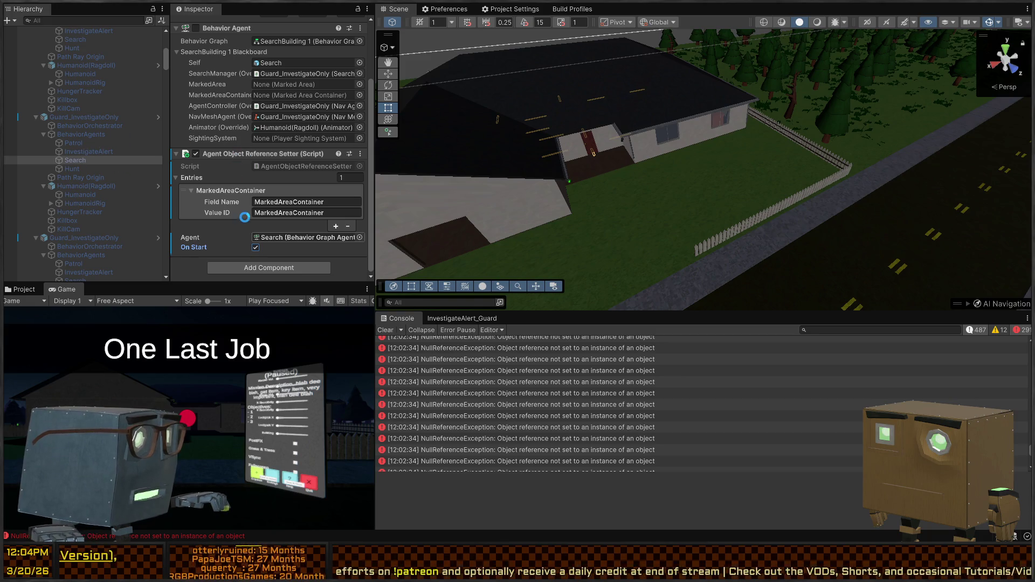
{"action": "double_click", "coordinate": [285, 168]}
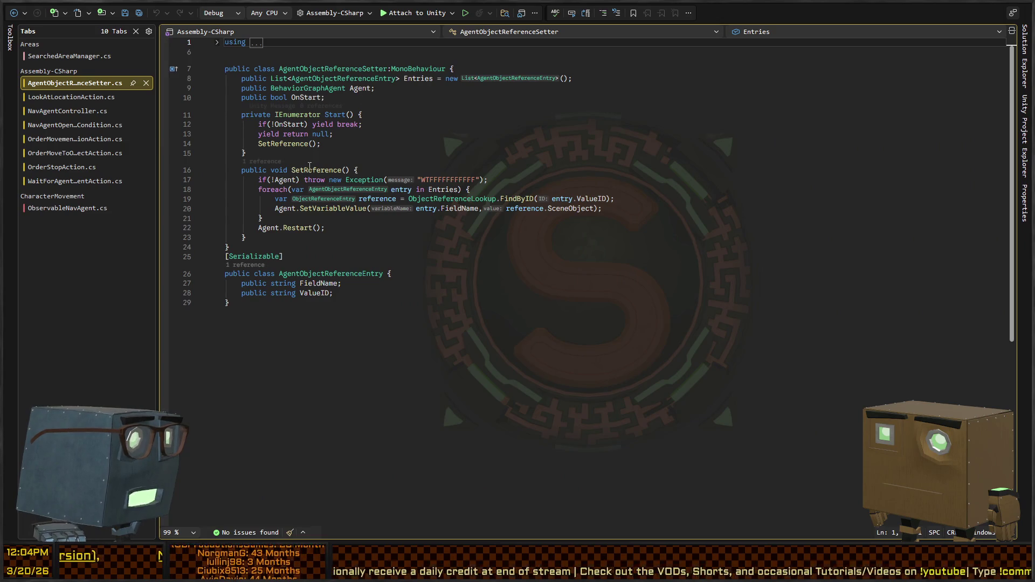
- Rename the OnStart field to OnAwake with a default value of true
{"action": "left_click", "coordinate": [314, 99]}
{"action": "key", "text": "ctrl+r"}
{"action": "key", "text": "ctrl+r"}
{"action": "type", "text": "OnA"}
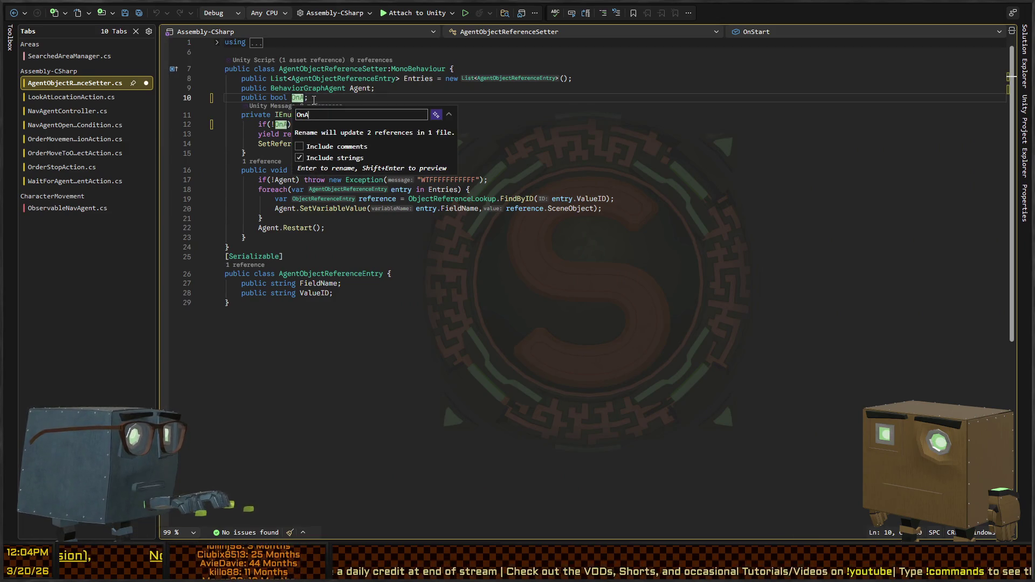
{"action": "type", "text": "wake="}
{"action": "key", "text": "Return"}
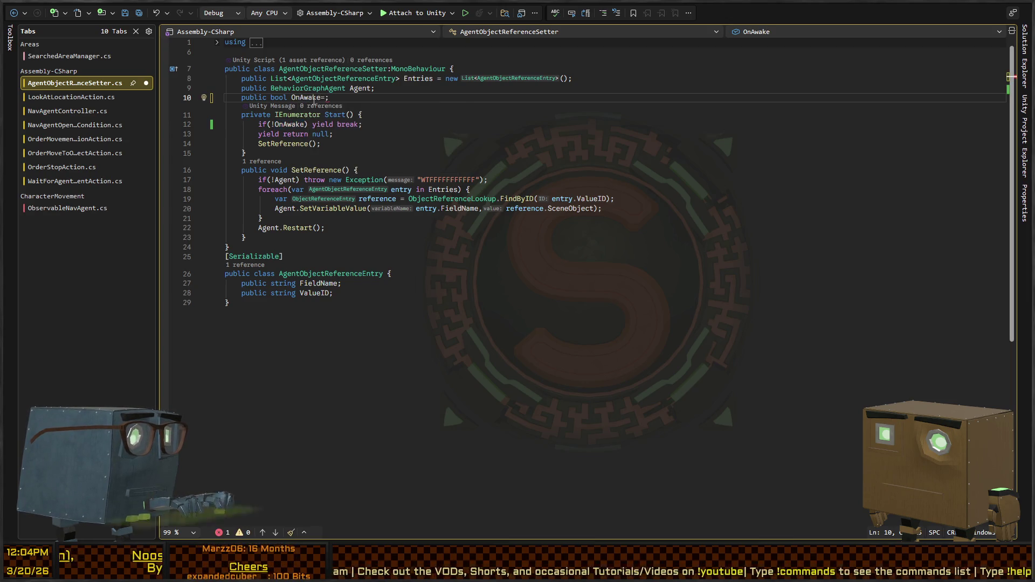
{"action": "type", "text": "true"}
- Add an Awake() method stub above the Start method
{"action": "key", "text": "Down"}
{"action": "key", "text": "Down"}
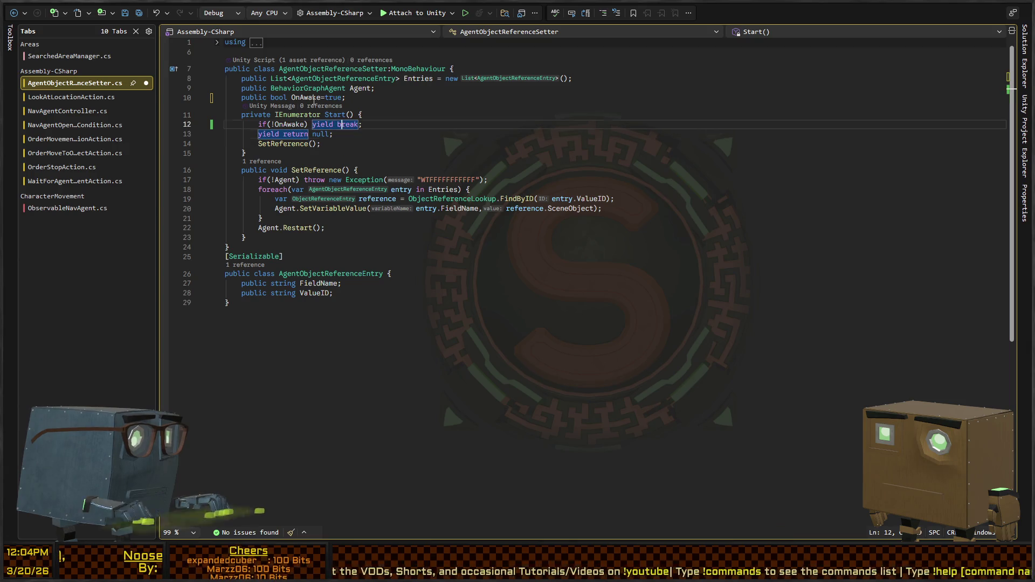
{"action": "key", "text": "Up"}
{"action": "key", "text": "ctrl+Left"}
{"action": "key", "text": "ctrl+Left"}
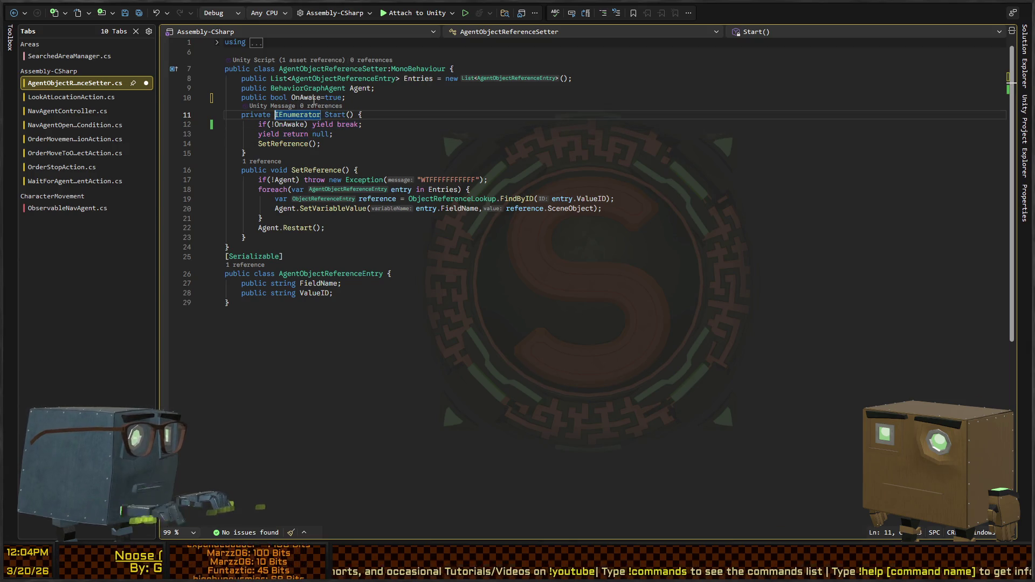
{"action": "key", "text": "Up"}
{"action": "key", "text": "End"}
{"action": "key", "text": "Return"}
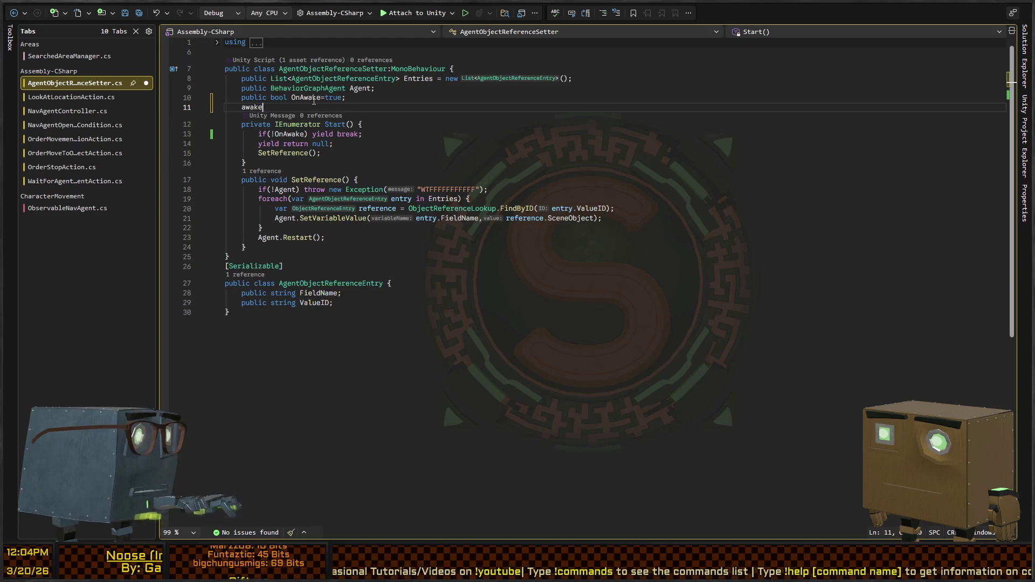
{"action": "key", "text": "Tab"}
{"action": "key", "text": "Down"}
{"action": "key", "text": "Down"}
{"action": "key", "text": "Down"}
- Select the OnAwake check and the Start method body
{"action": "key", "text": "Home"}
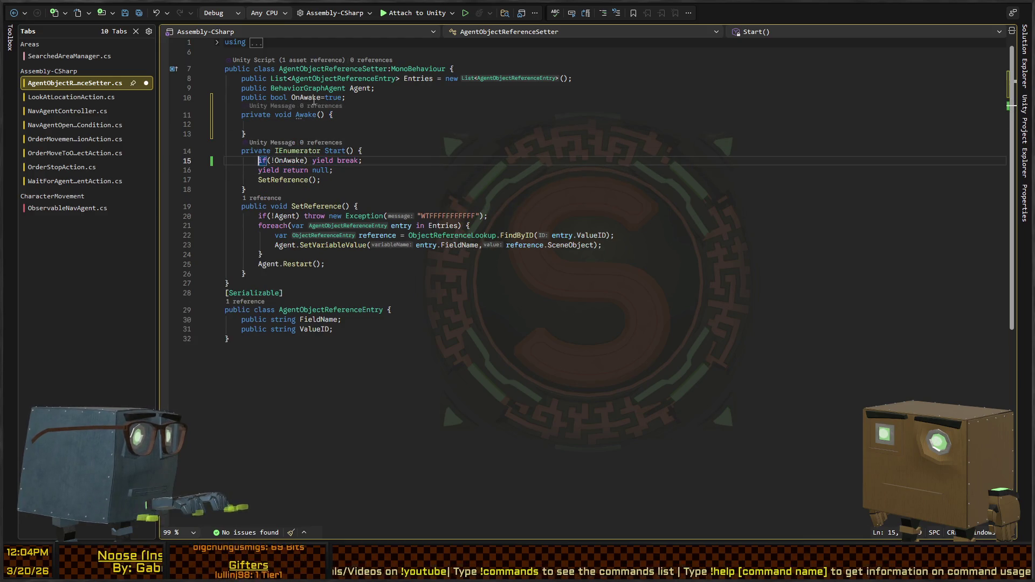
{"action": "key", "text": "Down"}
{"action": "key", "text": "Down"}
{"action": "key", "text": "shift+Up"}
{"action": "key", "text": "shift+Up"}
{"action": "key", "text": "Left"}
{"action": "key", "text": "shift+Down"}
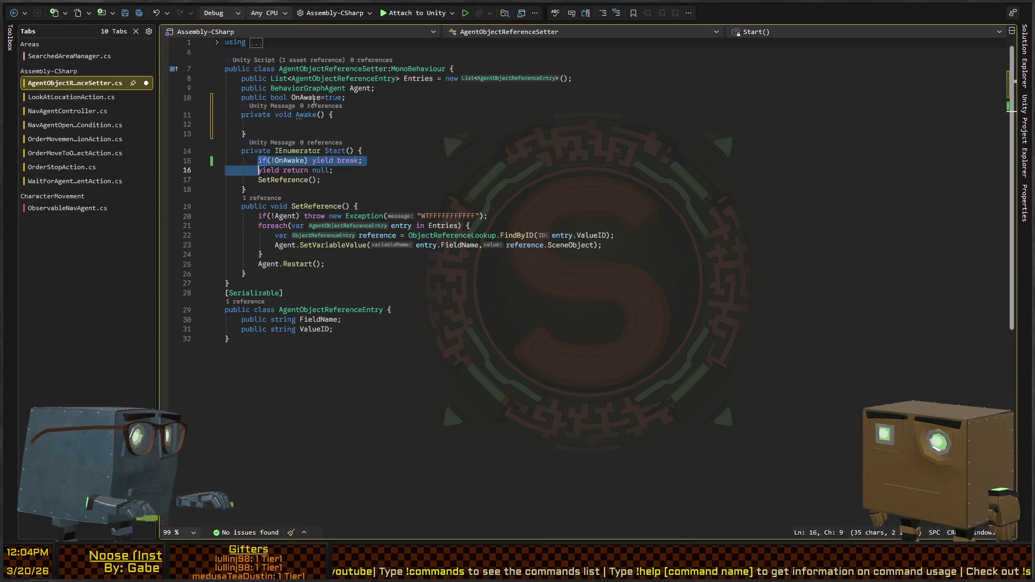
{"action": "key", "text": "shift+Down"}
{"action": "key", "text": "shift+End"}
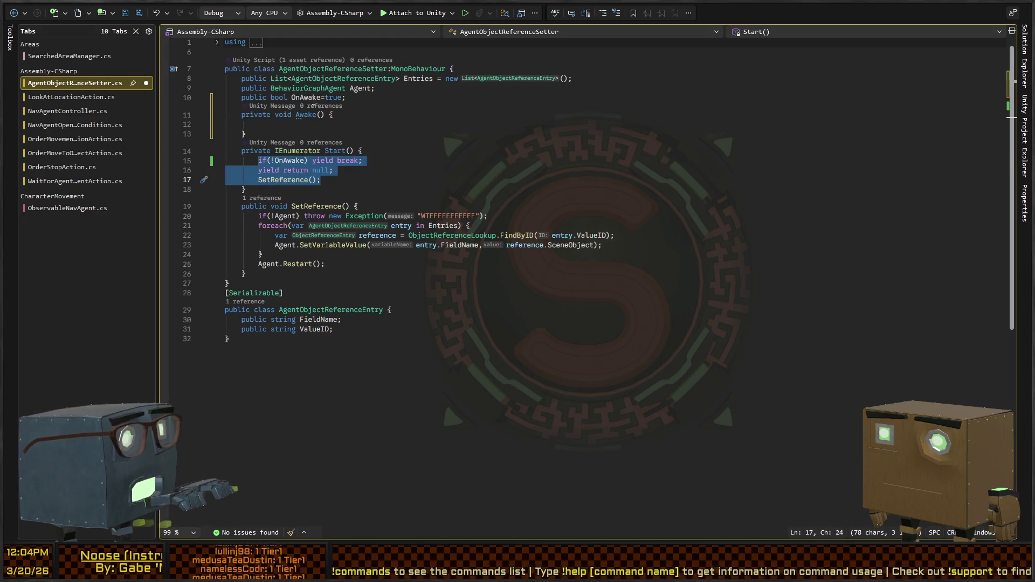
- Undo the changes, restoring the OnStart field name, and return to Unity
{"action": "key", "text": "ctrl+z"}
{"action": "key", "text": "ctrl+z"}
{"action": "key", "text": "ctrl+z"}
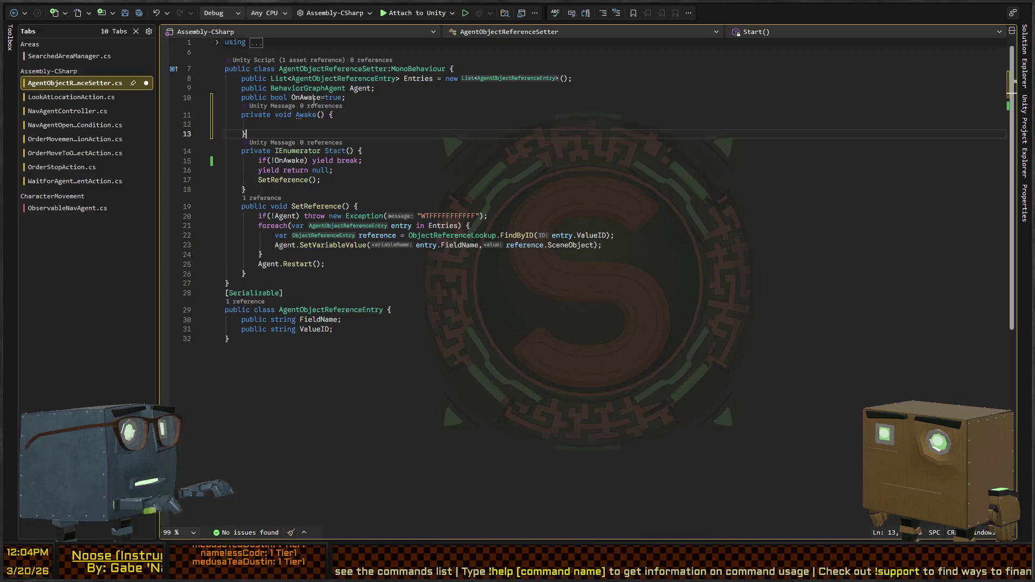
{"action": "type", "text": "OnStart"}
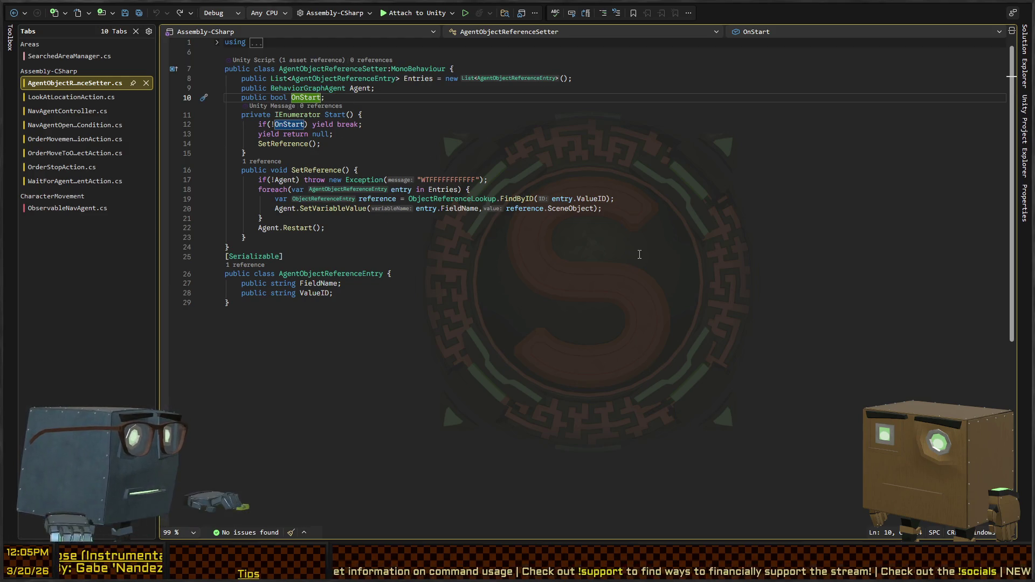
{"action": "key", "text": "alt+Tab"}
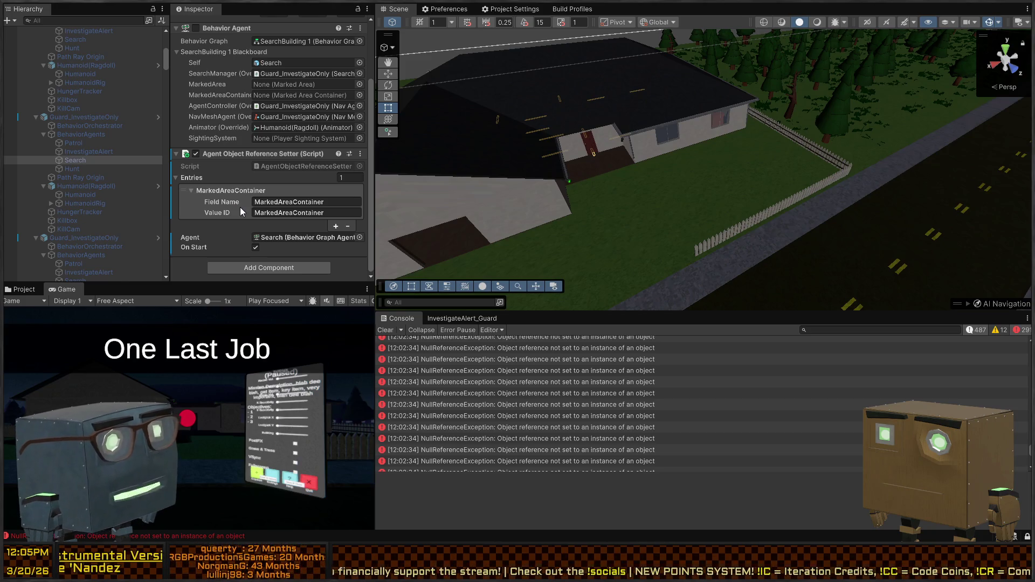
- Select the Search agent, add a second setter entry, and name its Field SightingSystem
{"action": "key", "text": "Up"}
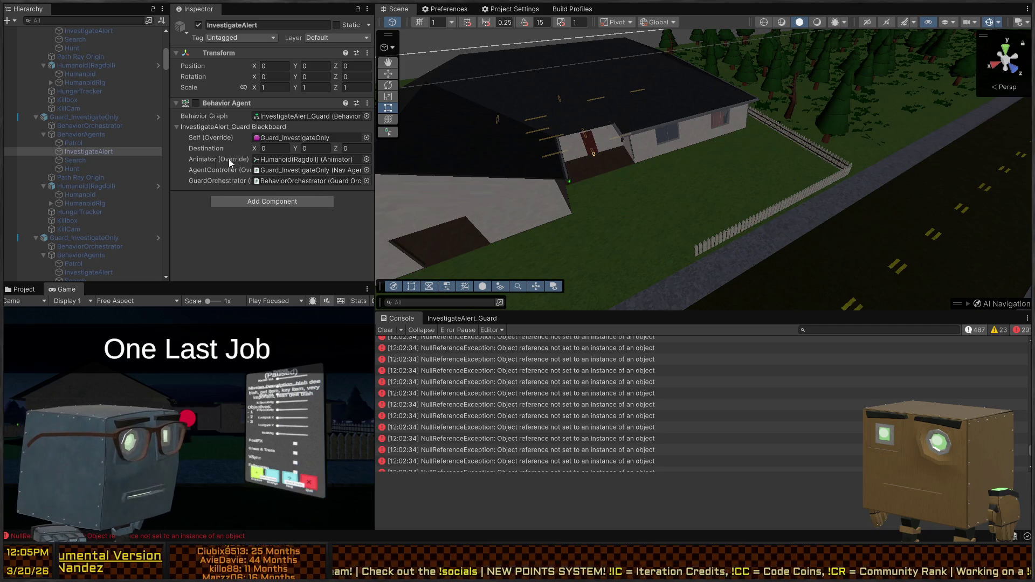
{"action": "left_click", "coordinate": [74, 159]}
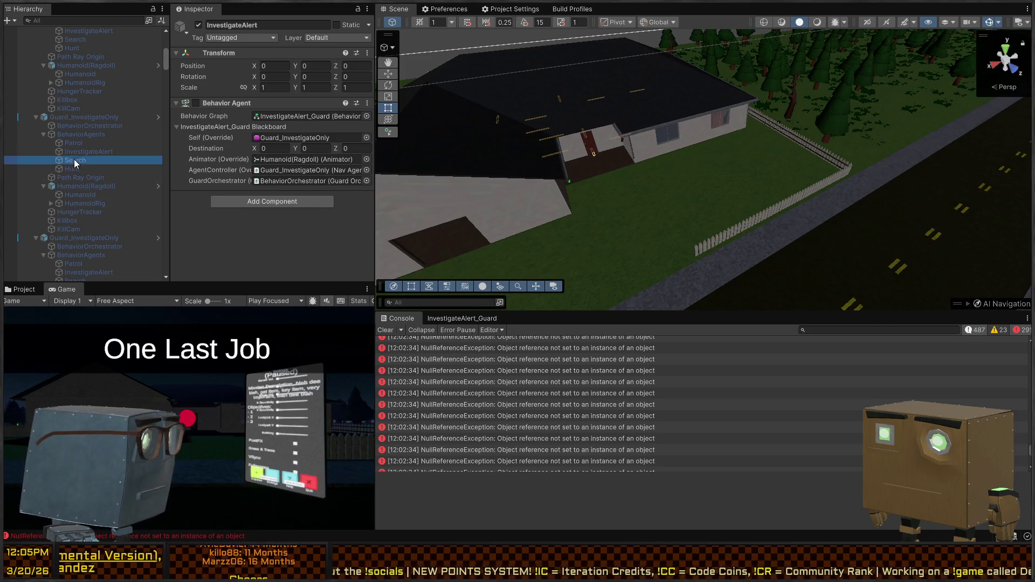
{"action": "scroll", "coordinate": [253, 154], "scroll_direction": "down", "scroll_amount": 3}
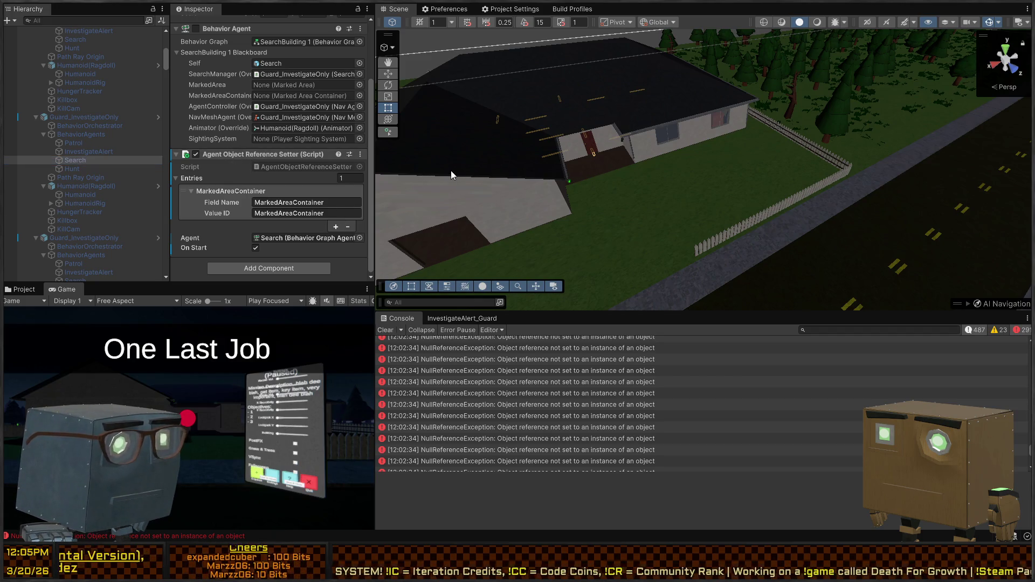
{"action": "scroll", "coordinate": [205, 171], "scroll_direction": "up", "scroll_amount": 3}
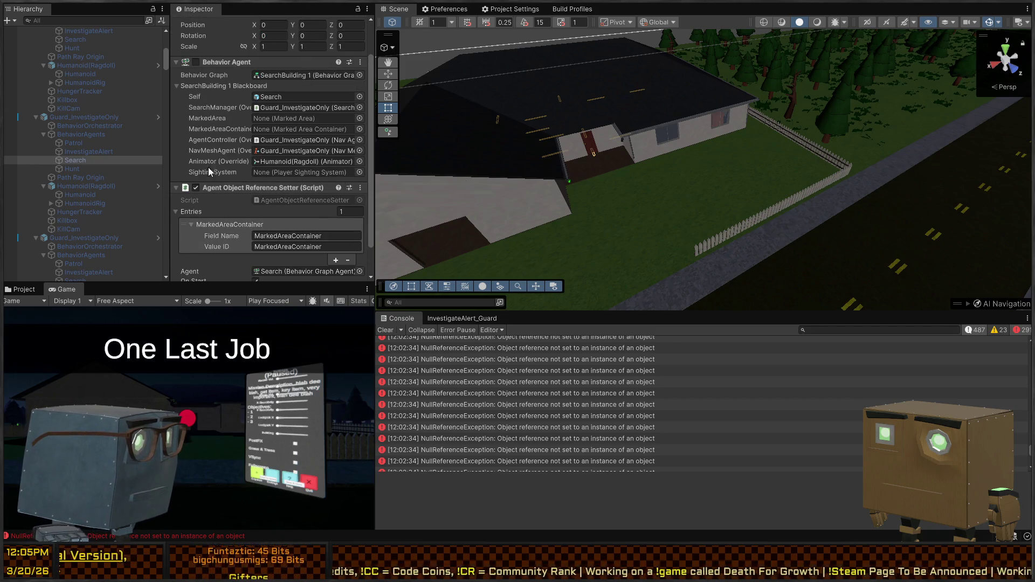
{"action": "scroll", "coordinate": [297, 156], "scroll_direction": "down", "scroll_amount": 3}
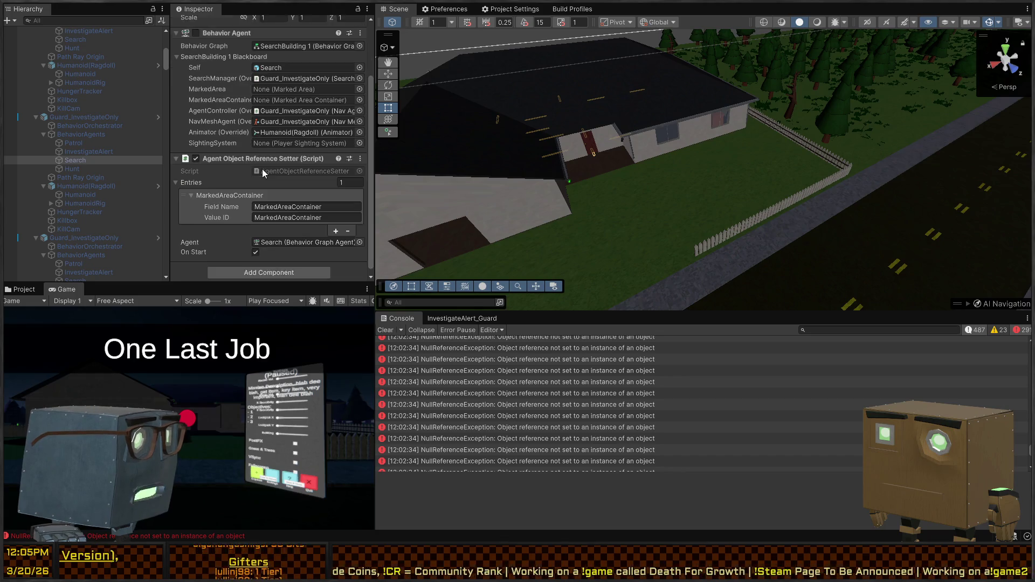
{"action": "left_click", "coordinate": [336, 227]}
{"action": "left_click", "coordinate": [277, 235]}
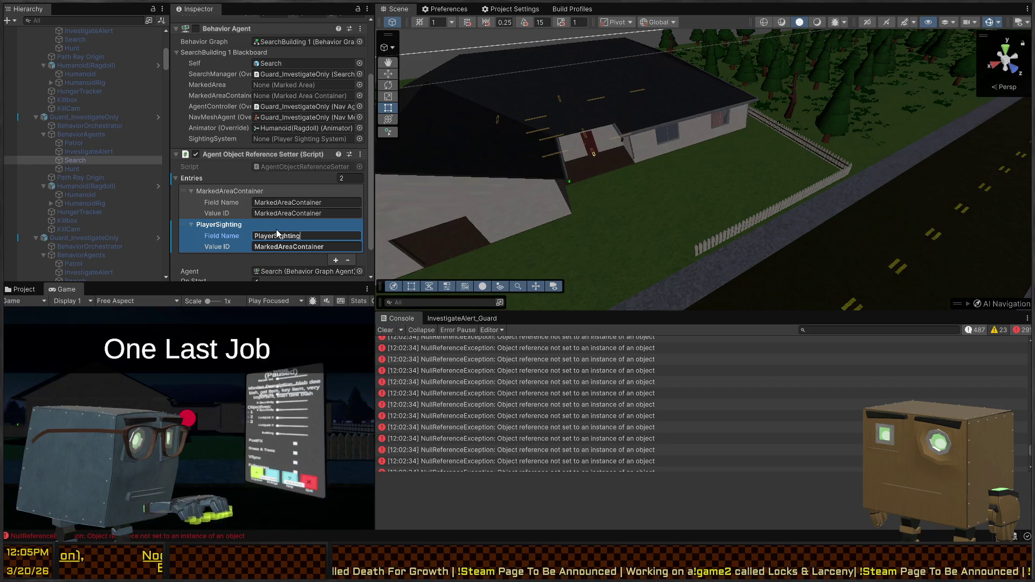
{"action": "type", "text": "SightingSystem"}
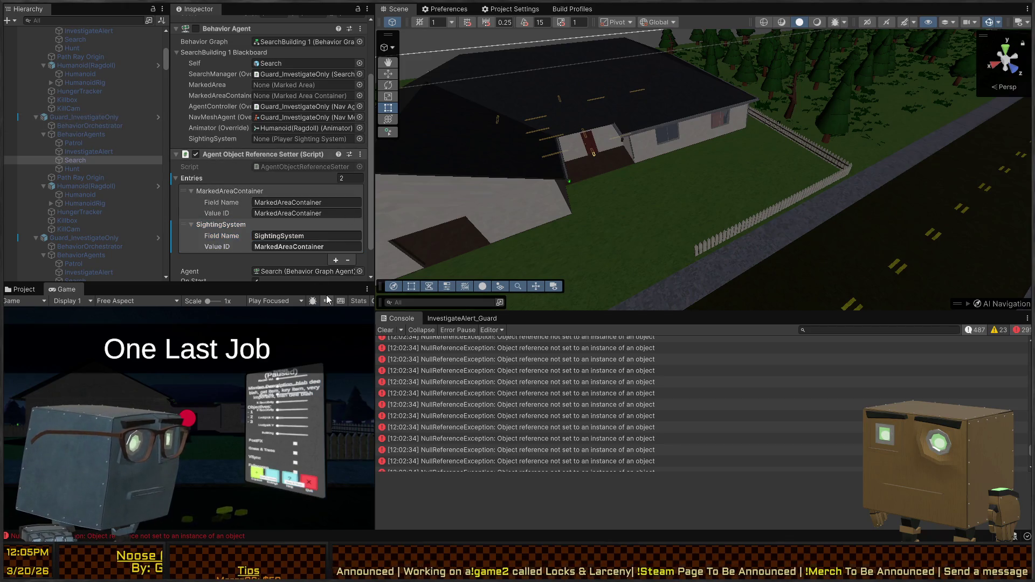
{"action": "scroll", "coordinate": [87, 108], "scroll_direction": "up", "scroll_amount": 10}
- Review the ObjectReferenceLookup entries, including SightingSystem, and clear the Console errors
{"action": "left_click", "coordinate": [83, 47]}
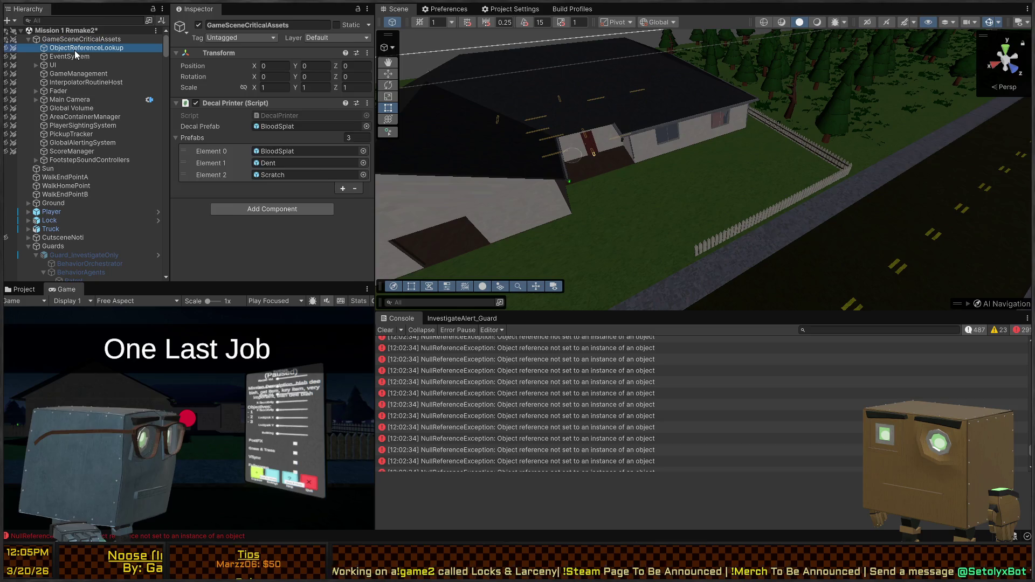
{"action": "scroll", "coordinate": [231, 189], "scroll_direction": "down", "scroll_amount": 2}
{"action": "left_click", "coordinate": [231, 188]}
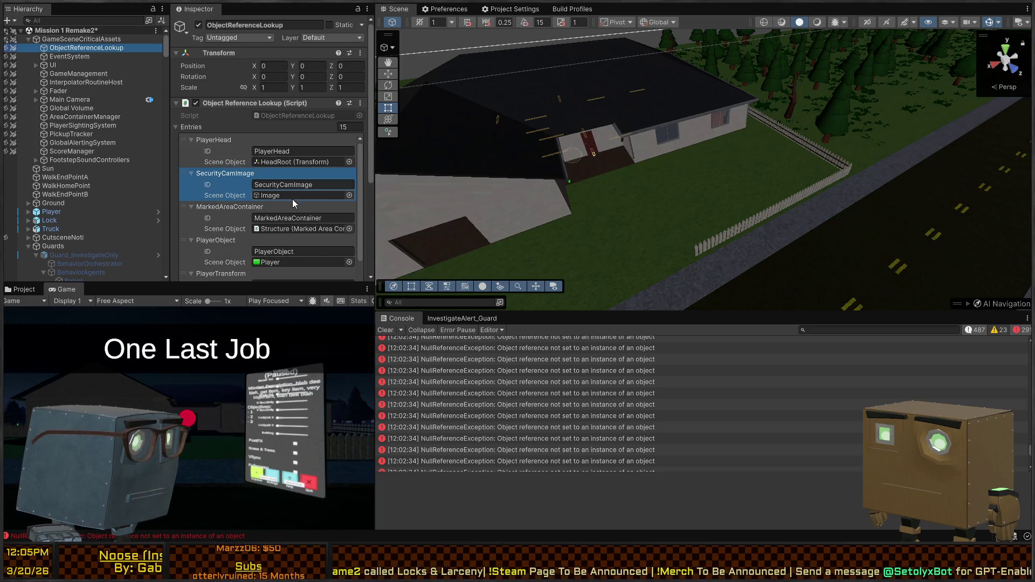
{"action": "scroll", "coordinate": [282, 208], "scroll_direction": "down", "scroll_amount": 2}
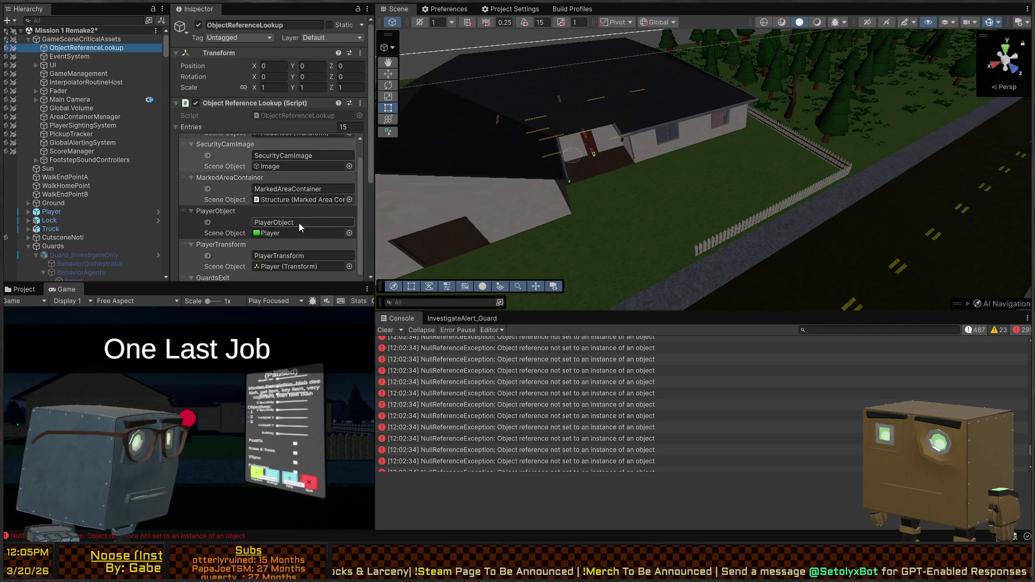
{"action": "scroll", "coordinate": [310, 227], "scroll_direction": "down", "scroll_amount": 4}
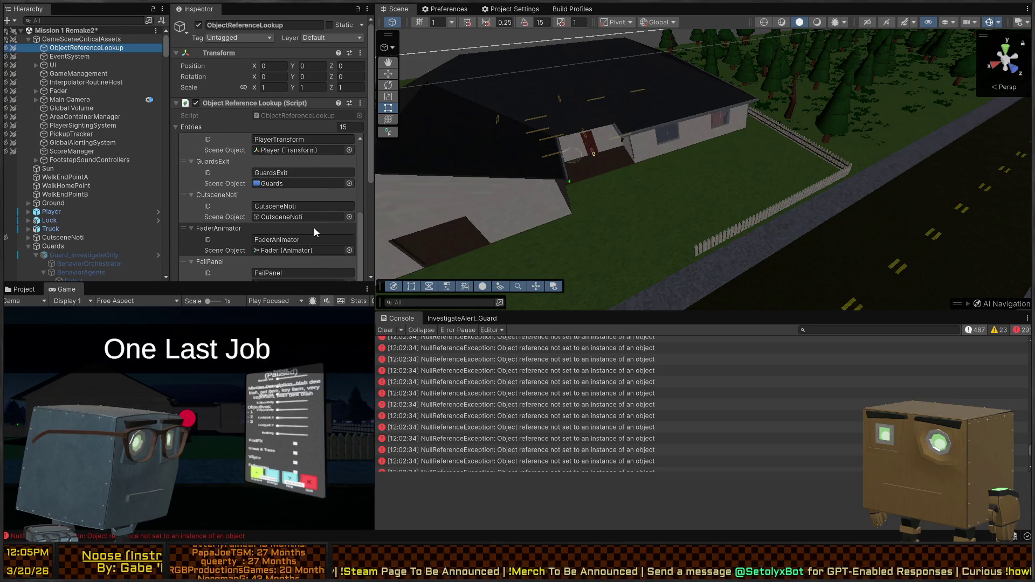
{"action": "scroll", "coordinate": [314, 226], "scroll_direction": "down", "scroll_amount": 5}
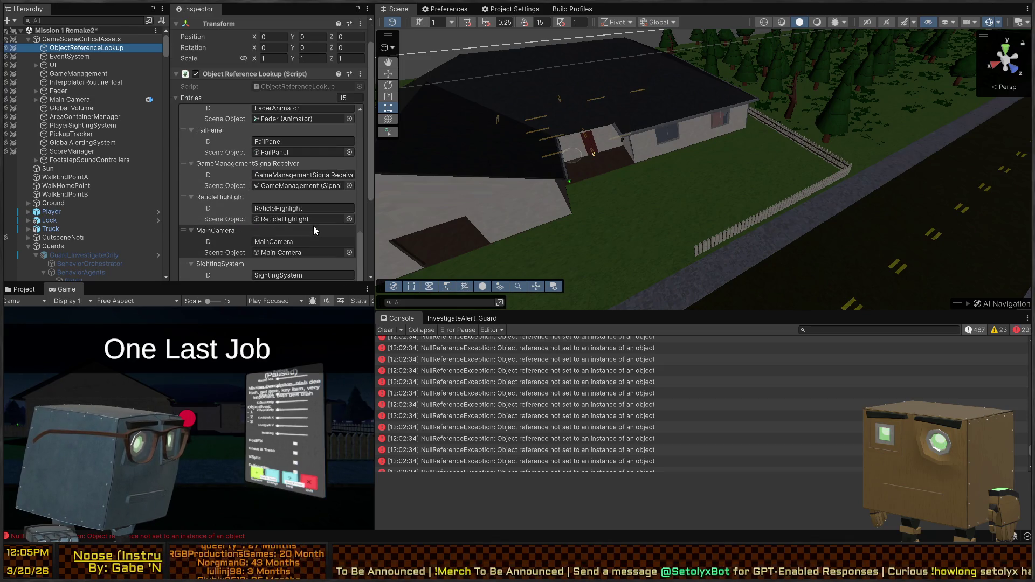
{"action": "scroll", "coordinate": [313, 225], "scroll_direction": "down", "scroll_amount": 2}
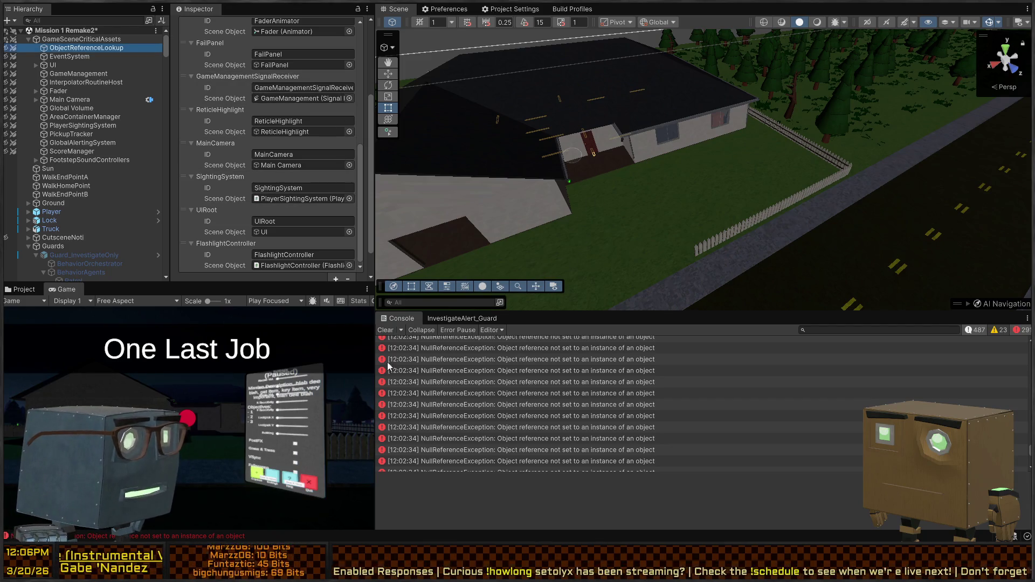
{"action": "left_click", "coordinate": [376, 331]}
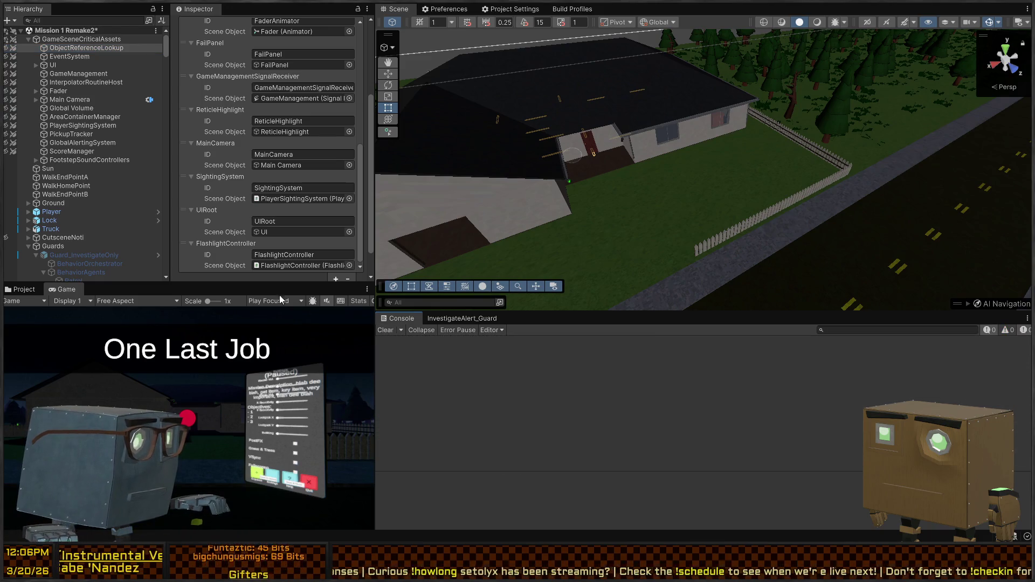
- Enter Play mode and fly the Scene view over the road and yard to watch the guards
{"action": "key", "text": "ctrl+p"}
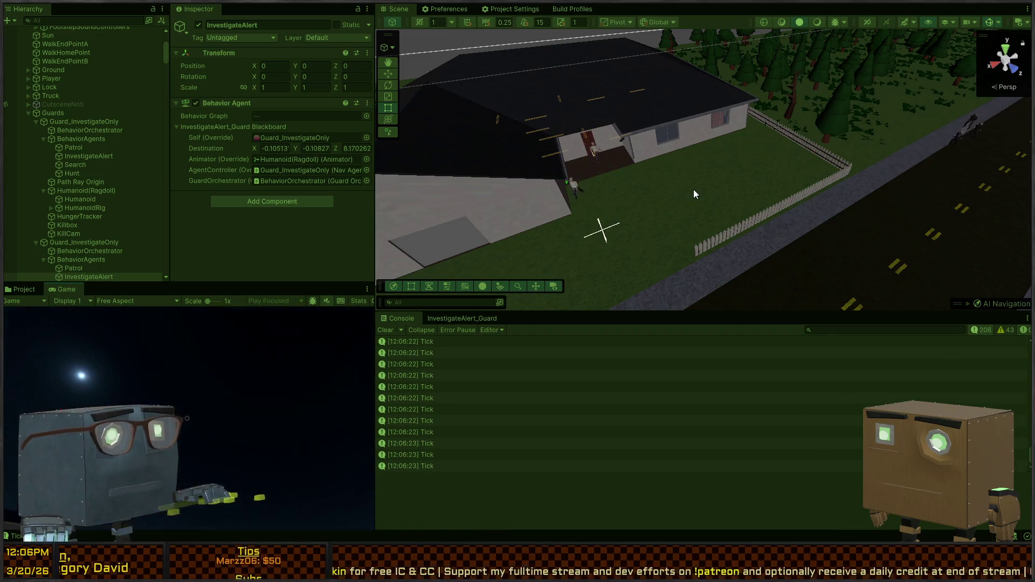
{"action": "mouse_move", "coordinate": [694, 190]}
{"action": "left_mouse_down"}
{"action": "mouse_move", "coordinate": [746, 192]}
{"action": "mouse_move", "coordinate": [756, 208]}
{"action": "mouse_move", "coordinate": [830, 219]}
{"action": "left_mouse_up"}
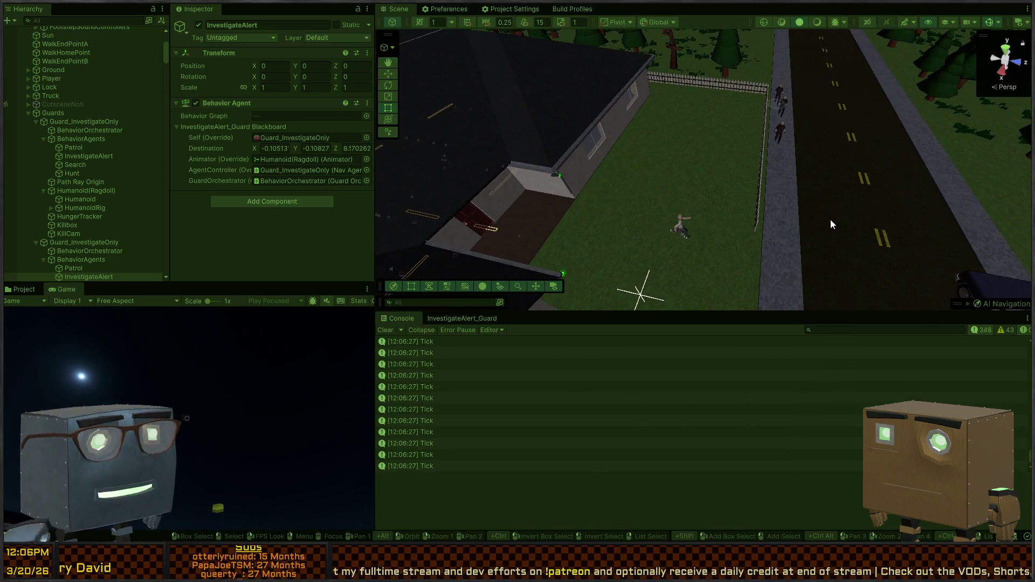
{"action": "mouse_move", "coordinate": [764, 219]}
{"action": "left_mouse_down"}
{"action": "mouse_move", "coordinate": [726, 218]}
{"action": "mouse_move", "coordinate": [727, 205]}
{"action": "left_mouse_up"}
{"action": "mouse_move", "coordinate": [723, 93]}
{"action": "left_mouse_down"}
{"action": "mouse_move", "coordinate": [714, 216]}
{"action": "mouse_move", "coordinate": [670, 218]}
{"action": "mouse_move", "coordinate": [484, 178]}
{"action": "mouse_move", "coordinate": [403, 210]}
{"action": "left_mouse_up"}
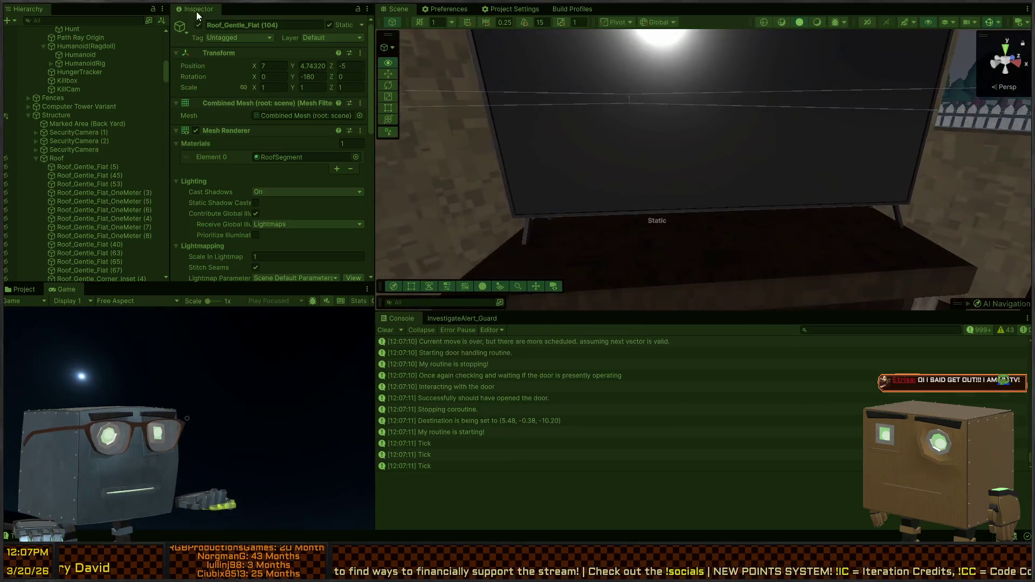
{"action": "mouse_move", "coordinate": [685, 54]}
{"action": "left_mouse_down"}
{"action": "mouse_move", "coordinate": [688, 44]}
{"action": "mouse_move", "coordinate": [705, 76]}
{"action": "mouse_move", "coordinate": [486, 33]}
{"action": "mouse_move", "coordinate": [160, 34]}
{"action": "mouse_move", "coordinate": [200, 47]}
{"action": "mouse_move", "coordinate": [182, 50]}
{"action": "mouse_move", "coordinate": [172, 24]}
{"action": "mouse_move", "coordinate": [555, 81]}
{"action": "mouse_move", "coordinate": [459, 69]}
{"action": "mouse_move", "coordinate": [381, 108]}
{"action": "mouse_move", "coordinate": [196, 105]}
{"action": "mouse_move", "coordinate": [179, 133]}
{"action": "mouse_move", "coordinate": [539, 54]}
{"action": "mouse_move", "coordinate": [681, 7]}
{"action": "mouse_move", "coordinate": [1025, 14]}
{"action": "mouse_move", "coordinate": [143, 21]}
{"action": "mouse_move", "coordinate": [32, 32]}
{"action": "mouse_move", "coordinate": [879, 26]}
{"action": "mouse_move", "coordinate": [713, 11]}
{"action": "mouse_move", "coordinate": [769, 16]}
{"action": "mouse_move", "coordinate": [820, 97]}
{"action": "mouse_move", "coordinate": [870, 33]}
{"action": "mouse_move", "coordinate": [694, 11]}
{"action": "mouse_move", "coordinate": [788, 24]}
{"action": "mouse_move", "coordinate": [767, 46]}
{"action": "mouse_move", "coordinate": [799, 55]}
{"action": "mouse_move", "coordinate": [646, 71]}
{"action": "mouse_move", "coordinate": [663, 135]}
{"action": "mouse_move", "coordinate": [832, 132]}
{"action": "mouse_move", "coordinate": [16, 100]}
{"action": "mouse_move", "coordinate": [149, 112]}
{"action": "mouse_move", "coordinate": [163, 102]}
{"action": "mouse_move", "coordinate": [122, 118]}
{"action": "mouse_move", "coordinate": [199, 131]}
{"action": "mouse_move", "coordinate": [182, 150]}
{"action": "mouse_move", "coordinate": [11, 156]}
{"action": "mouse_move", "coordinate": [998, 151]}
{"action": "mouse_move", "coordinate": [837, 135]}
{"action": "left_mouse_up"}
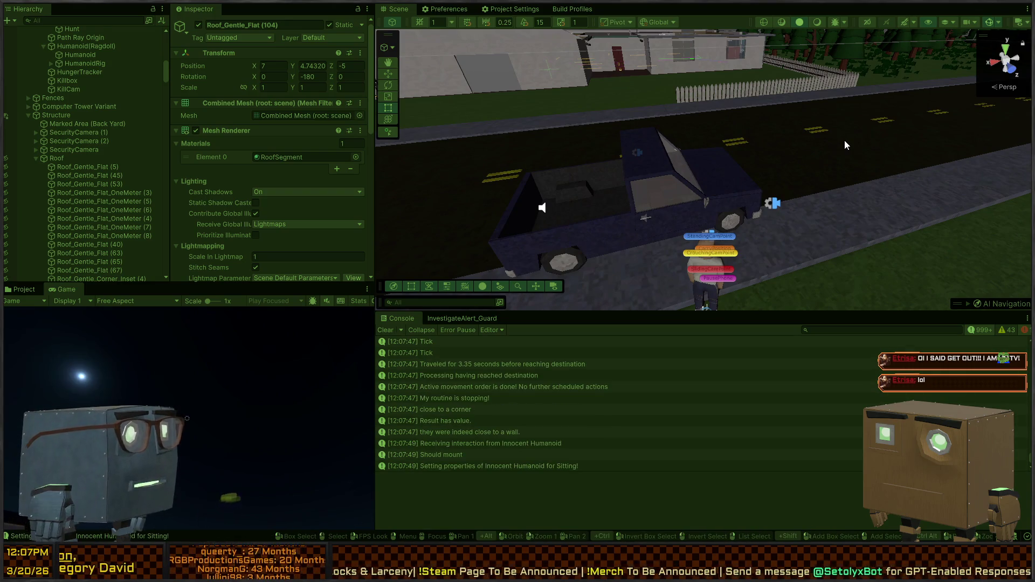
{"action": "mouse_move", "coordinate": [653, 132]}
{"action": "left_mouse_down"}
{"action": "mouse_move", "coordinate": [683, 167]}
{"action": "mouse_move", "coordinate": [636, 166]}
{"action": "left_mouse_up"}
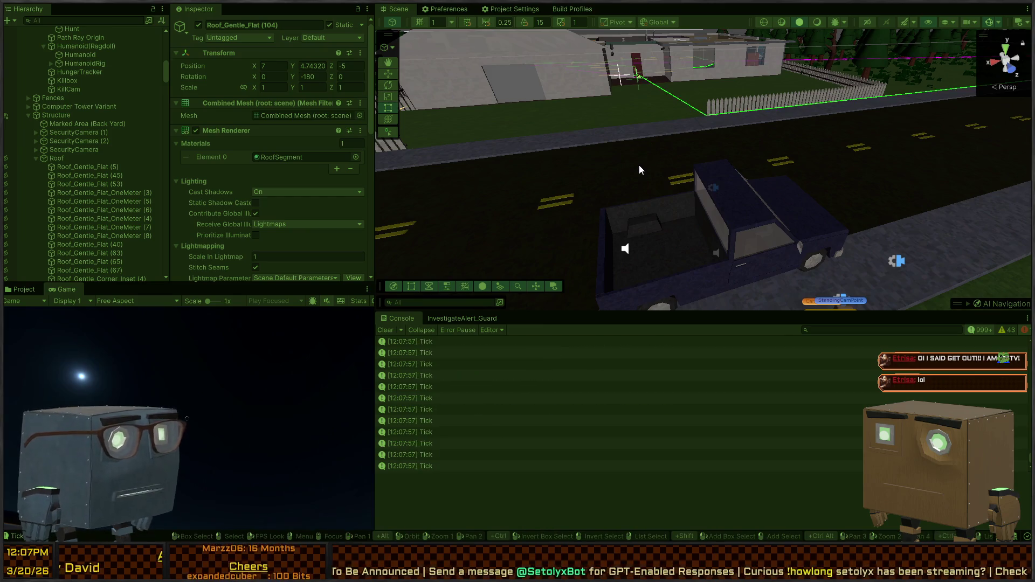
{"action": "mouse_move", "coordinate": [639, 166]}
{"action": "left_mouse_down"}
{"action": "mouse_move", "coordinate": [814, 155]}
{"action": "mouse_move", "coordinate": [778, 146]}
{"action": "mouse_move", "coordinate": [682, 206]}
{"action": "mouse_move", "coordinate": [344, 239]}
{"action": "mouse_move", "coordinate": [280, 218]}
{"action": "mouse_move", "coordinate": [270, 266]}
{"action": "mouse_move", "coordinate": [208, 268]}
{"action": "mouse_move", "coordinate": [525, 245]}
{"action": "mouse_move", "coordinate": [303, 242]}
{"action": "mouse_move", "coordinate": [619, 235]}
{"action": "mouse_move", "coordinate": [732, 189]}
{"action": "mouse_move", "coordinate": [548, 215]}
{"action": "mouse_move", "coordinate": [478, 245]}
{"action": "mouse_move", "coordinate": [562, 244]}
{"action": "mouse_move", "coordinate": [564, 232]}
{"action": "mouse_move", "coordinate": [604, 211]}
{"action": "left_mouse_up"}
- Inspect the guards, Innocent Humanoid and PickPositionB marker in the scene
{"action": "scroll", "coordinate": [646, 183], "scroll_direction": "up", "scroll_amount": 5}
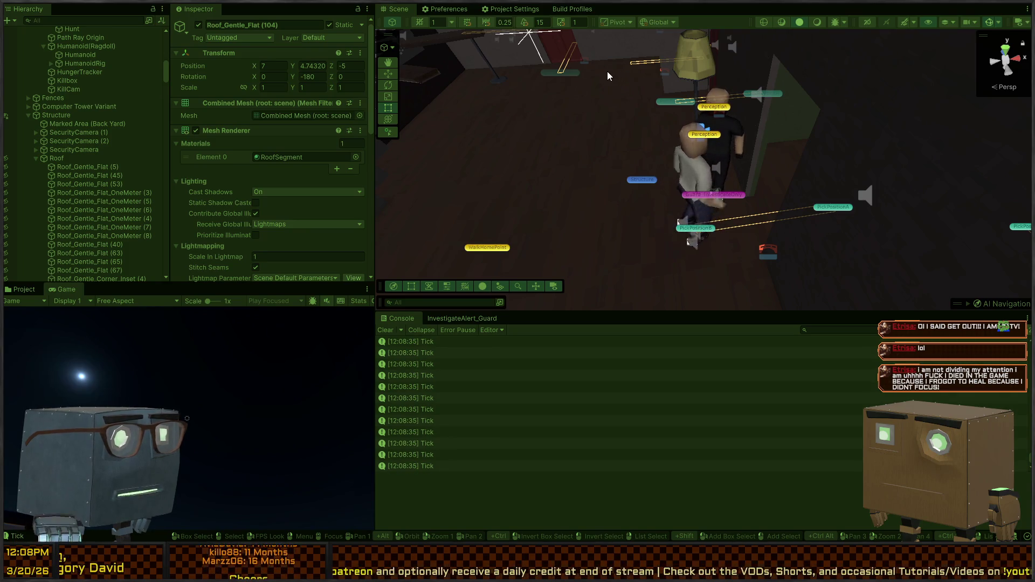
{"action": "left_click", "coordinate": [694, 170]}
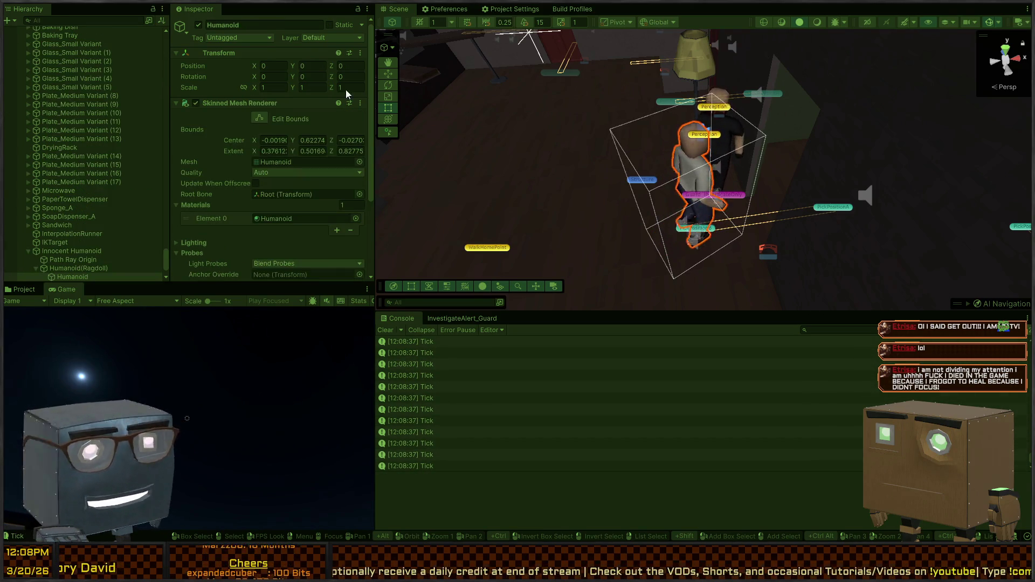
{"action": "left_click", "coordinate": [79, 251]}
{"action": "scroll", "coordinate": [246, 177], "scroll_direction": "down", "scroll_amount": 5}
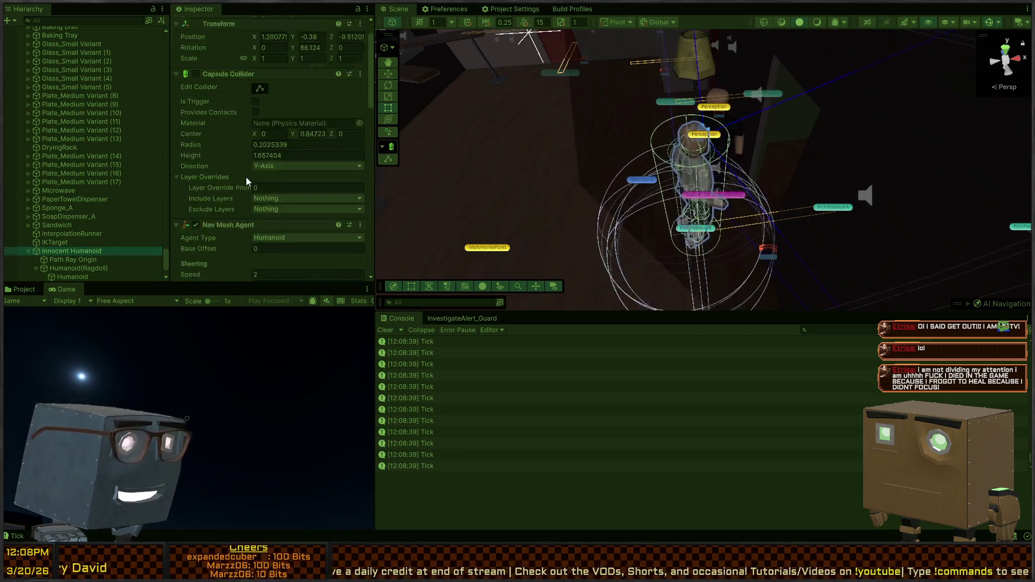
{"action": "scroll", "coordinate": [288, 167], "scroll_direction": "down", "scroll_amount": 5}
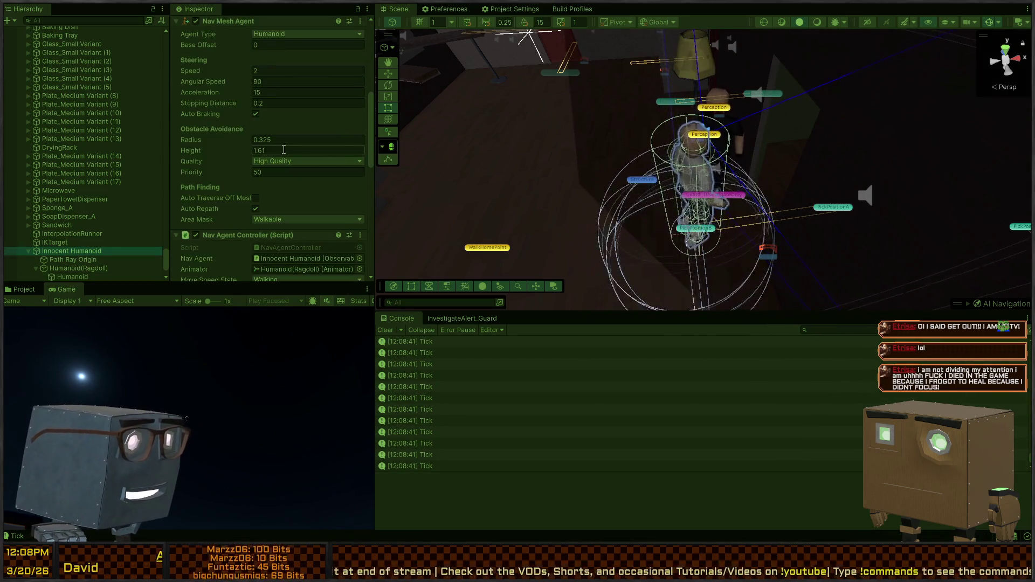
{"action": "mouse_move", "coordinate": [648, 161]}
{"action": "left_mouse_down"}
{"action": "mouse_move", "coordinate": [832, 203]}
{"action": "mouse_move", "coordinate": [679, 194]}
{"action": "left_mouse_up"}
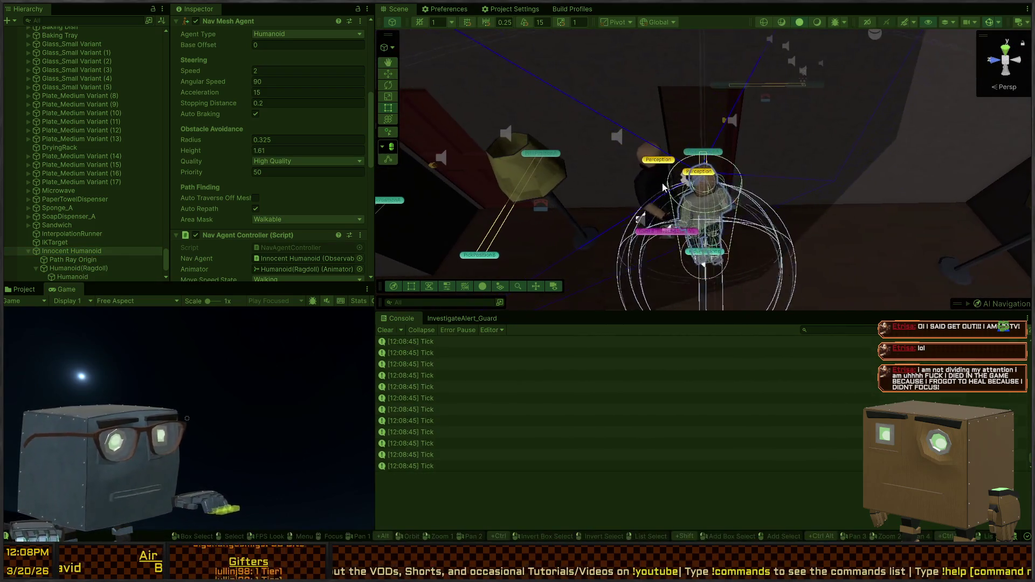
{"action": "left_click", "coordinate": [654, 192]}
{"action": "left_click", "coordinate": [653, 232]}
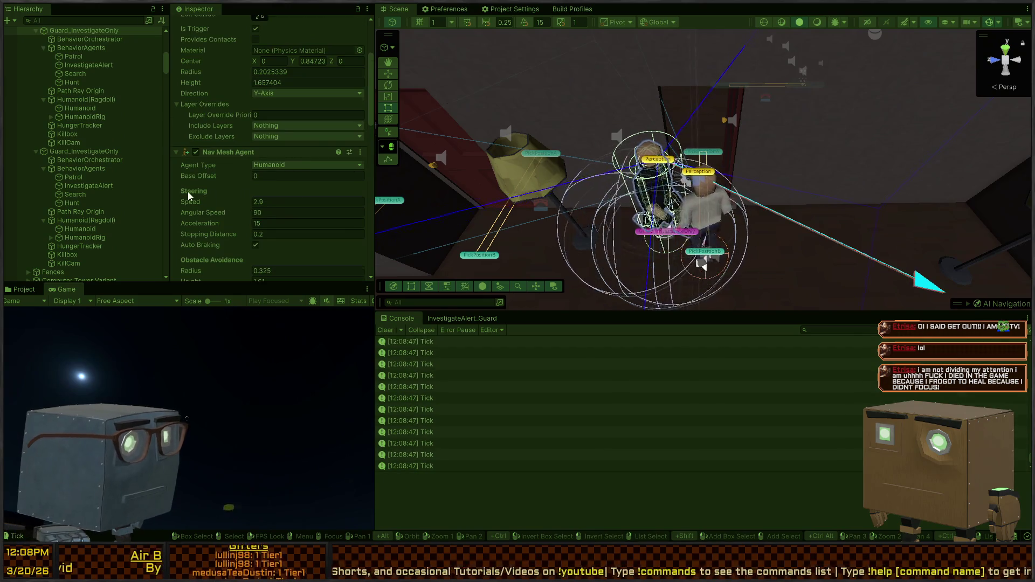
{"action": "scroll", "coordinate": [189, 195], "scroll_direction": "down", "scroll_amount": 5}
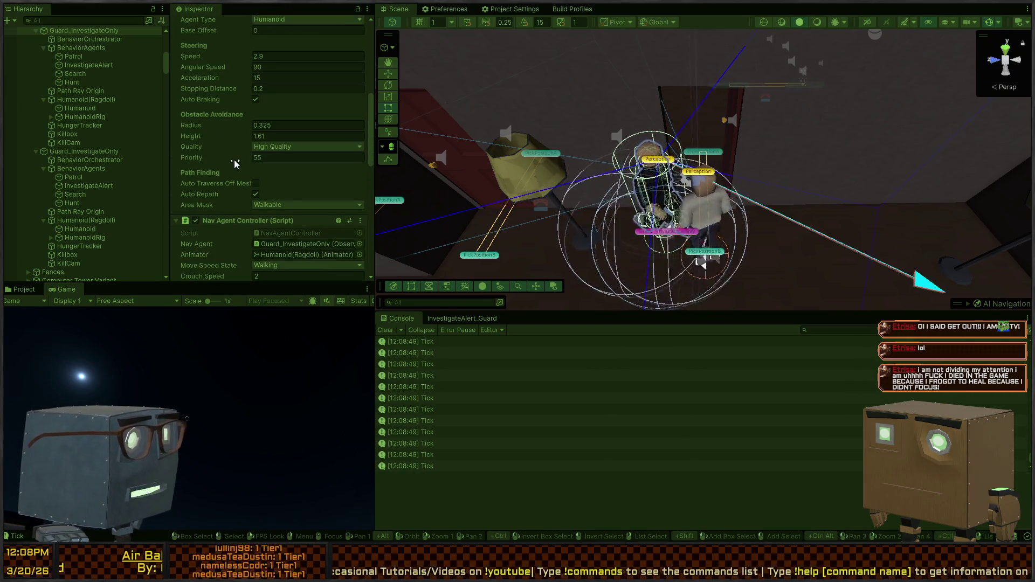
{"action": "left_click", "coordinate": [696, 255]}
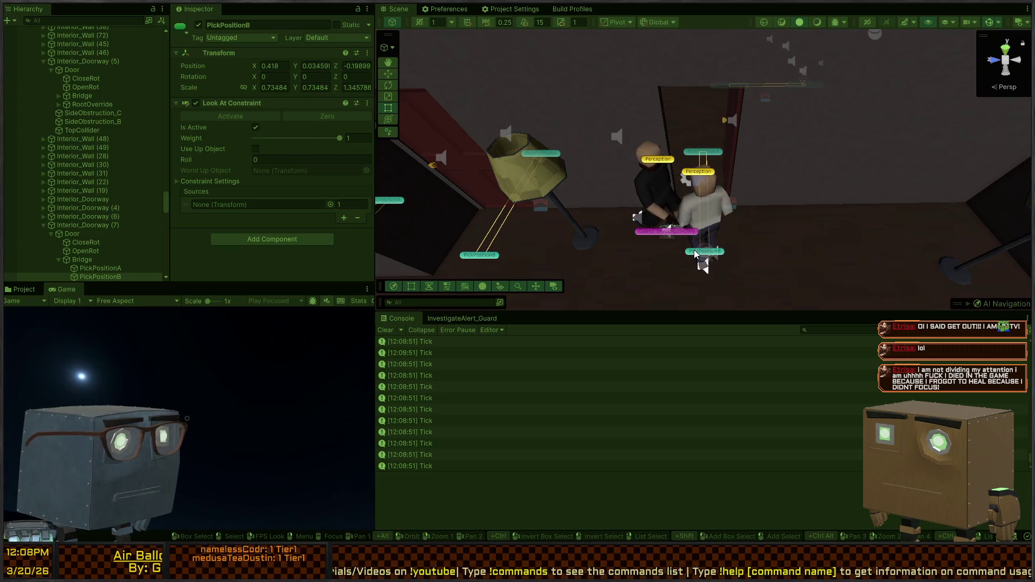
{"action": "left_click", "coordinate": [696, 254]}
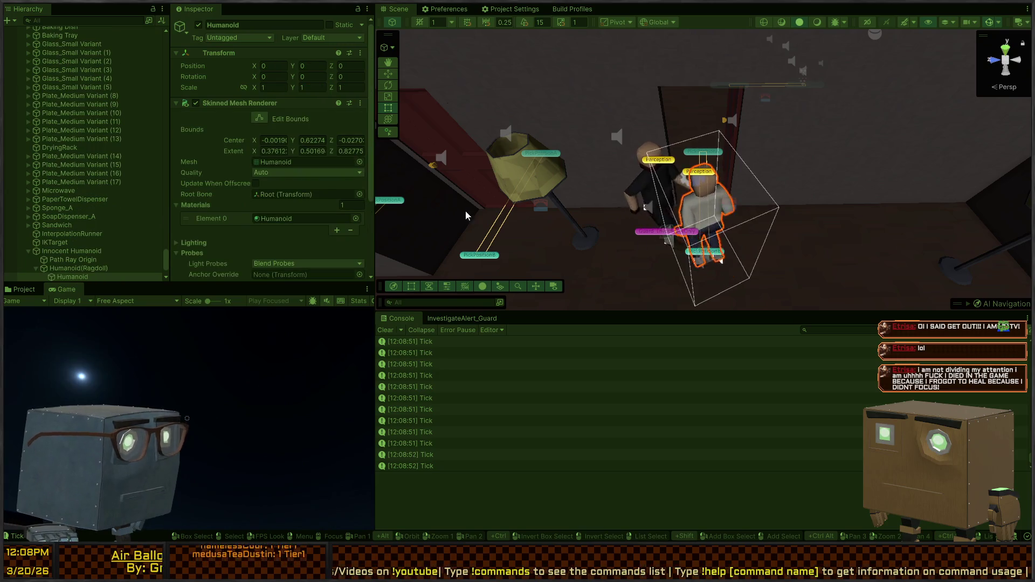
{"action": "left_click", "coordinate": [723, 257]}
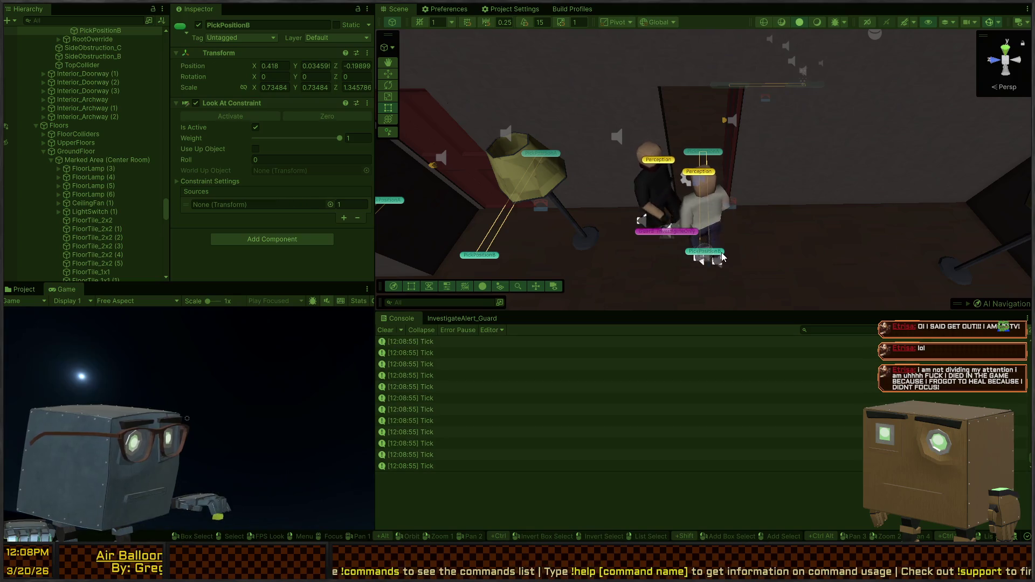
{"action": "left_click", "coordinate": [723, 257]}
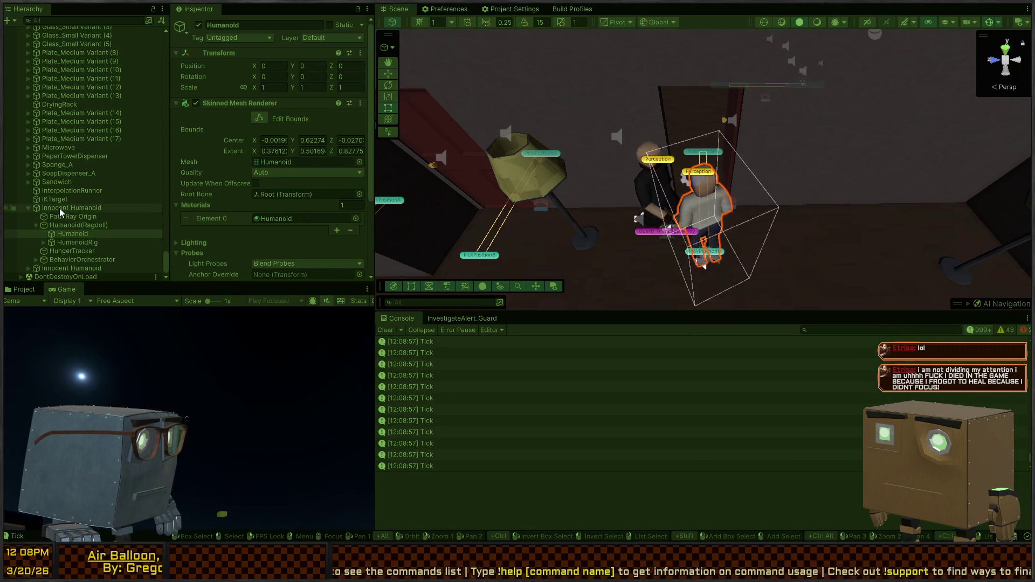
- Lower the Innocent Humanoid's Nav Mesh Agent priority to 41 and move it slightly right
{"action": "left_click", "coordinate": [60, 208]}
{"action": "scroll", "coordinate": [232, 169], "scroll_direction": "down", "scroll_amount": 5}
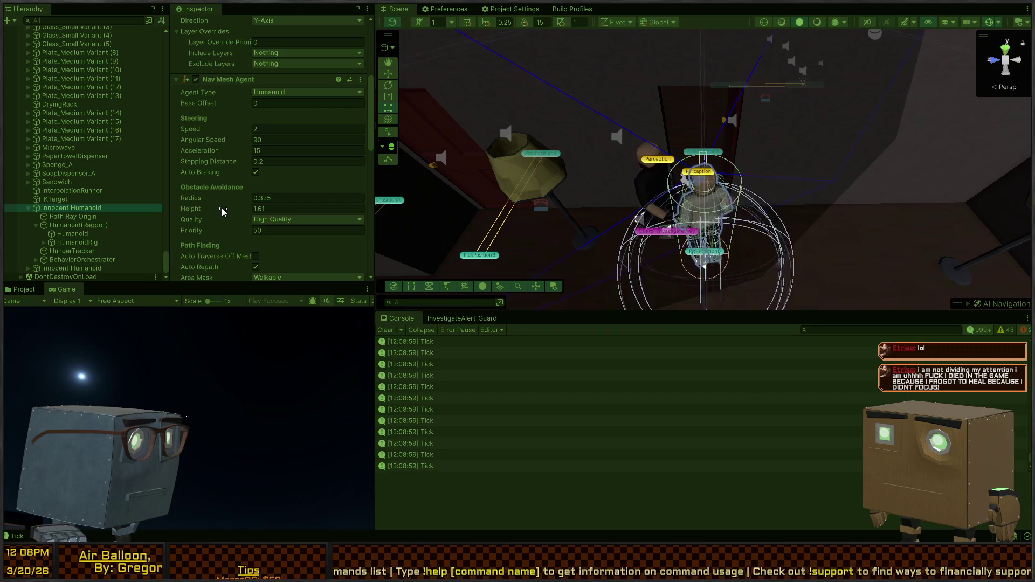
{"action": "left_click_drag", "start_coordinate": [214, 233], "coordinate": [207, 232]}
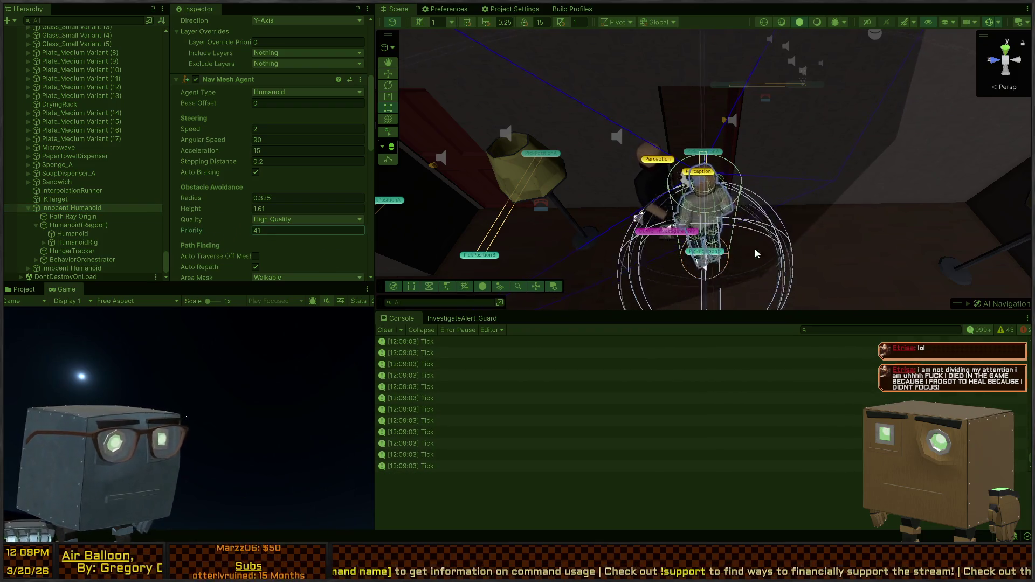
{"action": "mouse_move", "coordinate": [701, 268]}
{"action": "left_mouse_down"}
{"action": "mouse_move", "coordinate": [908, 266]}
{"action": "mouse_move", "coordinate": [663, 232]}
{"action": "mouse_move", "coordinate": [677, 262]}
{"action": "mouse_move", "coordinate": [700, 274]}
{"action": "left_mouse_up"}
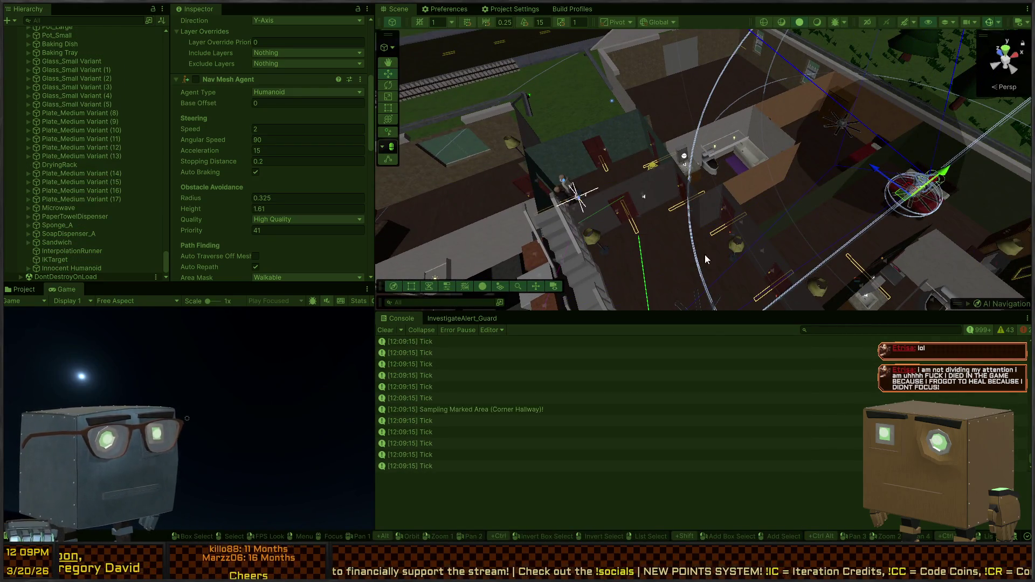
{"action": "mouse_move", "coordinate": [642, 205]}
{"action": "left_mouse_down"}
{"action": "mouse_move", "coordinate": [631, 174]}
{"action": "mouse_move", "coordinate": [473, 203]}
{"action": "left_mouse_up"}
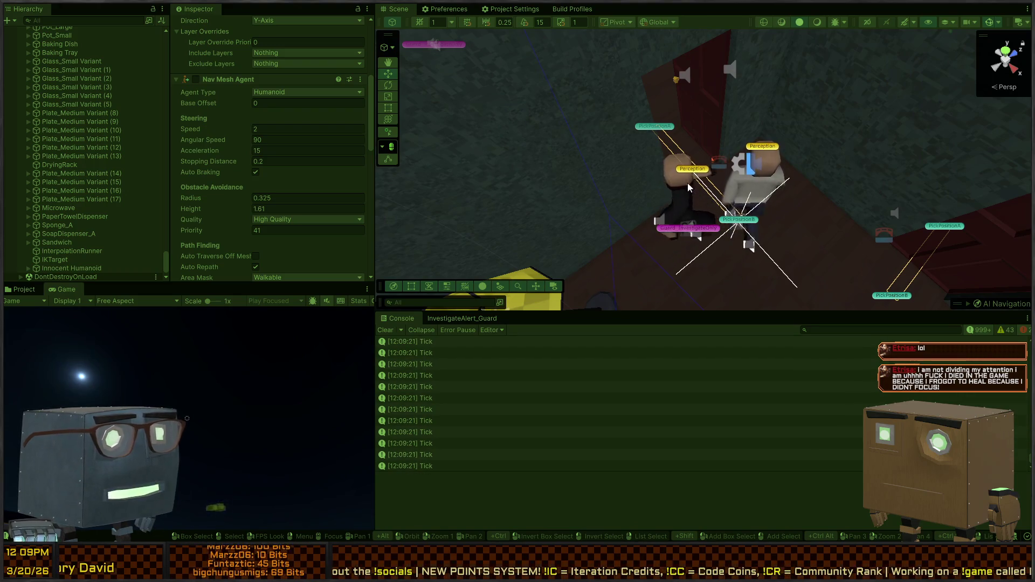
{"action": "mouse_move", "coordinate": [687, 181]}
{"action": "left_mouse_down"}
{"action": "mouse_move", "coordinate": [615, 190]}
{"action": "mouse_move", "coordinate": [708, 220]}
{"action": "left_mouse_up"}
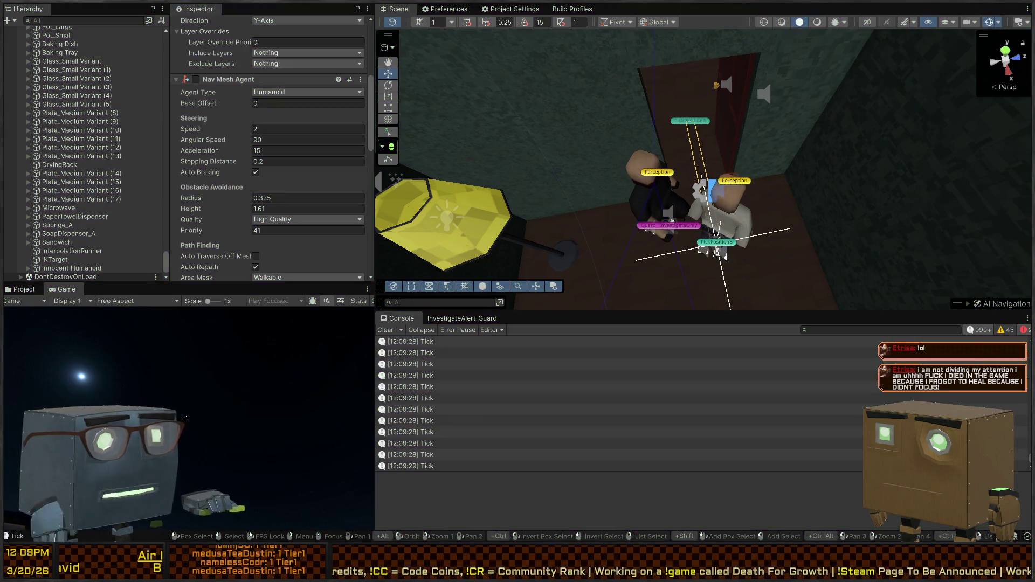
{"action": "key", "text": "alt+Tab"}
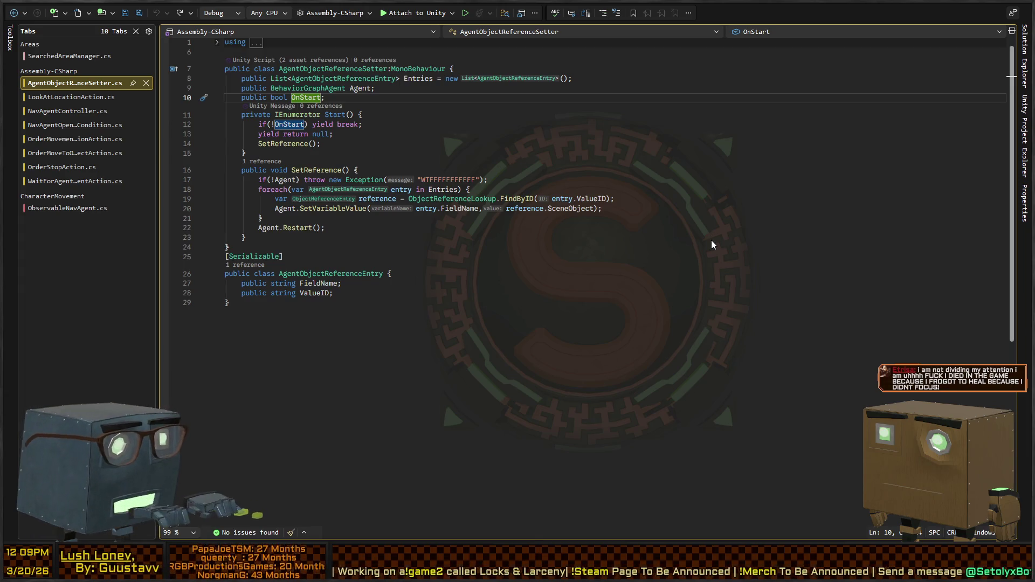
- Switch to NavAgentController.cs and scroll down to DoorInteractRoutine
{"action": "key", "text": "ctrl+Tab"}
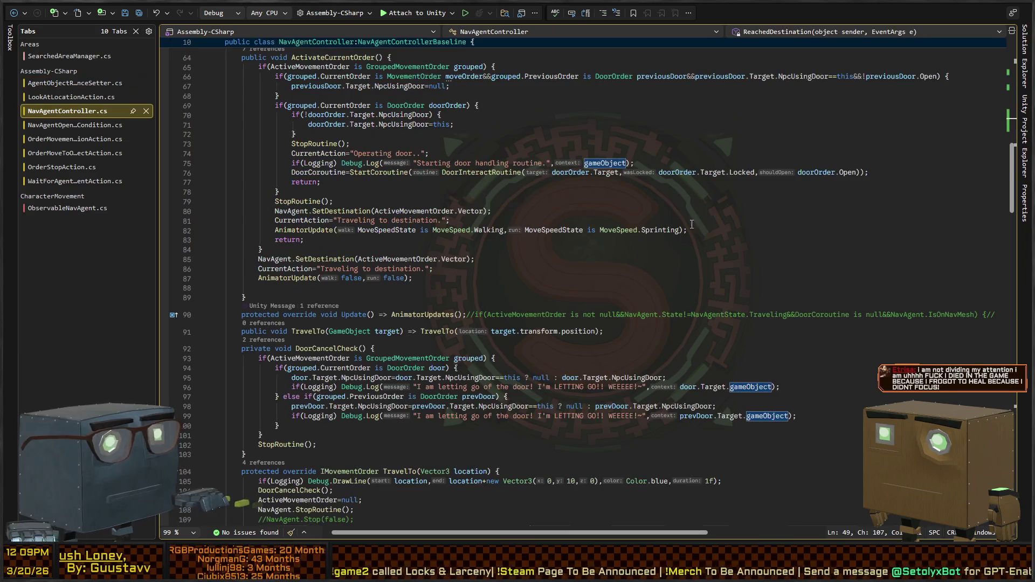
{"action": "scroll", "coordinate": [394, 272], "scroll_direction": "down", "scroll_amount": 6}
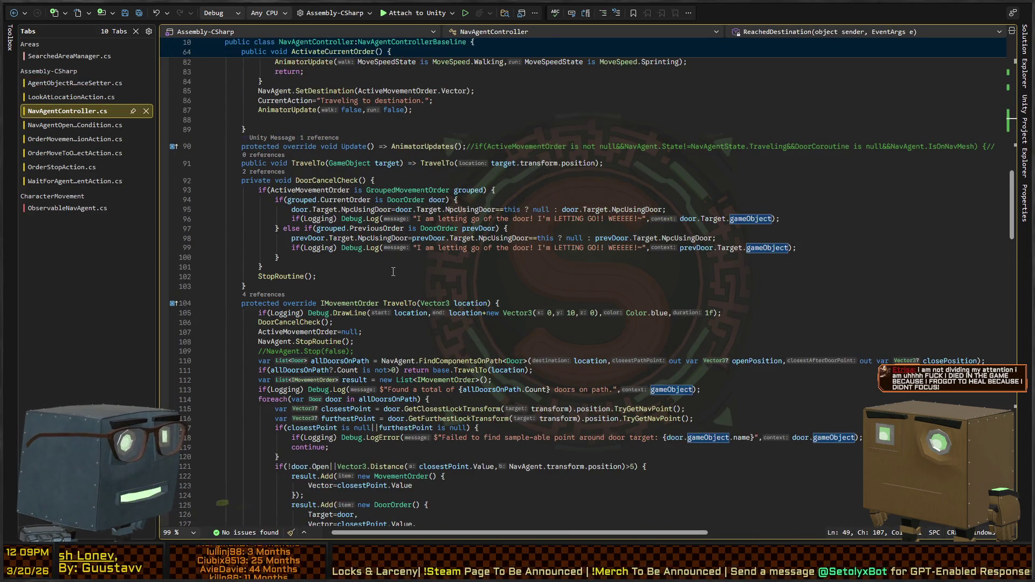
{"action": "scroll", "coordinate": [393, 271], "scroll_direction": "down", "scroll_amount": 4}
{"action": "scroll", "coordinate": [452, 259], "scroll_direction": "down", "scroll_amount": 16}
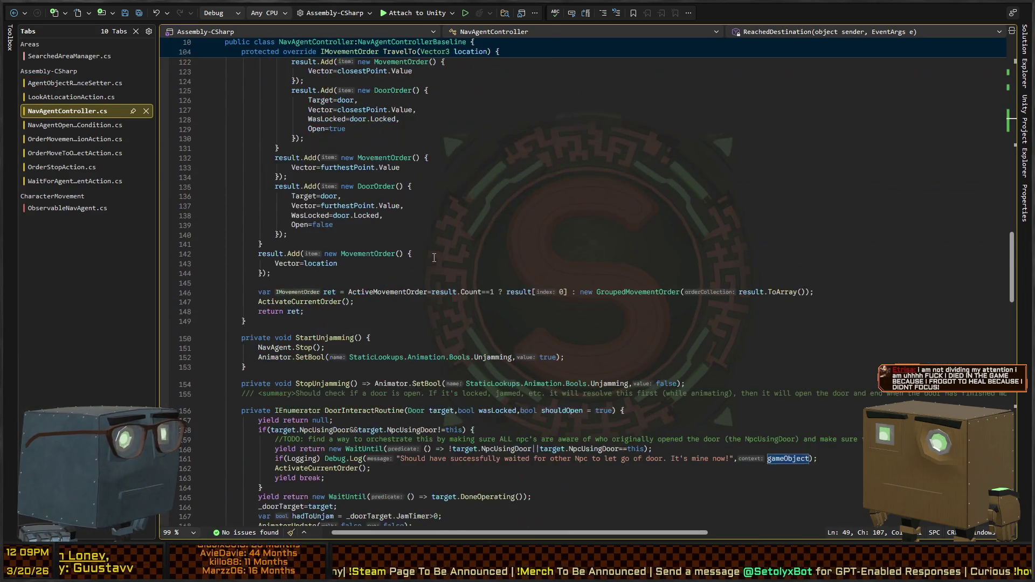
{"action": "scroll", "coordinate": [435, 258], "scroll_direction": "down", "scroll_amount": 4}
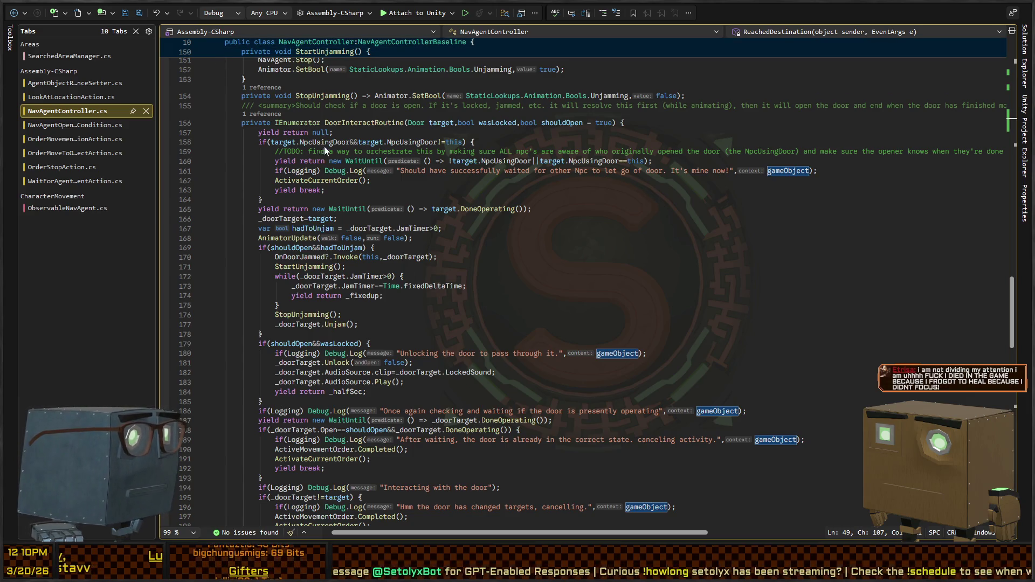
{"action": "scroll", "coordinate": [326, 215], "scroll_direction": "down", "scroll_amount": 2}
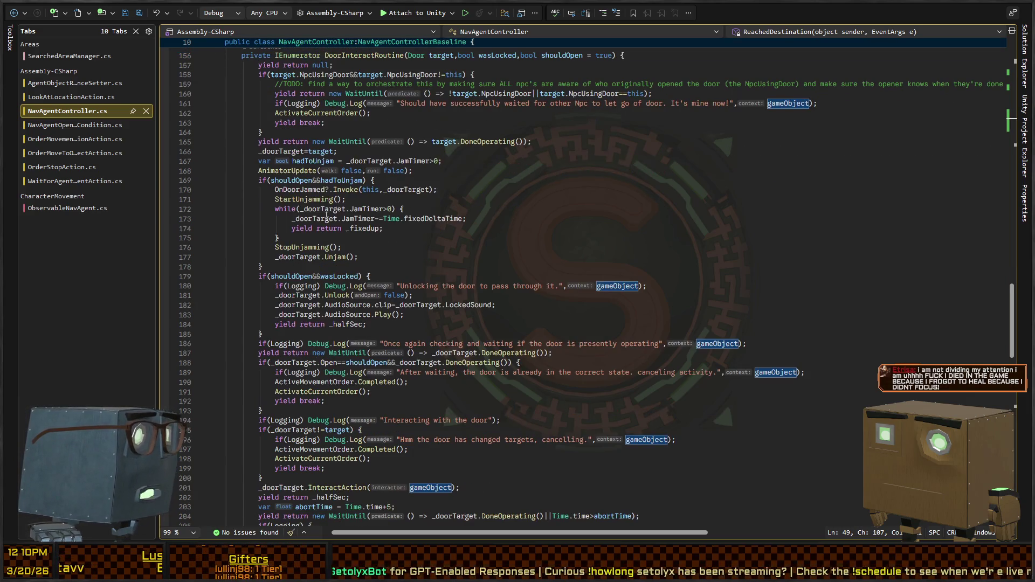
- Highlight the DoneOperating and WaitUntil references on line 165, then return to Unity
{"action": "left_click", "coordinate": [449, 142]}
{"action": "left_click", "coordinate": [474, 142]}
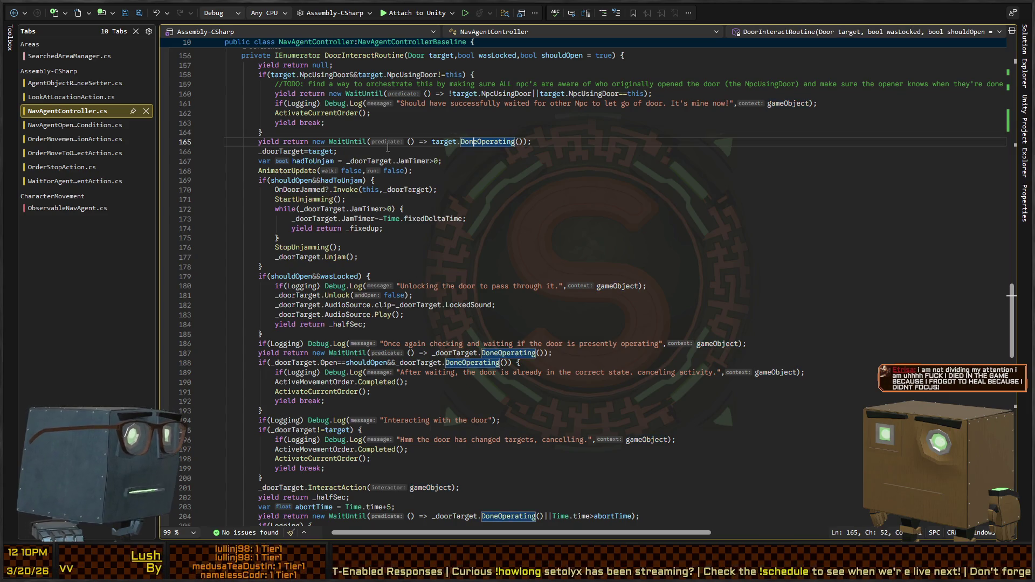
{"action": "left_click", "coordinate": [336, 141]}
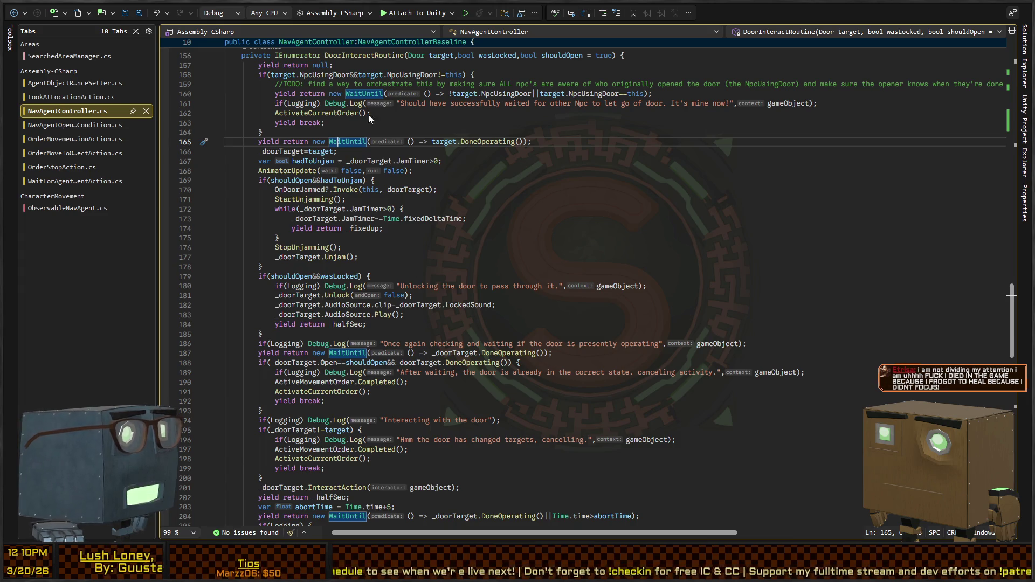
{"action": "scroll", "coordinate": [364, 113], "scroll_direction": "up", "scroll_amount": 4}
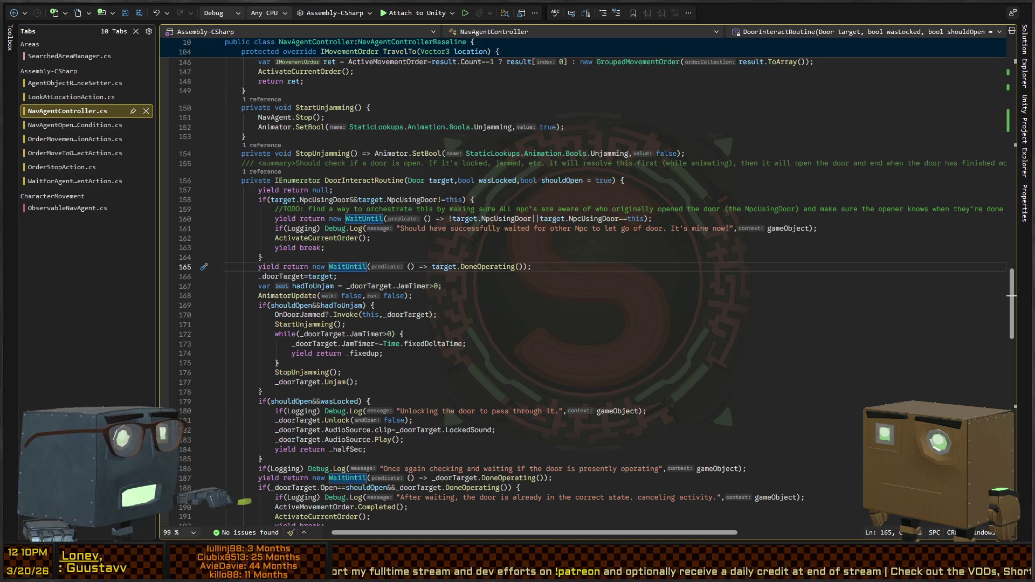
{"action": "key", "text": "alt+Tab"}
{"action": "scroll", "coordinate": [613, 207], "scroll_direction": "down", "scroll_amount": 10}
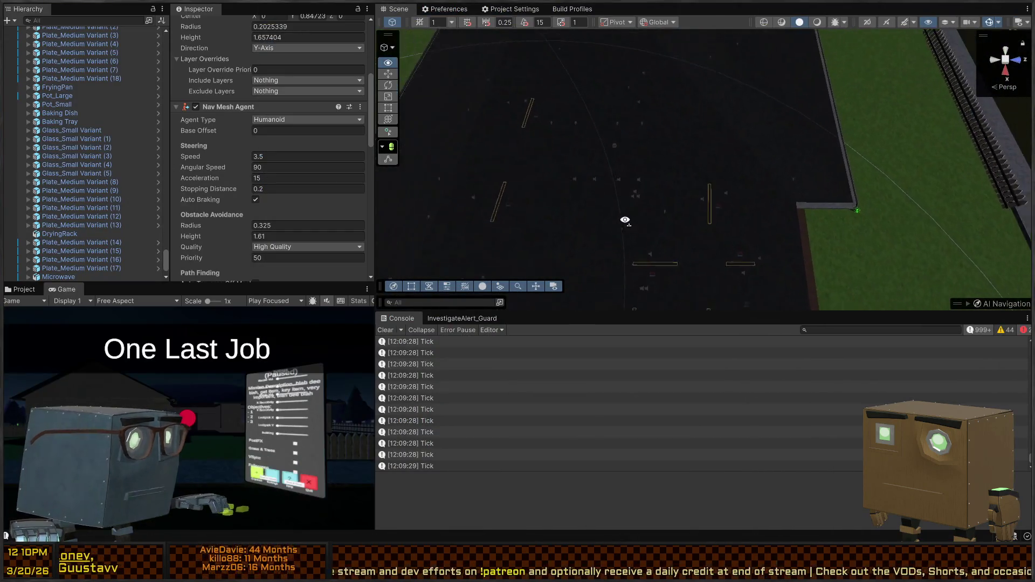
- Hide the Roof under Structure and orbit the Scene view to look down into the house
{"action": "scroll", "coordinate": [101, 131], "scroll_direction": "up", "scroll_amount": 5}
{"action": "left_click", "coordinate": [775, 156]}
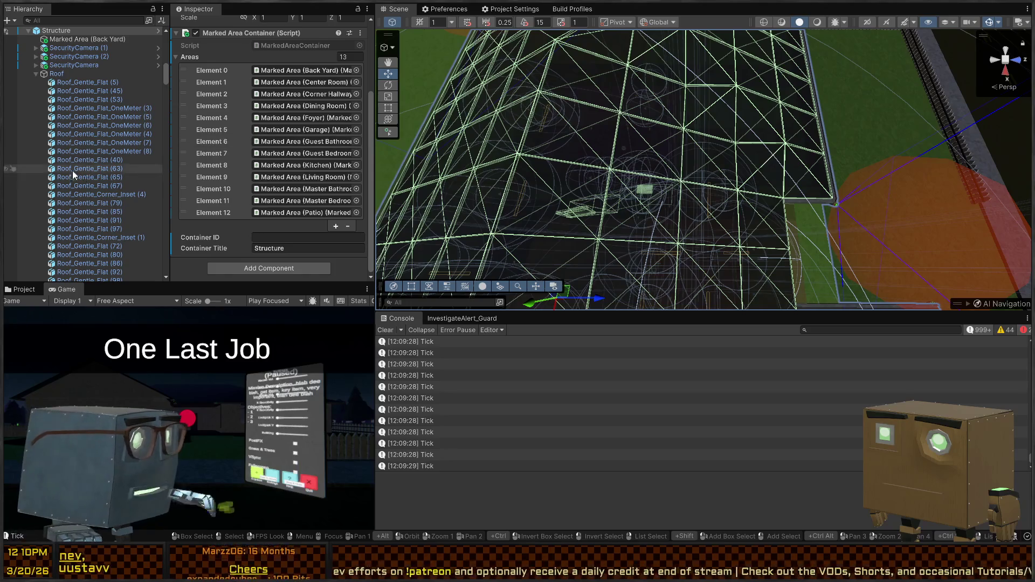
{"action": "left_click", "coordinate": [13, 74]}
{"action": "mouse_move", "coordinate": [539, 189]}
{"action": "left_mouse_down"}
{"action": "mouse_move", "coordinate": [519, 215]}
{"action": "mouse_move", "coordinate": [354, 266]}
{"action": "mouse_move", "coordinate": [337, 263]}
{"action": "mouse_move", "coordinate": [344, 218]}
{"action": "left_mouse_up"}
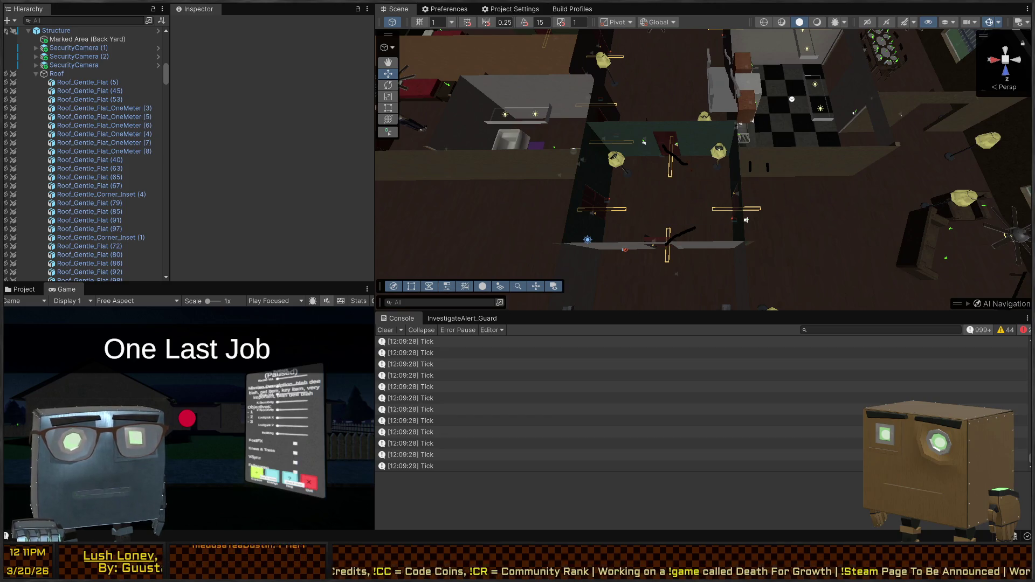
{"action": "left_click_drag", "start_coordinate": [699, 169], "coordinate": [730, 192]}
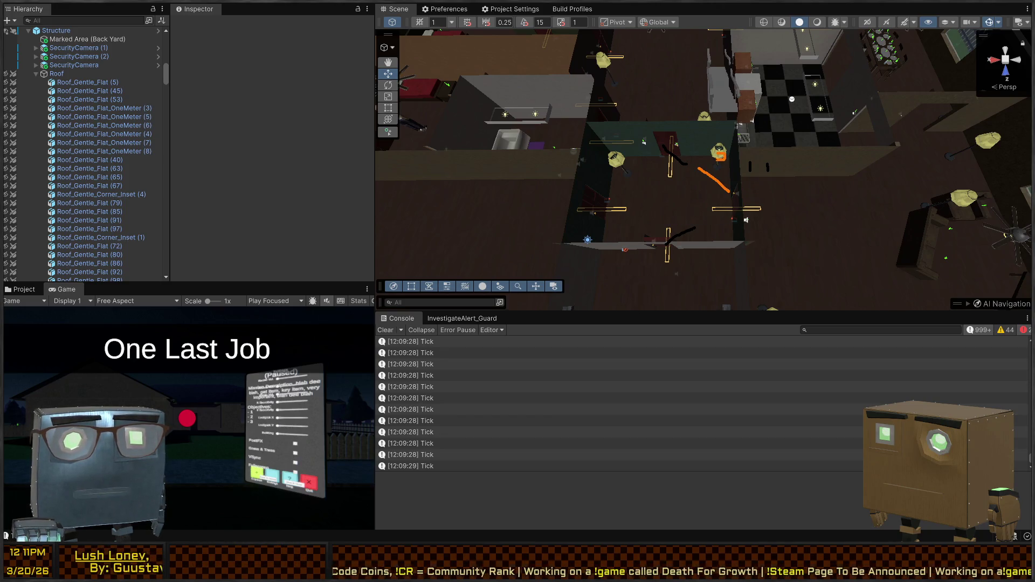
- Sketch trial marks over the guard and a check beside the 2, then undo them
{"action": "left_click_drag", "start_coordinate": [720, 155], "coordinate": [725, 172]}
{"action": "mouse_move", "coordinate": [706, 219]}
{"action": "left_mouse_down"}
{"action": "mouse_move", "coordinate": [734, 202]}
{"action": "mouse_move", "coordinate": [715, 239]}
{"action": "mouse_move", "coordinate": [730, 236]}
{"action": "left_mouse_up"}
{"action": "key", "text": "ctrl+z"}
{"action": "key", "text": "ctrl+z"}
{"action": "key", "text": "ctrl+z"}
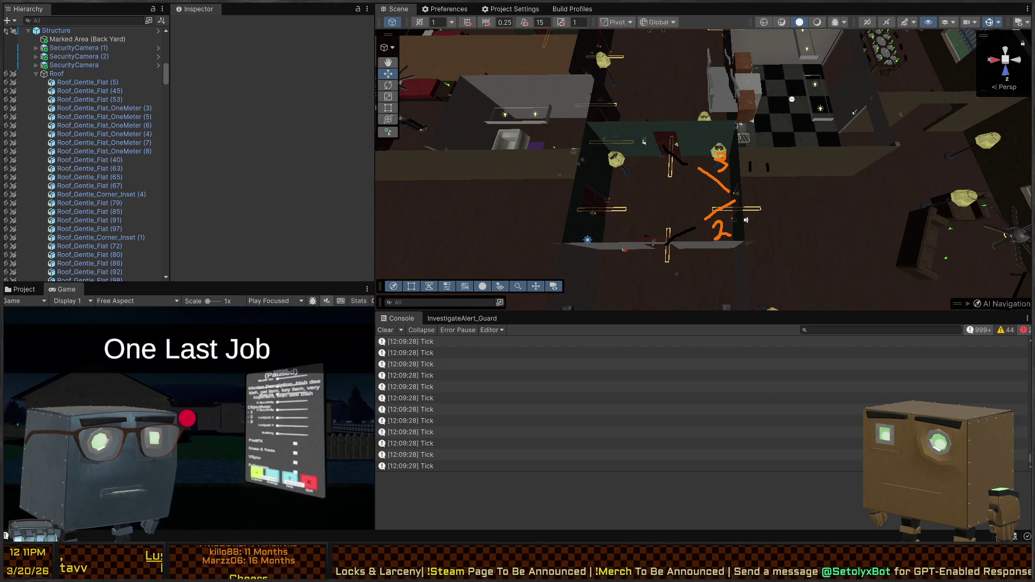
{"action": "left_click_drag", "start_coordinate": [691, 214], "coordinate": [706, 199]}
{"action": "key", "text": "ctrl+z"}
- Add short yellow marks beside the numbers and an orange 2 near the doorway
{"action": "right_click", "coordinate": [686, 172]}
{"action": "left_click", "coordinate": [685, 189]}
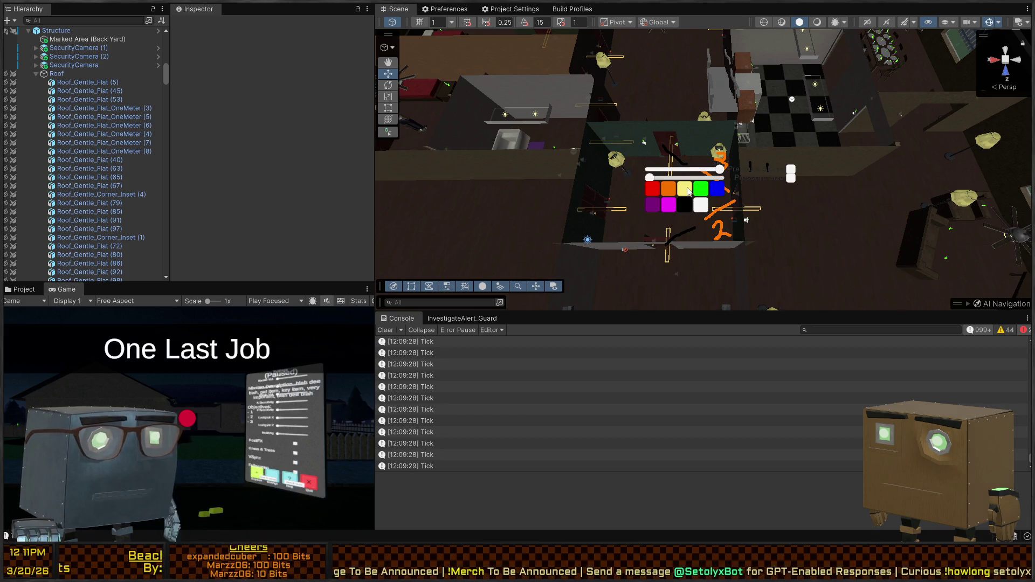
{"action": "left_click_drag", "start_coordinate": [683, 171], "coordinate": [690, 181]}
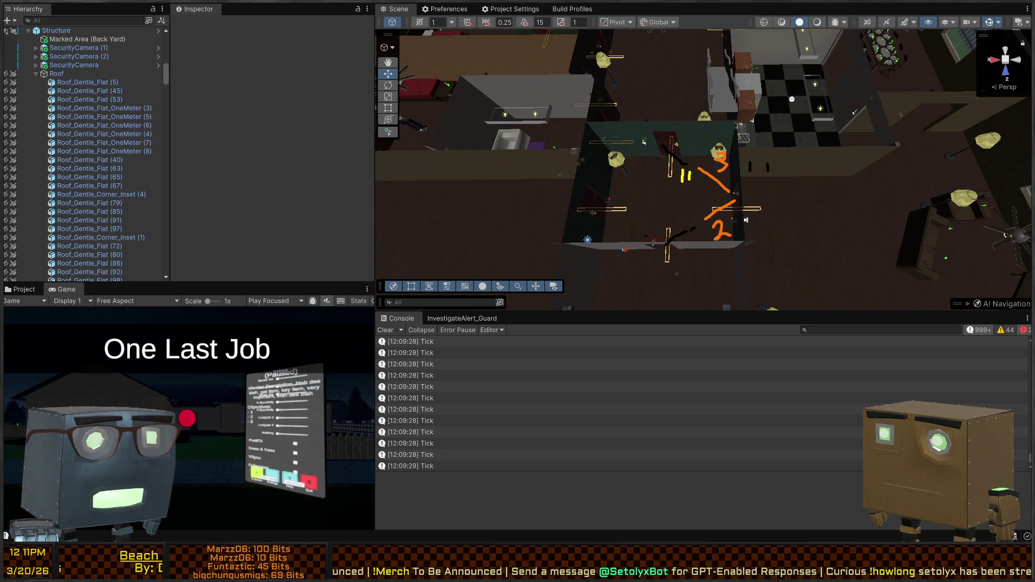
{"action": "right_click", "coordinate": [696, 229]}
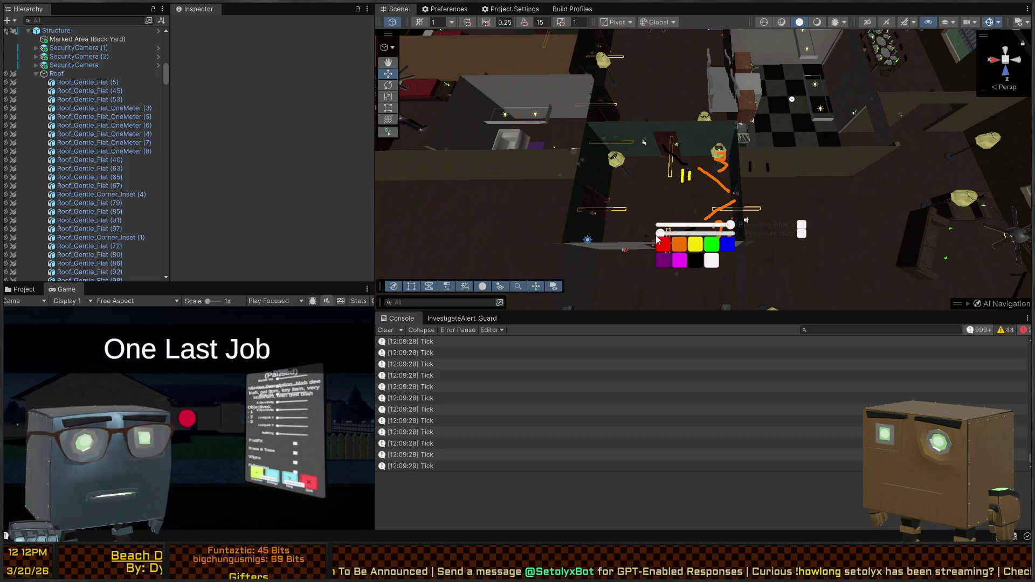
{"action": "left_click", "coordinate": [673, 247]}
{"action": "left_click_drag", "start_coordinate": [715, 223], "coordinate": [732, 237]}
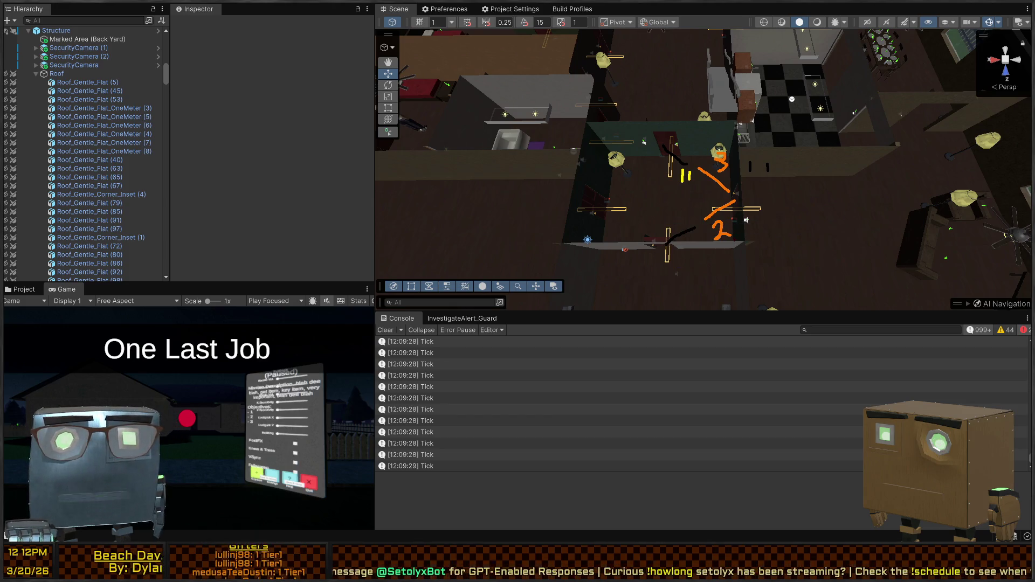
- Add a red stroke and red circle, a yellow X, and an orange vertical stroke
{"action": "left_click_drag", "start_coordinate": [733, 193], "coordinate": [767, 183]}
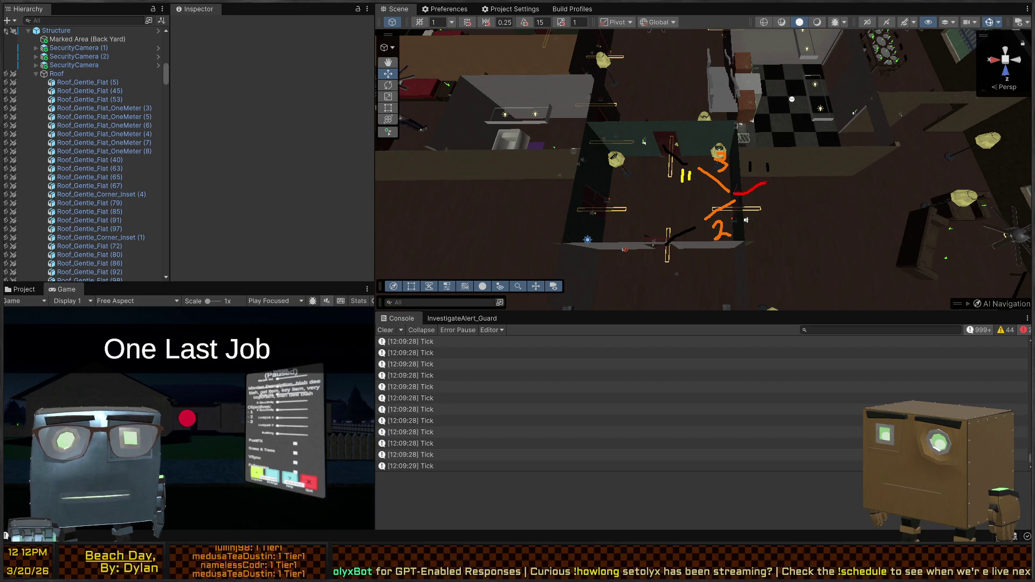
{"action": "mouse_move", "coordinate": [761, 225]}
{"action": "left_mouse_down"}
{"action": "mouse_move", "coordinate": [769, 241]}
{"action": "mouse_move", "coordinate": [766, 223]}
{"action": "left_mouse_up"}
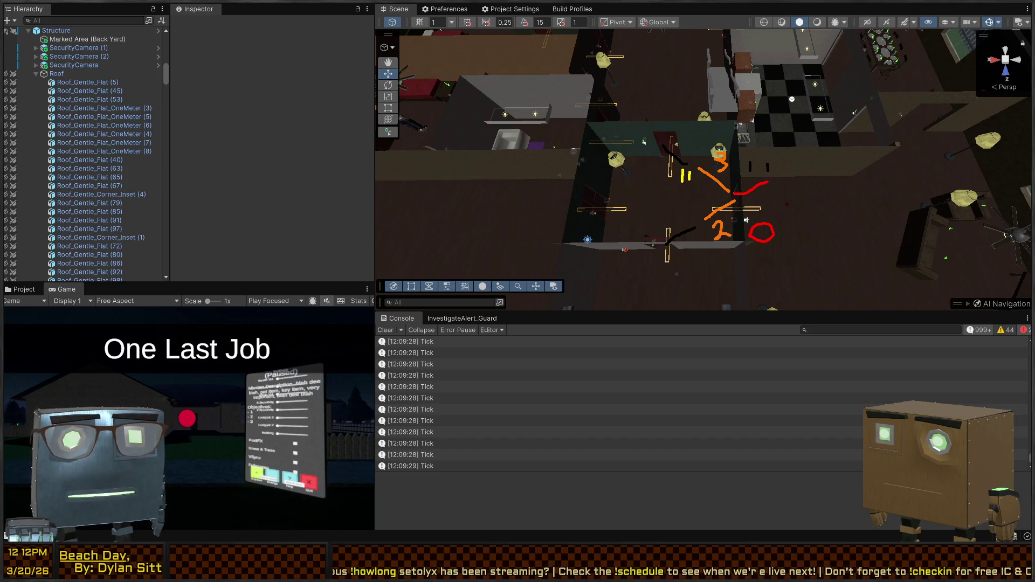
{"action": "right_click", "coordinate": [765, 211]}
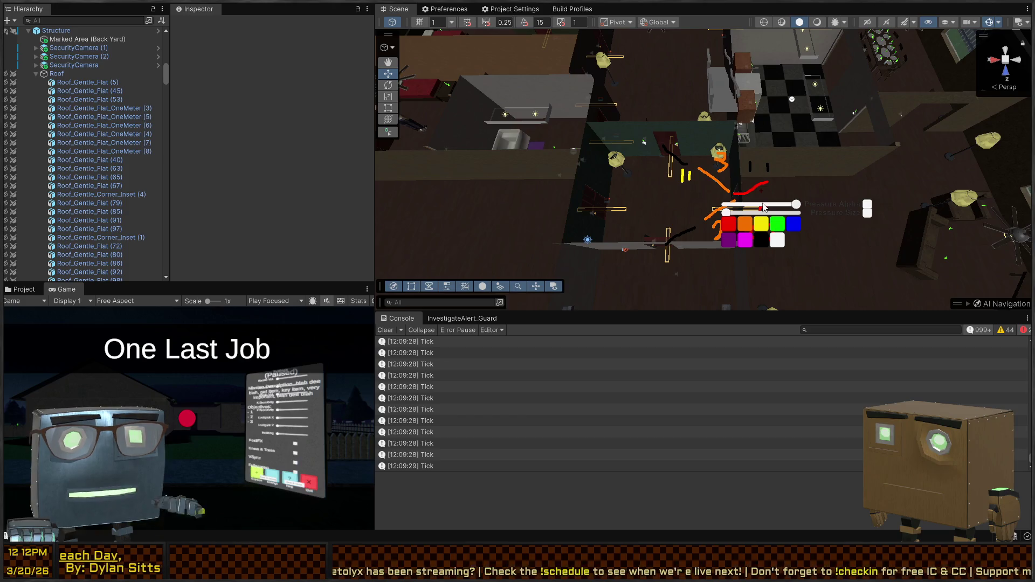
{"action": "mouse_move", "coordinate": [760, 200]}
{"action": "left_mouse_down"}
{"action": "mouse_move", "coordinate": [777, 213]}
{"action": "mouse_move", "coordinate": [769, 205]}
{"action": "mouse_move", "coordinate": [759, 215]}
{"action": "left_mouse_up"}
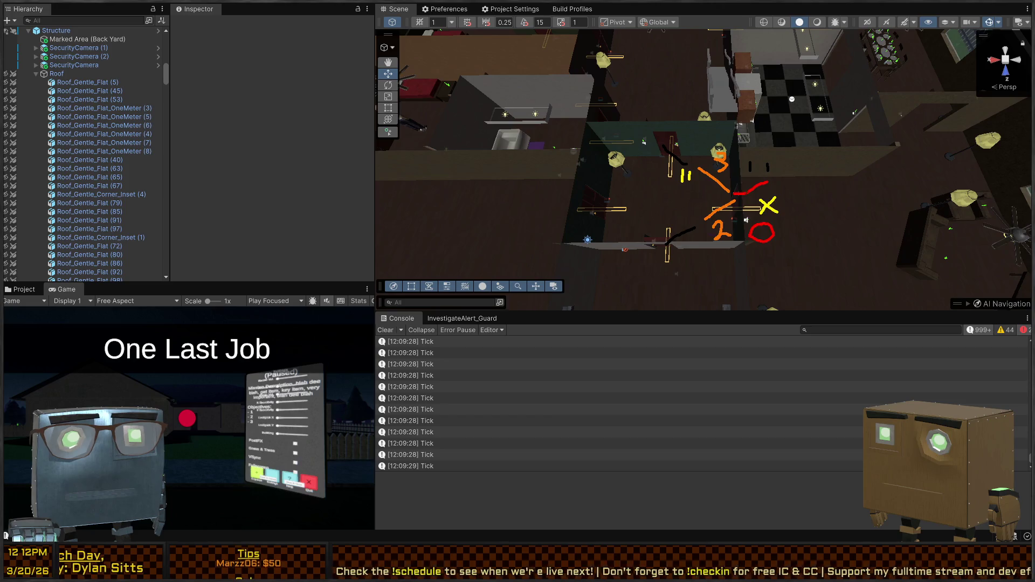
{"action": "right_click", "coordinate": [748, 211]}
{"action": "left_click", "coordinate": [728, 215]}
{"action": "left_click_drag", "start_coordinate": [739, 190], "coordinate": [736, 228]}
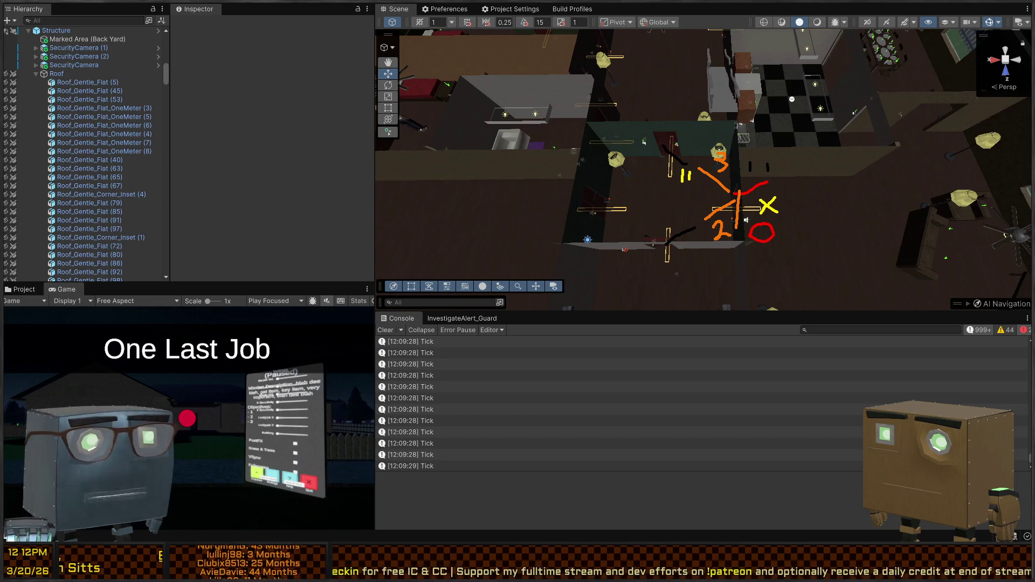
- Clear old marks, then circle the door area in green with orange and yellow Xs inside
{"action": "key", "text": "c"}
{"action": "right_click", "coordinate": [762, 221]}
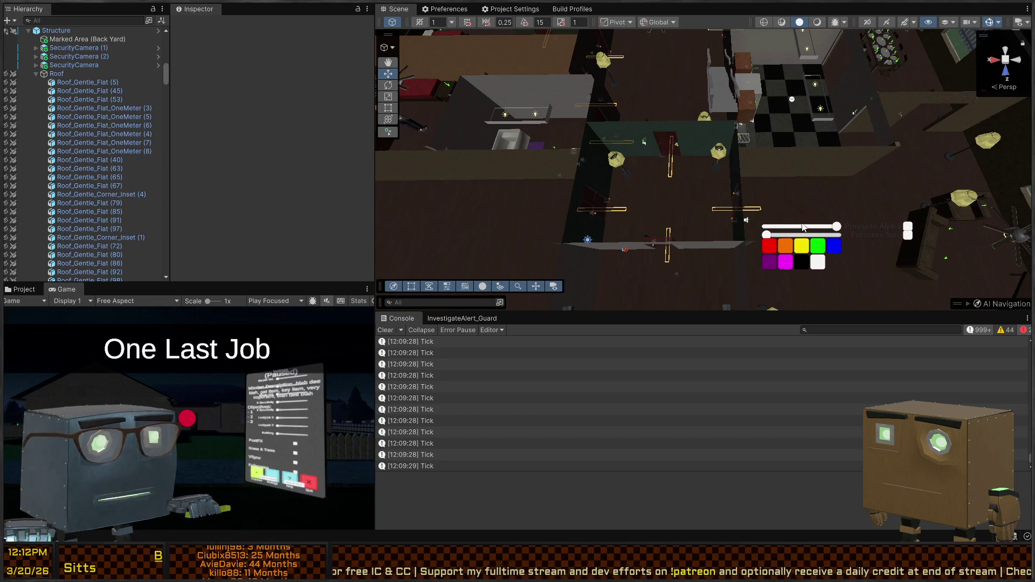
{"action": "left_click", "coordinate": [820, 255]}
{"action": "mouse_move", "coordinate": [656, 208]}
{"action": "left_mouse_down"}
{"action": "mouse_move", "coordinate": [708, 176]}
{"action": "mouse_move", "coordinate": [813, 215]}
{"action": "mouse_move", "coordinate": [790, 314]}
{"action": "mouse_move", "coordinate": [674, 302]}
{"action": "mouse_move", "coordinate": [673, 201]}
{"action": "left_mouse_up"}
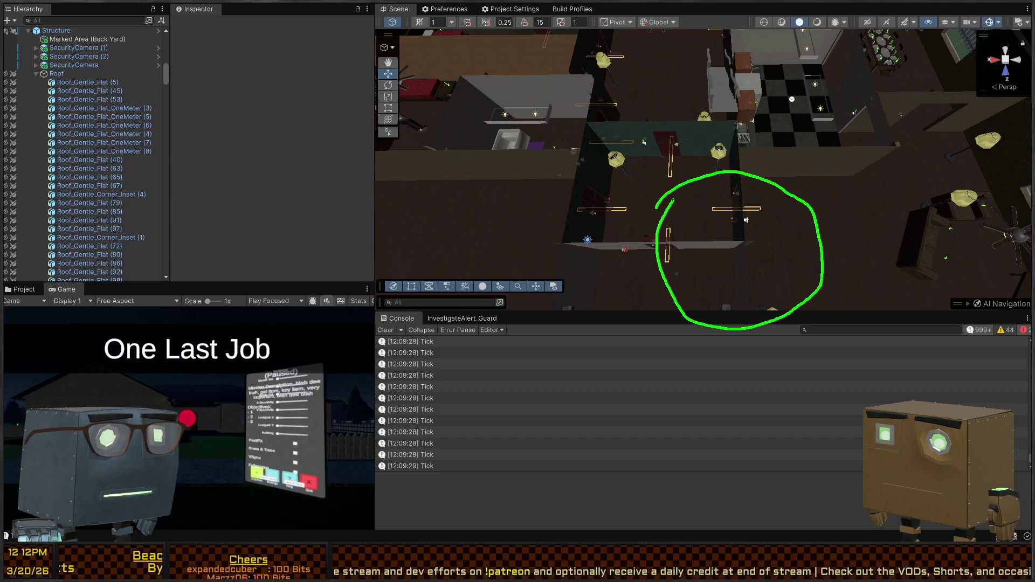
{"action": "right_click", "coordinate": [696, 221]}
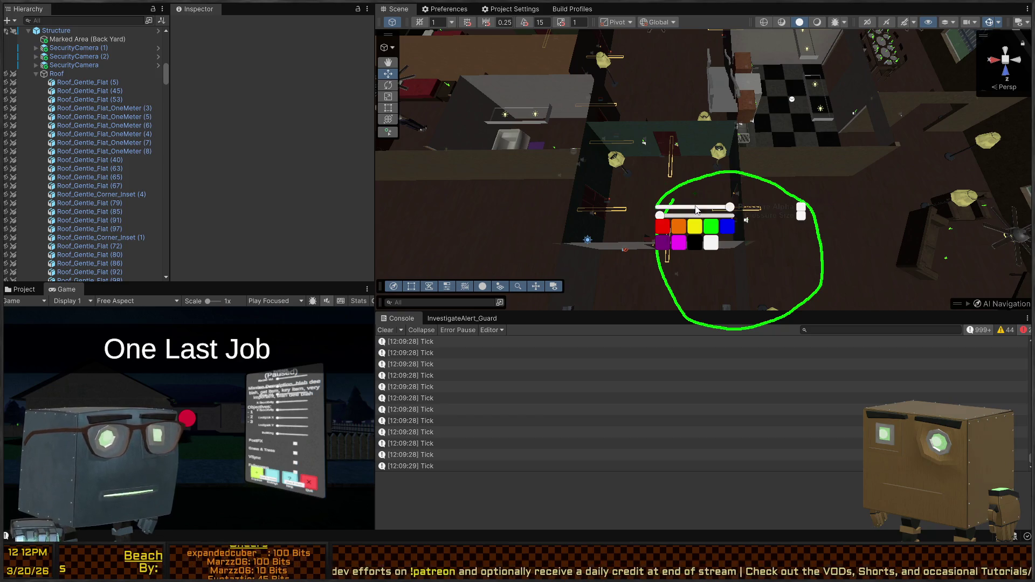
{"action": "left_click", "coordinate": [679, 227]}
{"action": "mouse_move", "coordinate": [658, 282]}
{"action": "left_mouse_down"}
{"action": "mouse_move", "coordinate": [677, 266]}
{"action": "mouse_move", "coordinate": [684, 288]}
{"action": "left_mouse_up"}
{"action": "right_click", "coordinate": [701, 237]}
{"action": "left_click", "coordinate": [701, 256]}
{"action": "mouse_move", "coordinate": [684, 198]}
{"action": "left_mouse_down"}
{"action": "mouse_move", "coordinate": [675, 210]}
{"action": "mouse_move", "coordinate": [690, 219]}
{"action": "left_mouse_up"}
- Draw a blue path to the circle, undo it, clear all marks, and return to Visual Studio
{"action": "right_click", "coordinate": [696, 240]}
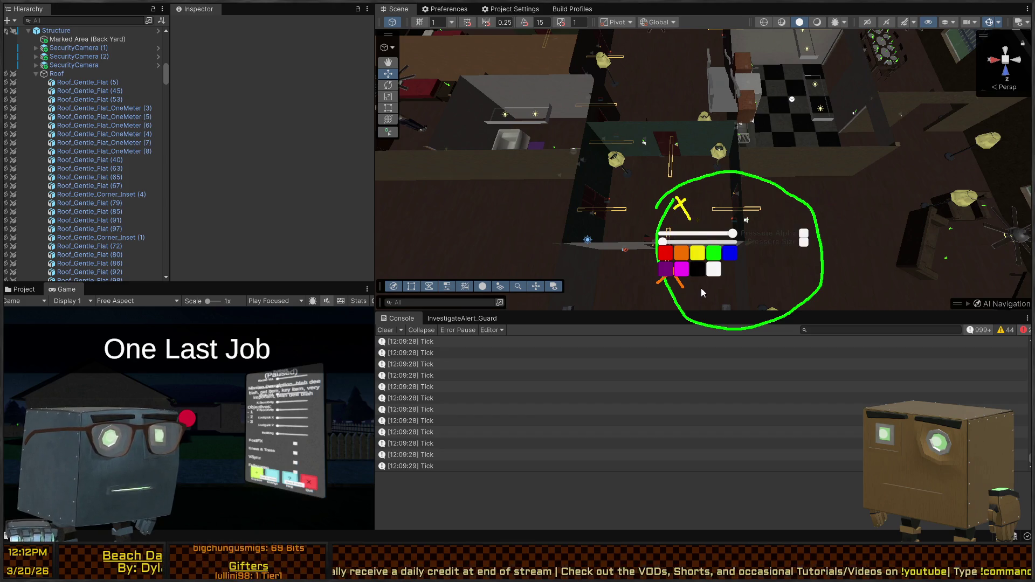
{"action": "left_click", "coordinate": [714, 253]}
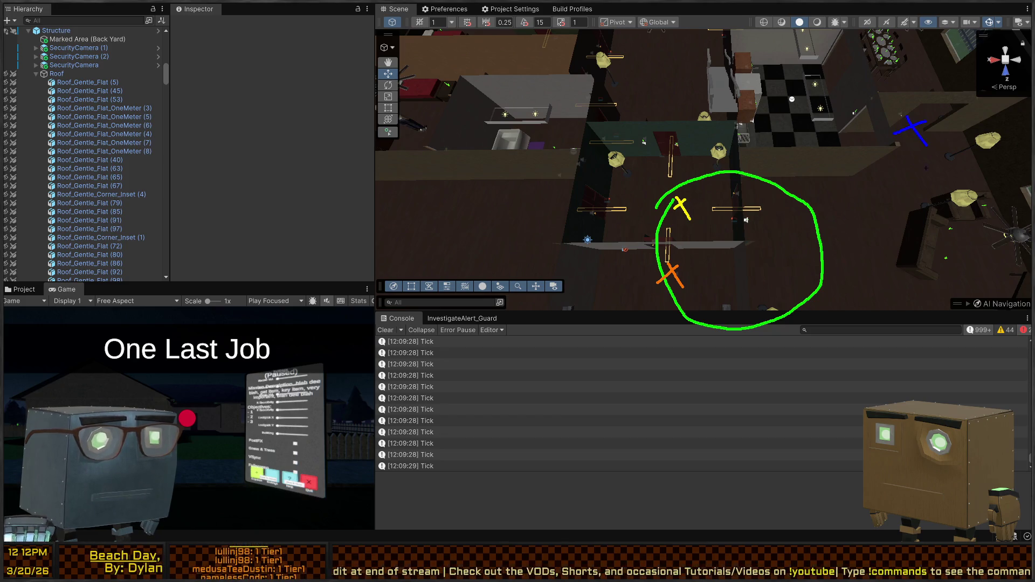
{"action": "left_click_drag", "start_coordinate": [927, 164], "coordinate": [838, 264]}
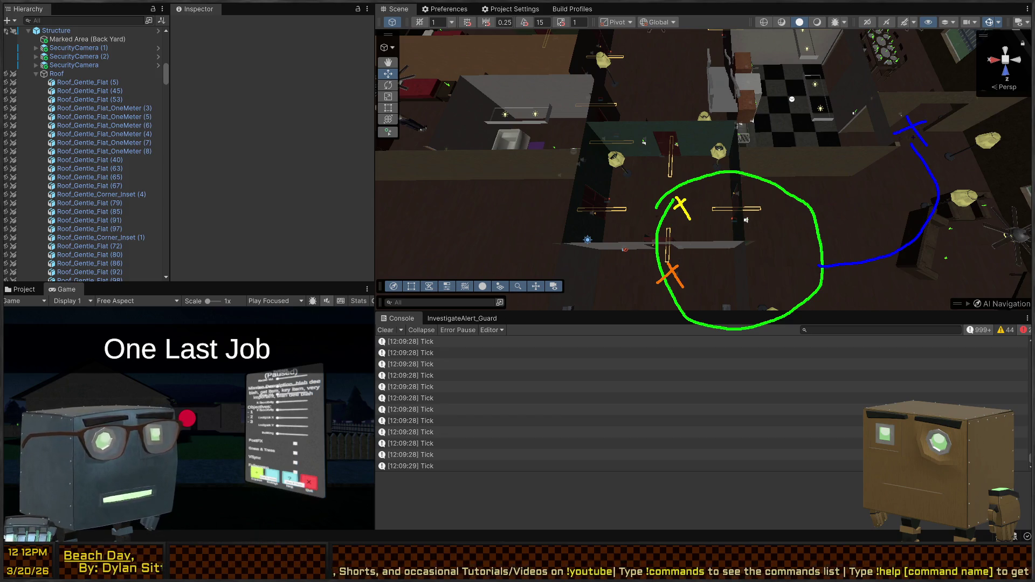
{"action": "key", "text": "ctrl+z"}
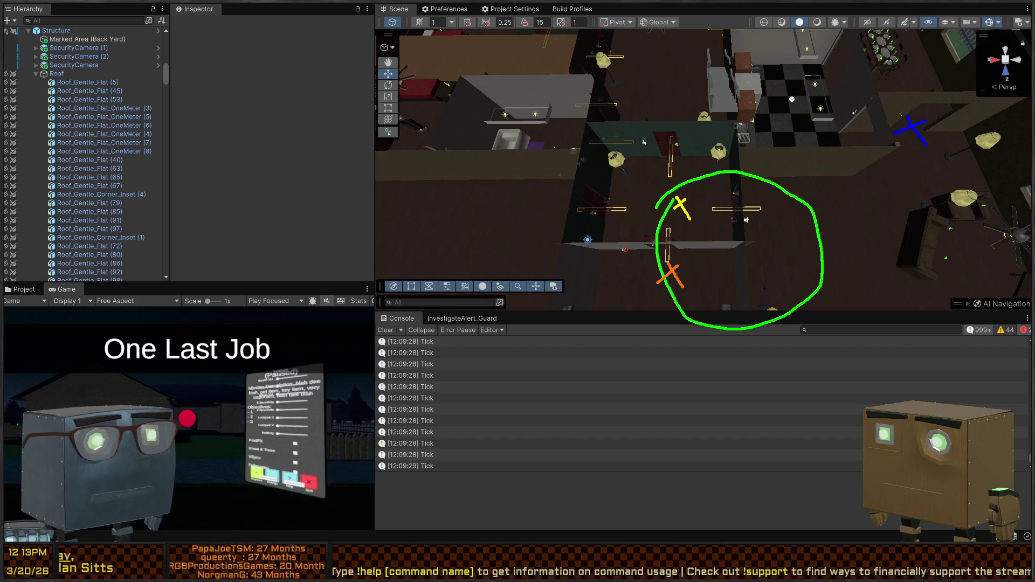
{"action": "key", "text": "Escape"}
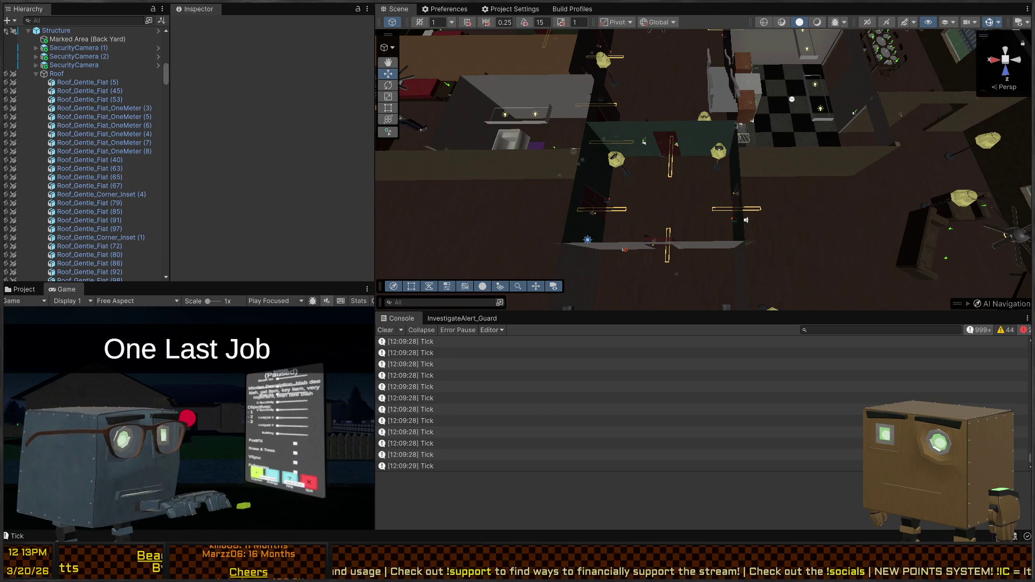
{"action": "key", "text": "alt+Tab"}
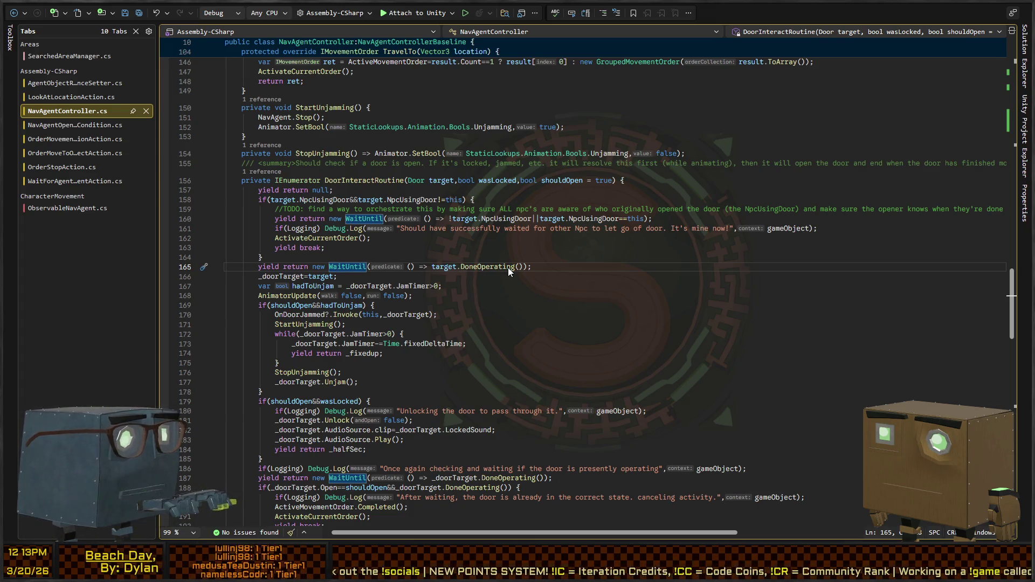
- Open Door.cs from the Tabs list
{"action": "left_click", "coordinate": [508, 267], "text": "ctrl"}
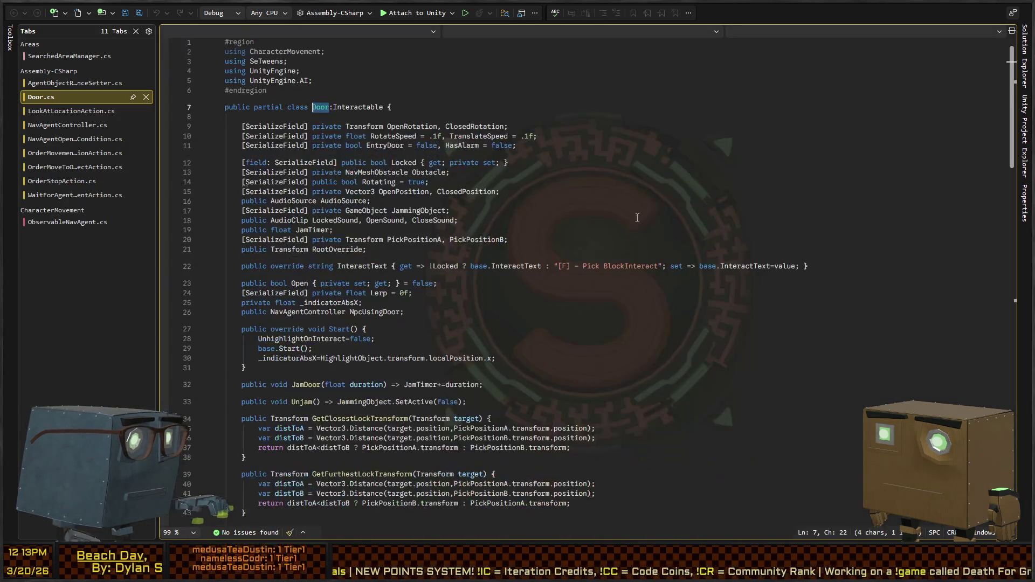
- Add 'public List<NavAgentController> NpcsTargetingDoor = new();' below NpcUsingDoor, applying the quick fix
{"action": "left_click", "coordinate": [363, 311]}
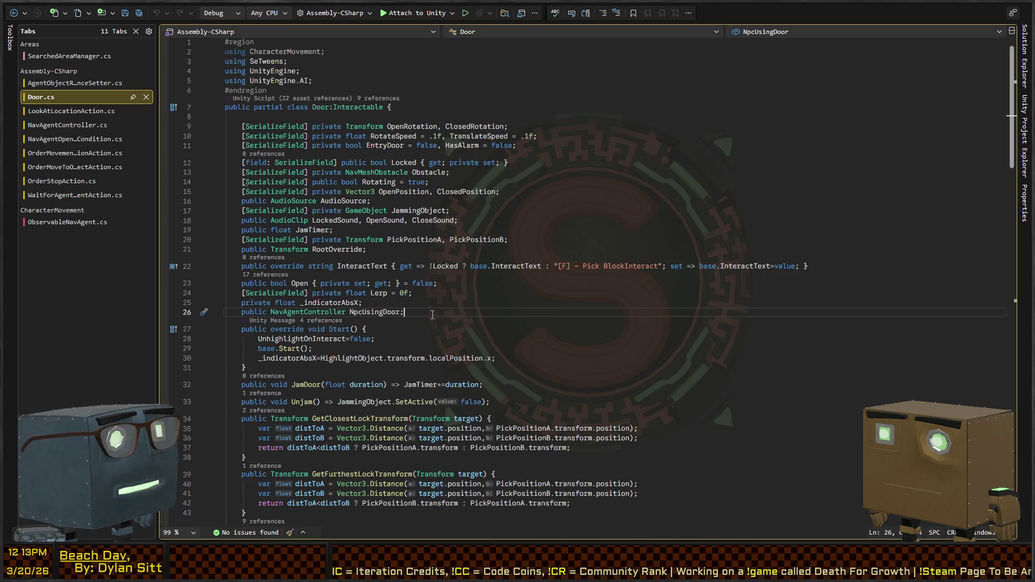
{"action": "key", "text": "Return"}
{"action": "type", "text": "public List<NavAgentController> NpcsInvolved"}
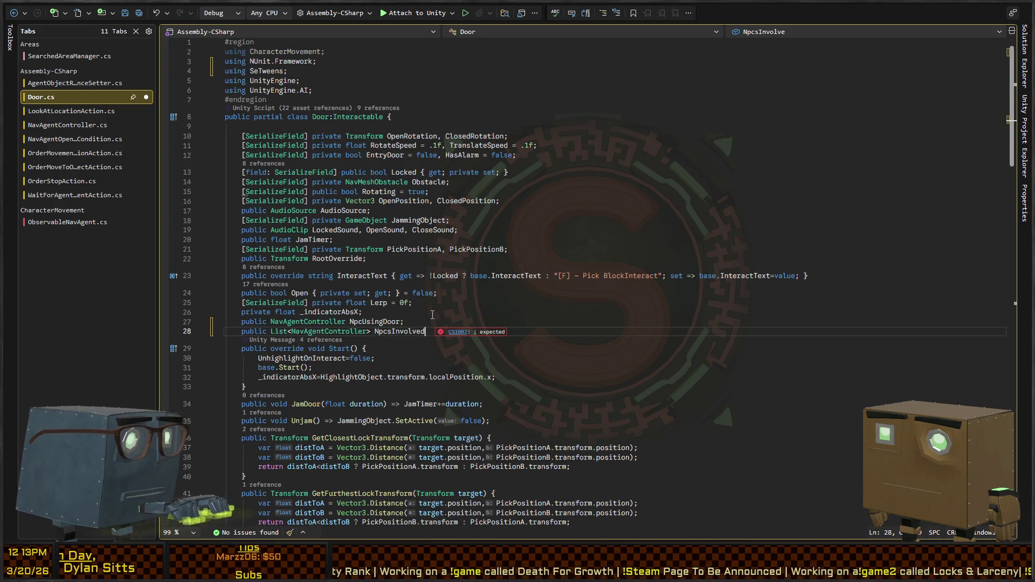
{"action": "key", "text": "BackSpace"}
{"action": "key", "text": "BackSpace"}
{"action": "key", "text": "BackSpace"}
{"action": "type", "text": "TargetingDoor = new List();"}
{"action": "scroll", "coordinate": [276, 226], "scroll_direction": "down", "scroll_amount": 4}
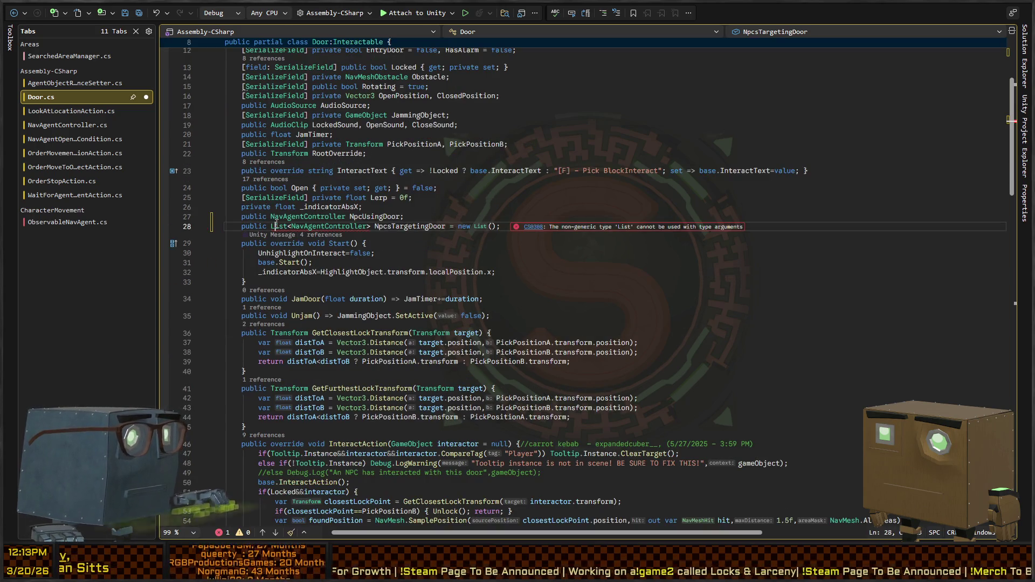
{"action": "key", "text": "ctrl+period"}
{"action": "key", "text": "Return"}
- Find all references to the NpcUsingDoor field
{"action": "scroll", "coordinate": [320, 245], "scroll_direction": "down", "scroll_amount": 2}
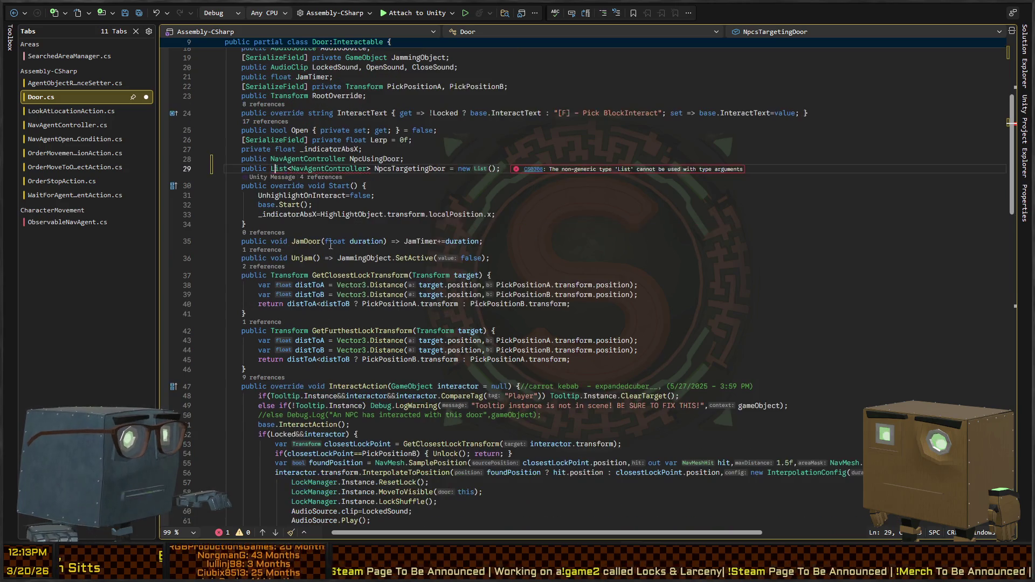
{"action": "left_click", "coordinate": [363, 159]}
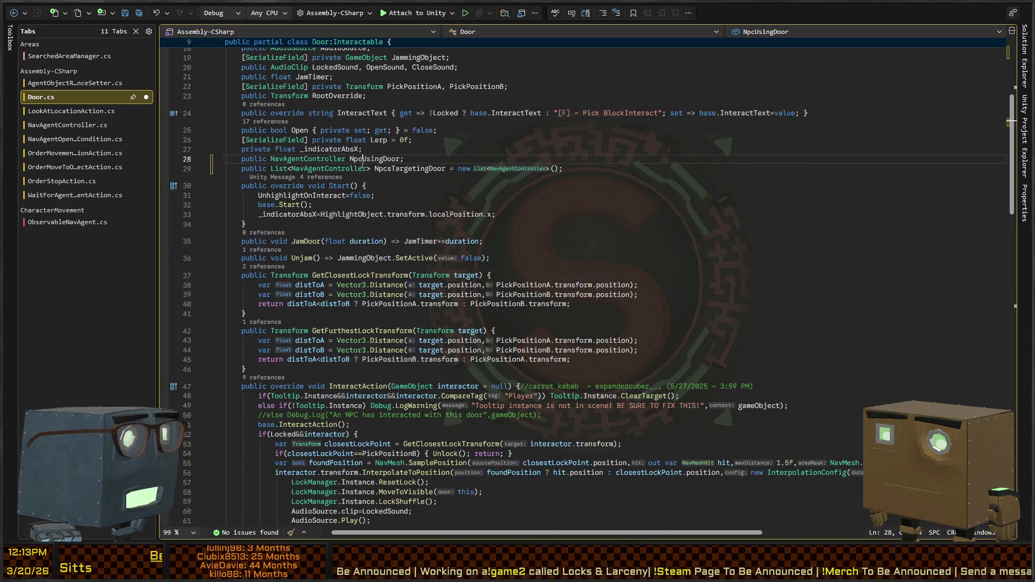
{"action": "key", "text": "shift+F12"}
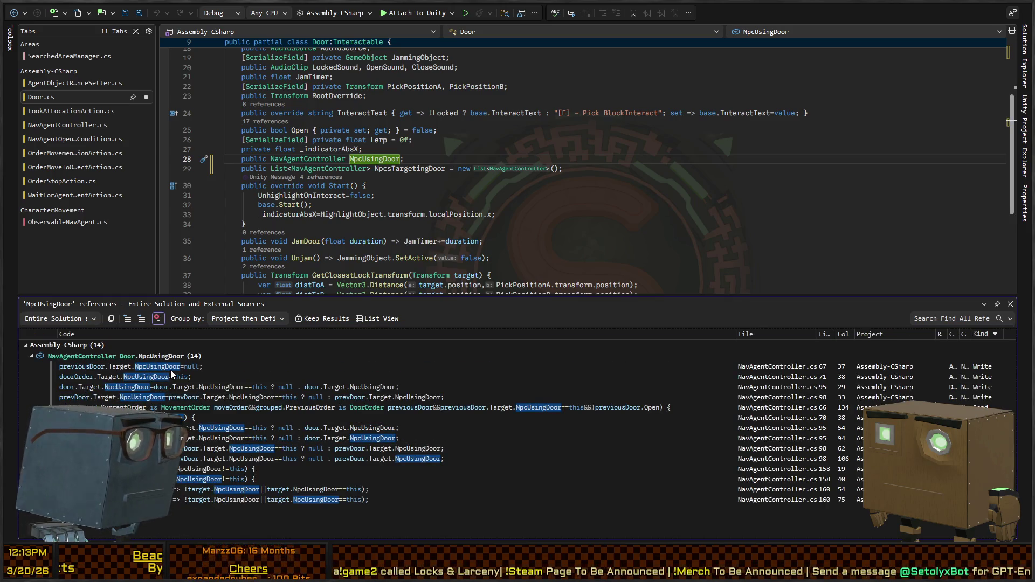
- Check NpcUsingDoor's use at line 98 of NavAgentController.cs, then return to Door.cs
{"action": "double_click", "coordinate": [982, 399]}
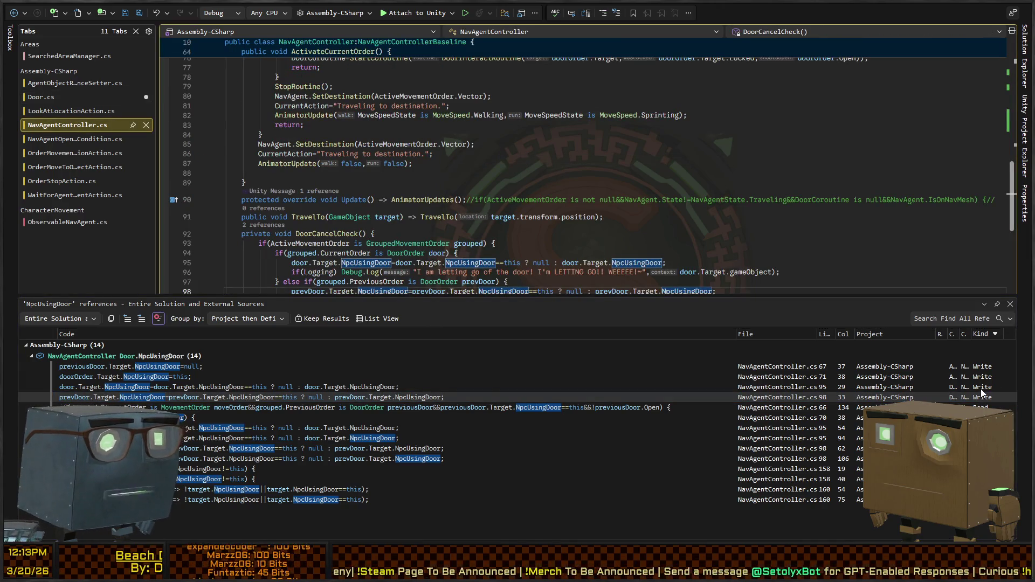
{"action": "scroll", "coordinate": [364, 168], "scroll_direction": "down", "scroll_amount": 2}
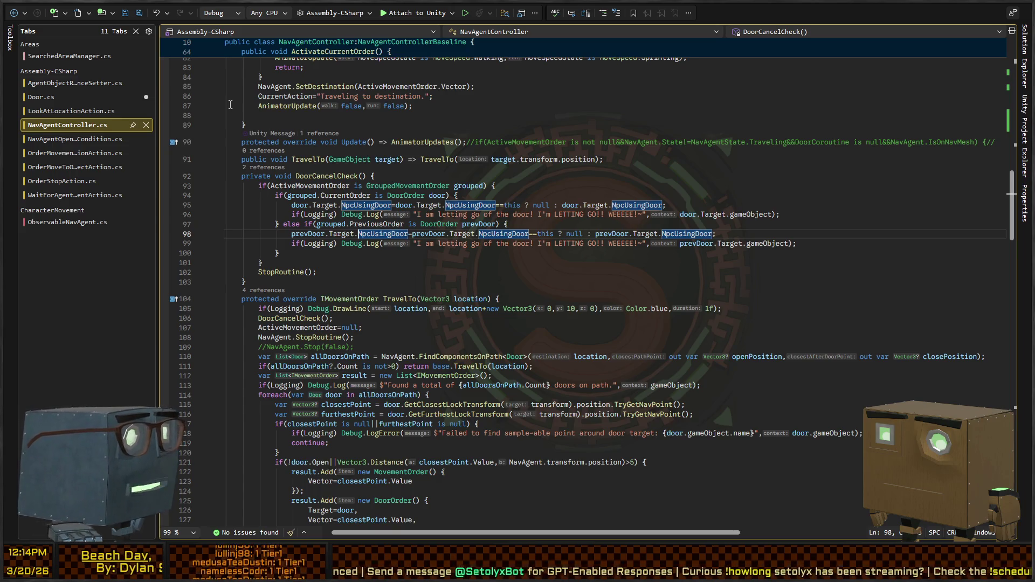
{"action": "left_click", "coordinate": [75, 94]}
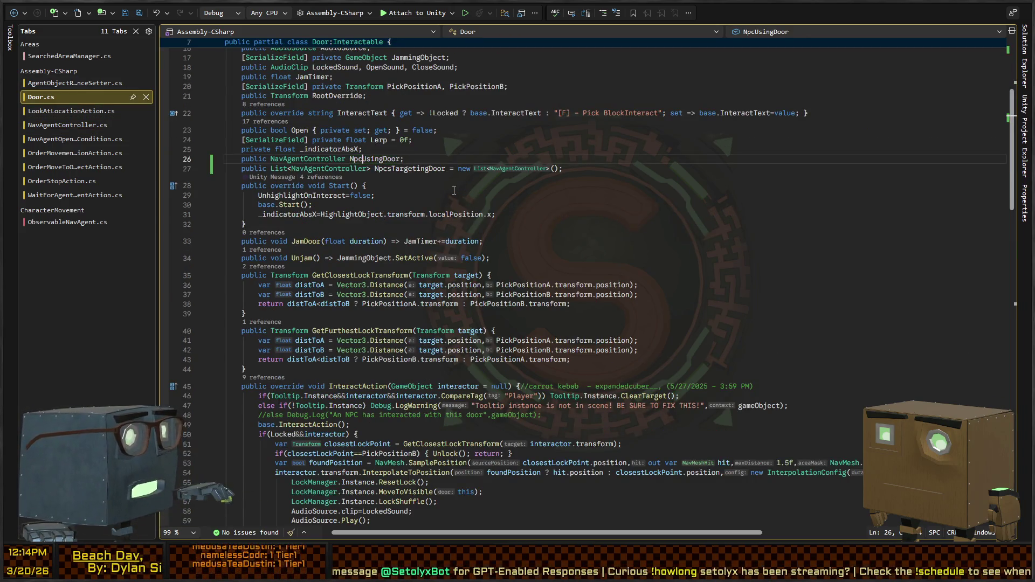
- Go back to NavAgentController.cs line 98 to read DoorCancelCheck, then return to Unity
{"action": "key", "text": "ctrl+minus"}
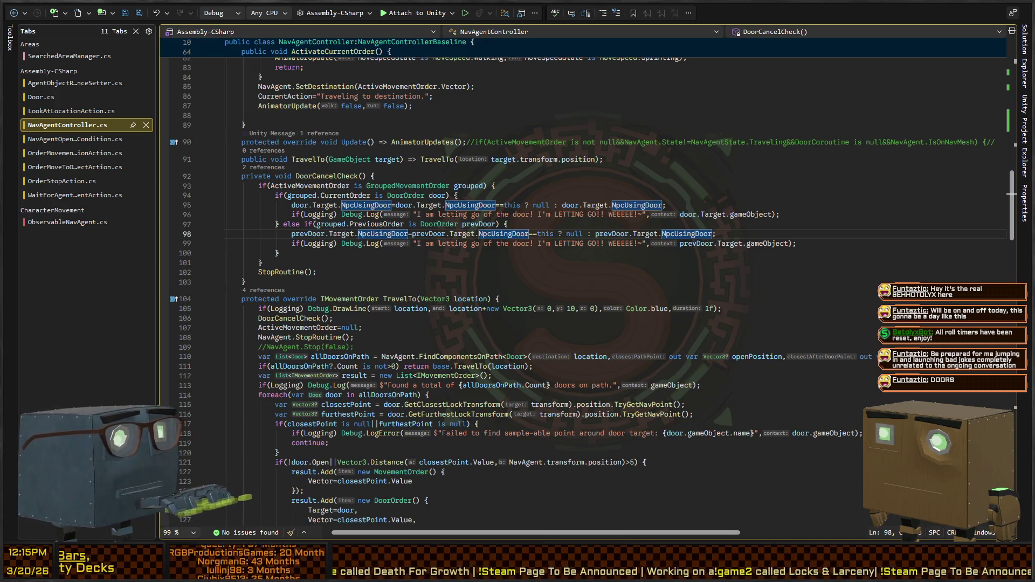
{"action": "key", "text": "alt+Tab"}
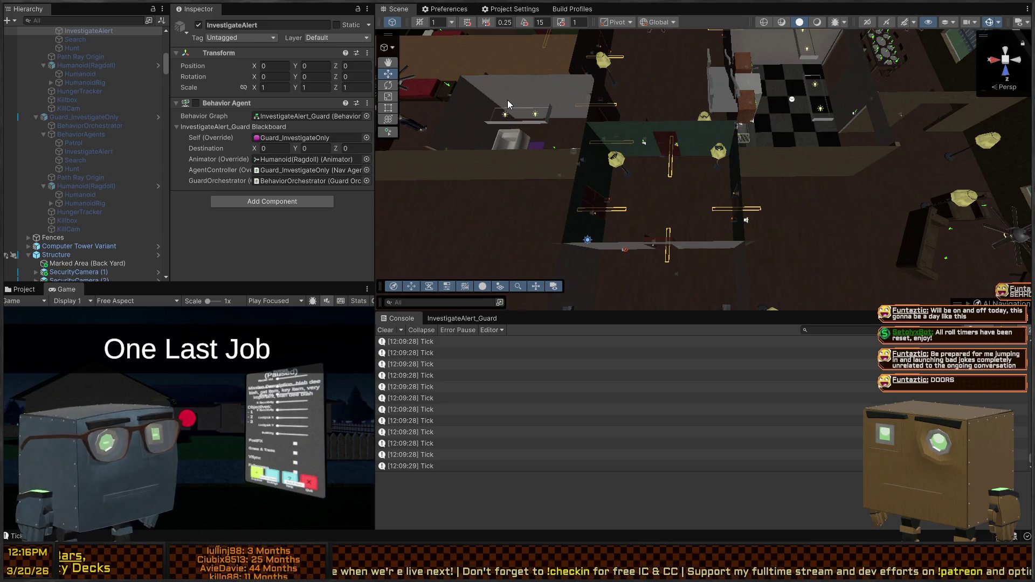
- Orbit the Unity scene, then switch to NavAgentController.cs in Visual Studio
{"action": "left_click_drag", "start_coordinate": [615, 171], "coordinate": [633, 160]}
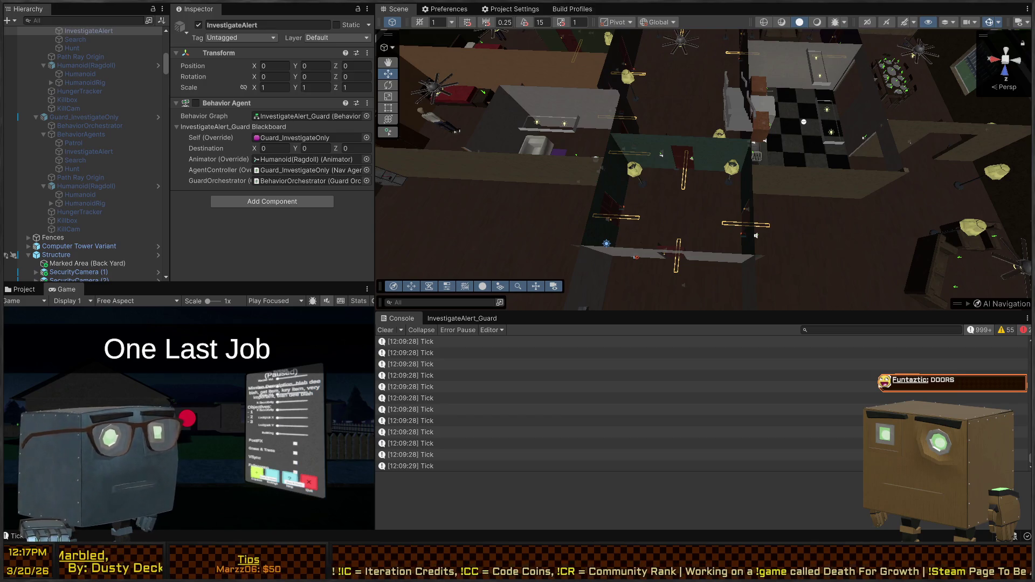
{"action": "key", "text": "alt+Tab"}
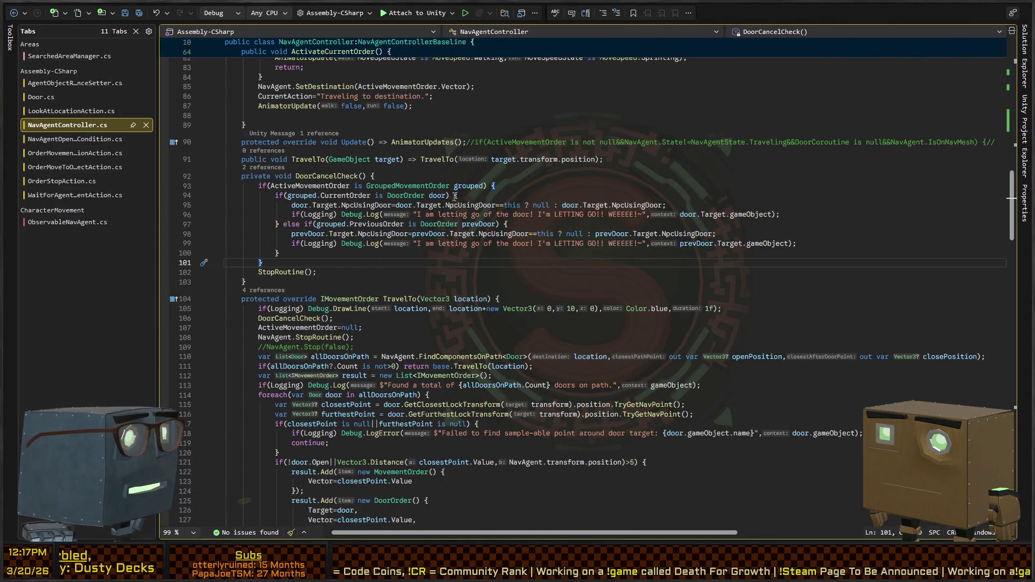
- Go to NpcUsingDoor's declaration in Door.cs and inspect the NpcsTargetingDoor field
{"action": "scroll", "coordinate": [448, 199], "scroll_direction": "up", "scroll_amount": 5}
{"action": "left_click", "coordinate": [448, 171], "text": "ctrl"}
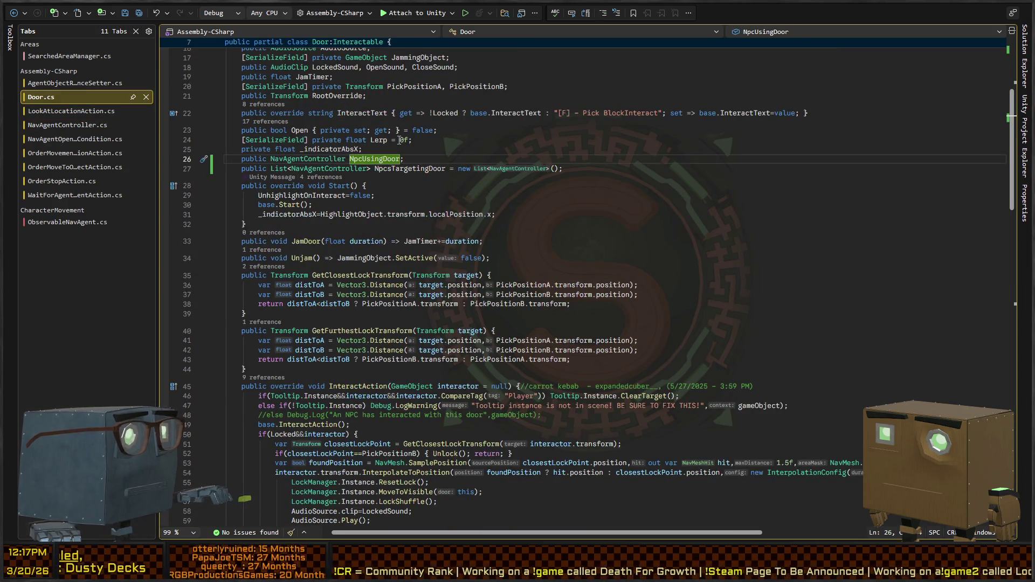
{"action": "left_click", "coordinate": [405, 170]}
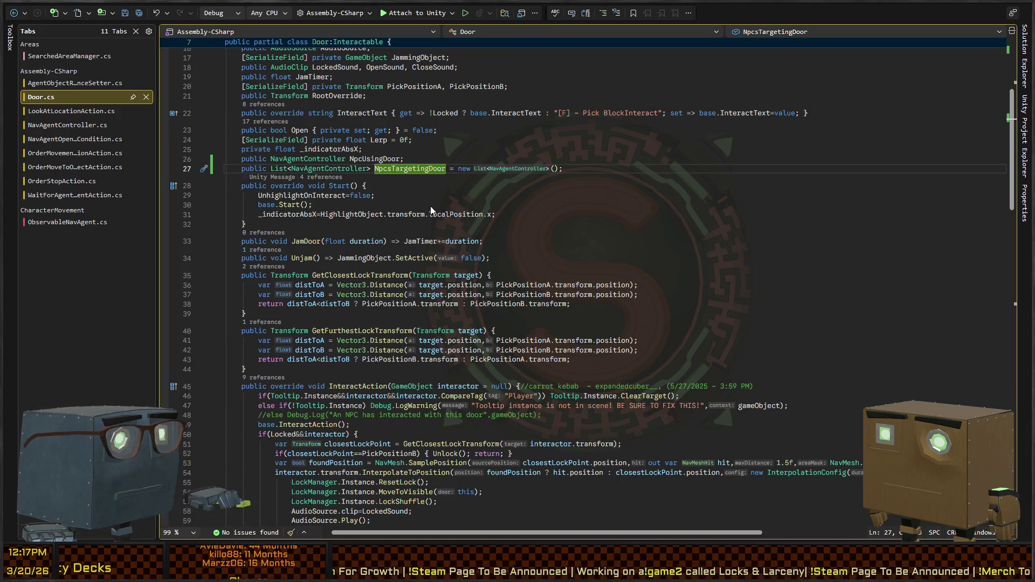
{"action": "key", "text": "ctrl+Tab"}
{"action": "key", "text": "ctrl+Tab"}
{"action": "left_click", "coordinate": [643, 159]}
- Insert a /// summary stub below NpcsTargetingDoor and select its placeholder line
{"action": "left_click", "coordinate": [643, 175]}
{"action": "key", "text": "Return"}
{"action": "key", "text": "Return"}
{"action": "key", "text": "Return"}
{"action": "key", "text": "Up"}
{"action": "key", "text": "Up"}
{"action": "key", "text": "Up"}
{"action": "type", "text": "///"}
{"action": "key", "text": "Down"}
{"action": "key", "text": "End"}
{"action": "key", "text": "shift+Up"}
{"action": "key", "text": "shift+Up"}
{"action": "key", "text": "ctrl+shift+Left"}
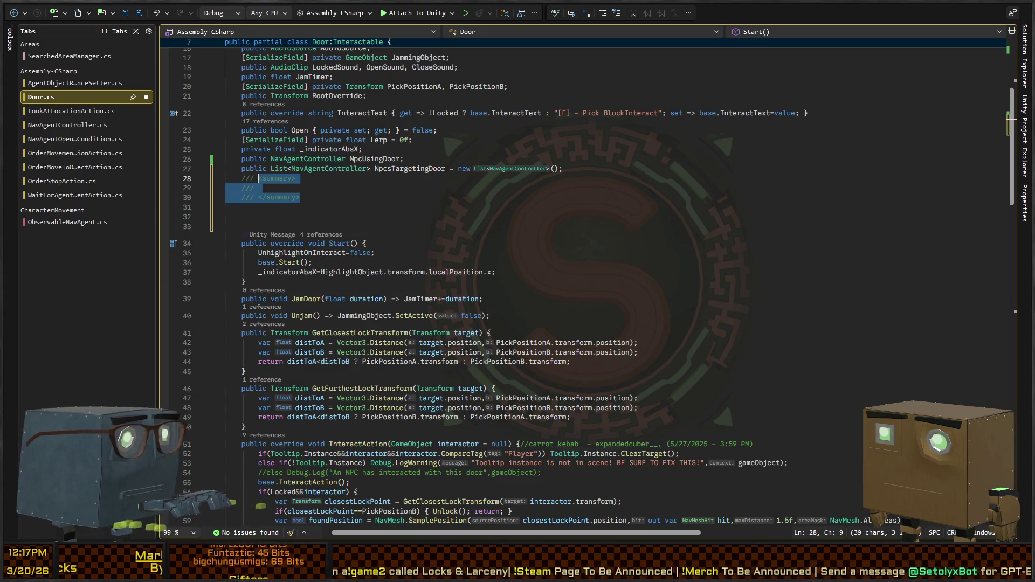
- Write three protocol comments: NPCs register on approach, closest uses the door, then moves through
{"action": "type", "text": "each npc that wants to interact with the door (upon approaching it for the "}
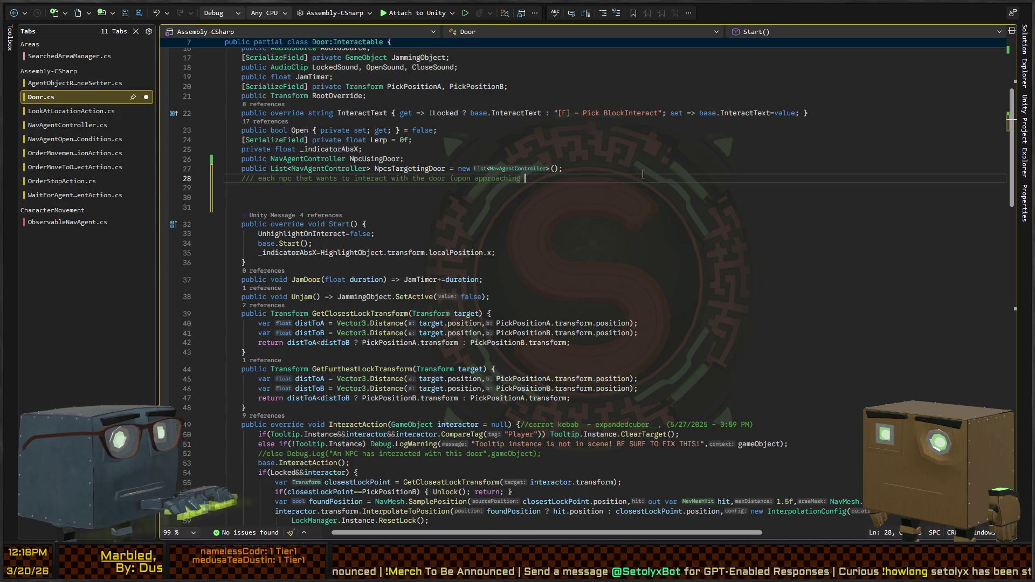
{"action": "type", "text": "open order"}
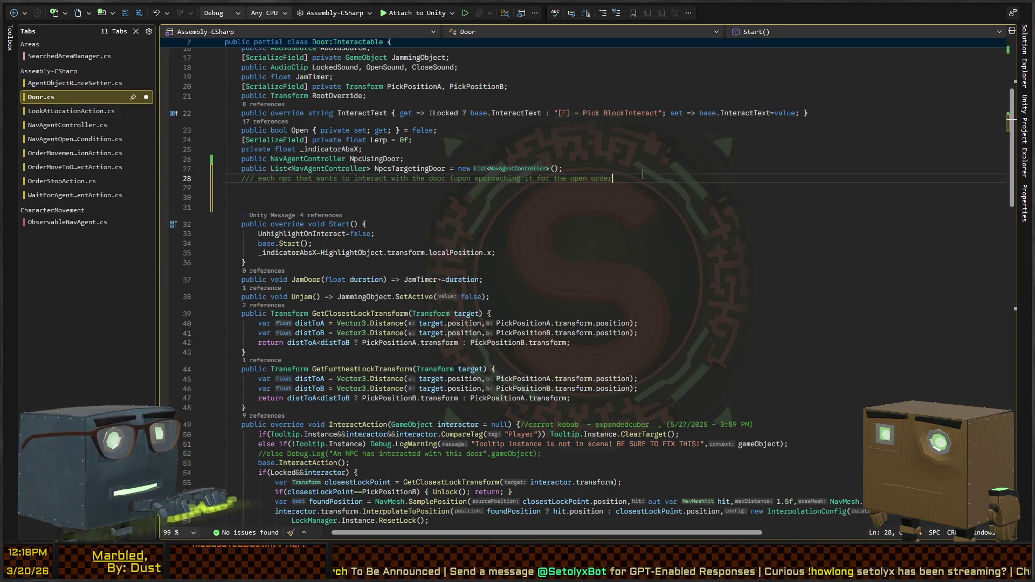
{"action": "type", "text": ") will add itsel"}
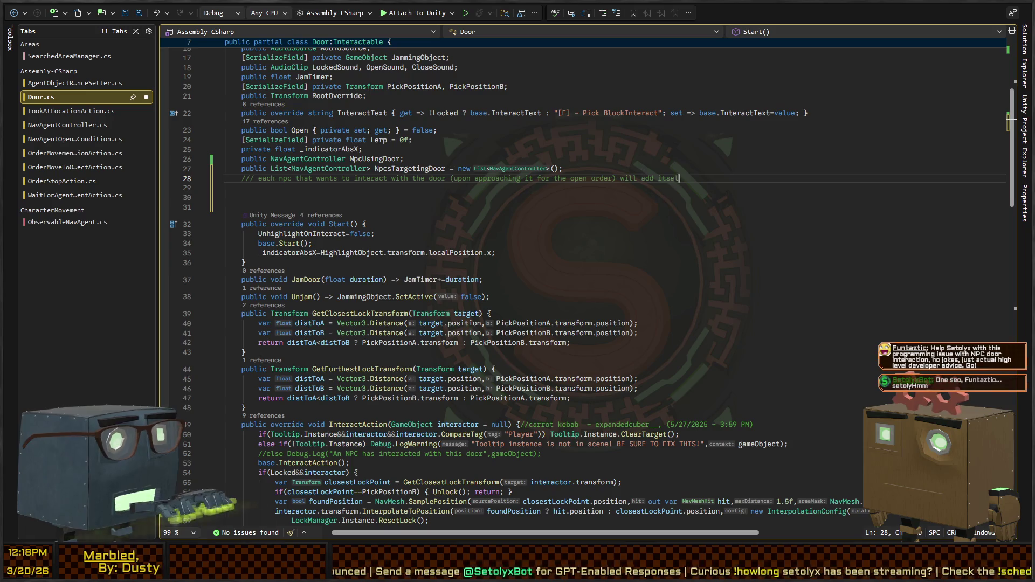
{"action": "type", "text": "f to this collection"}
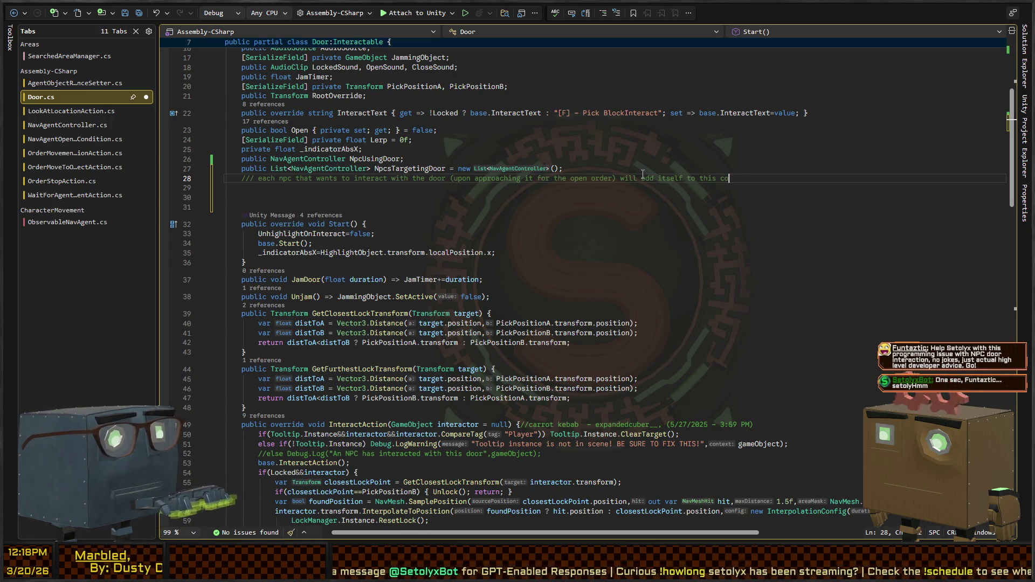
{"action": "key", "text": "Return"}
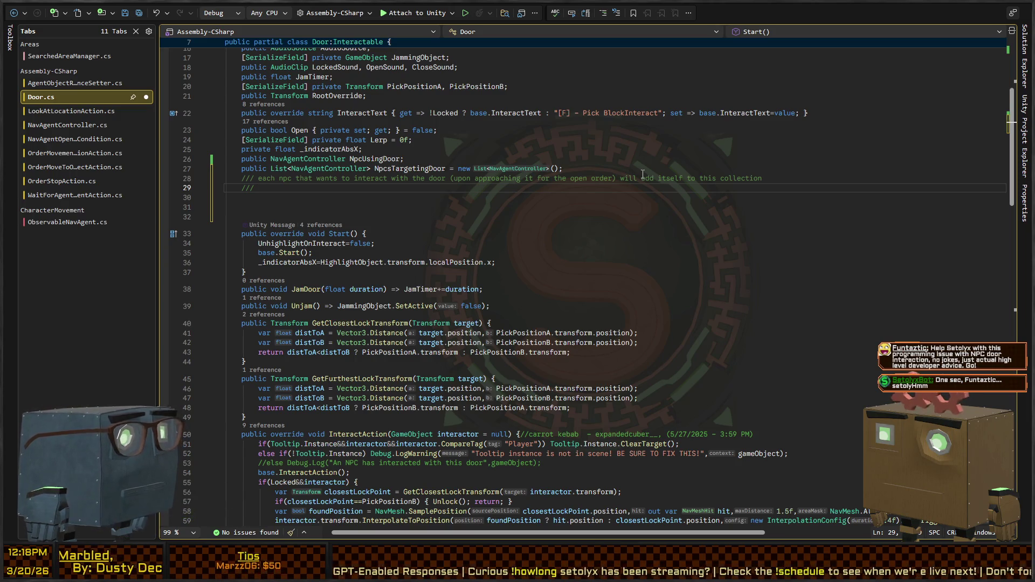
{"action": "type", "text": "the closest NPC will be"}
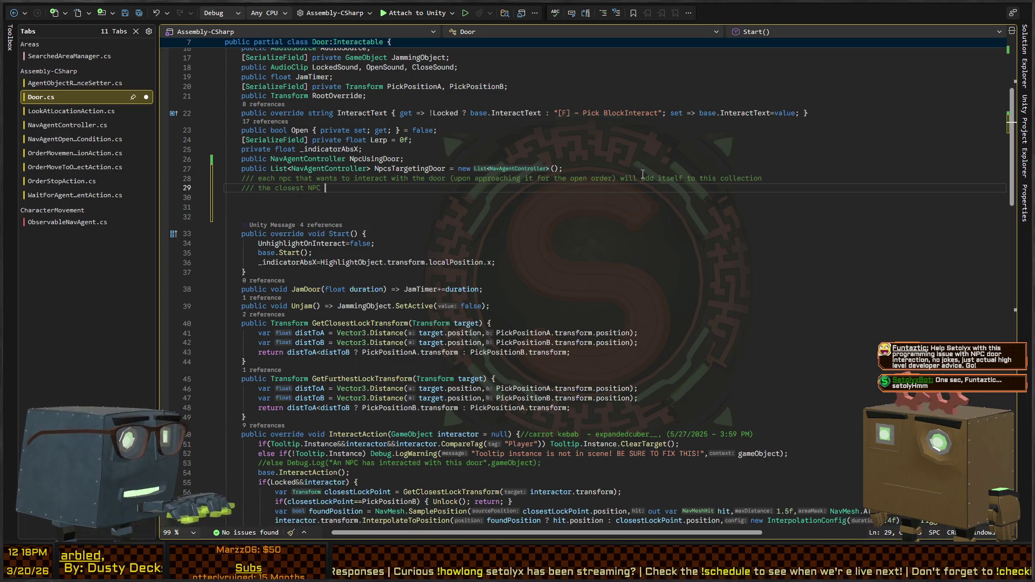
{"action": "type", "text": " set to the u"}
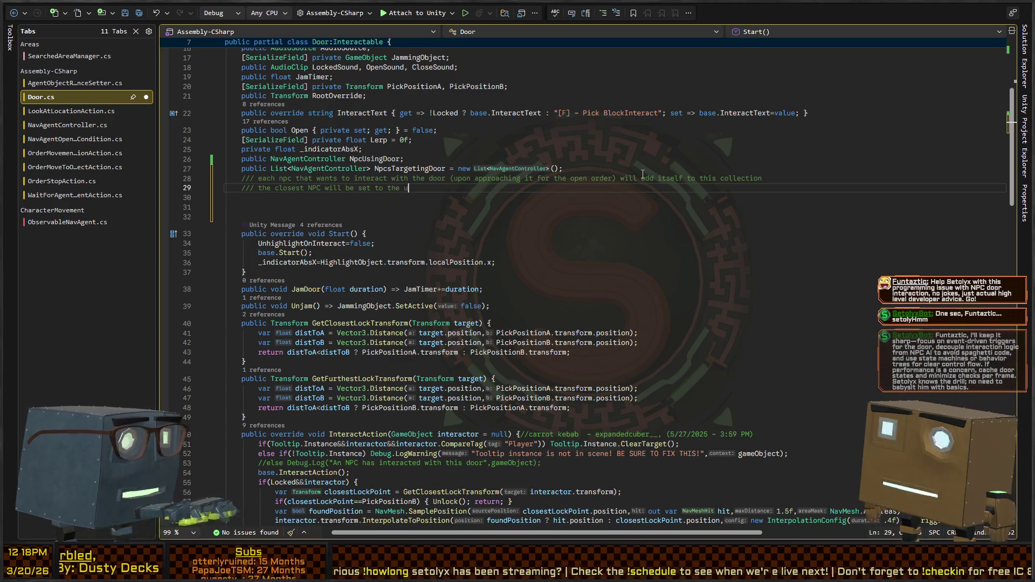
{"action": "type", "text": "sing door role"}
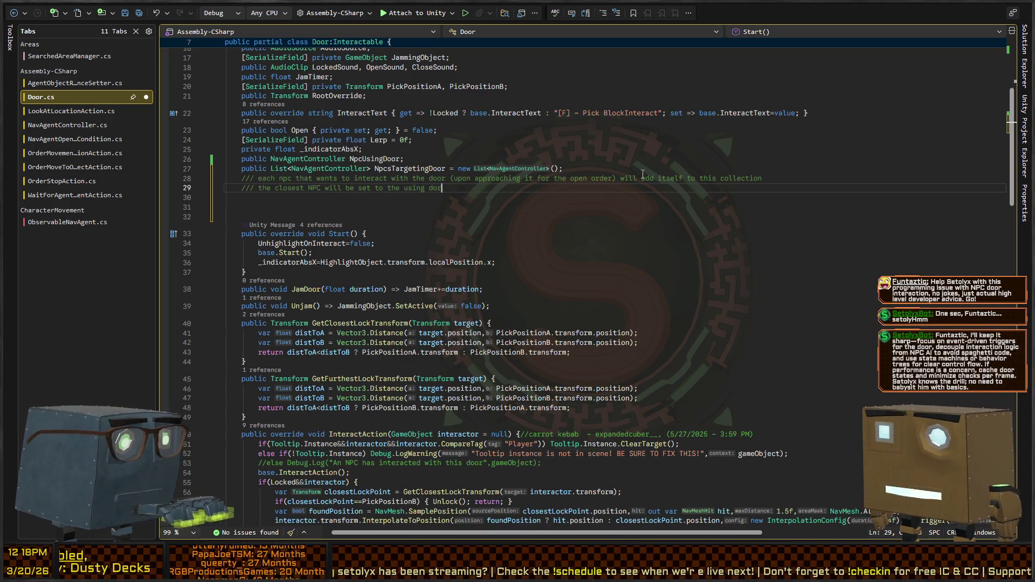
{"action": "key", "text": "Return"}
{"action": "type", "text": "when the "}
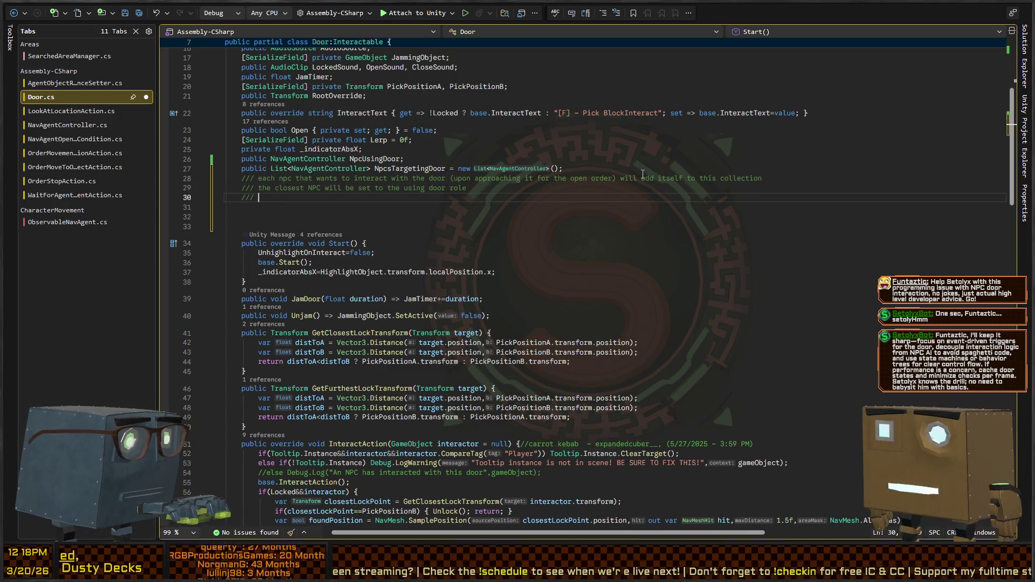
{"action": "type", "text": "npc reach"}
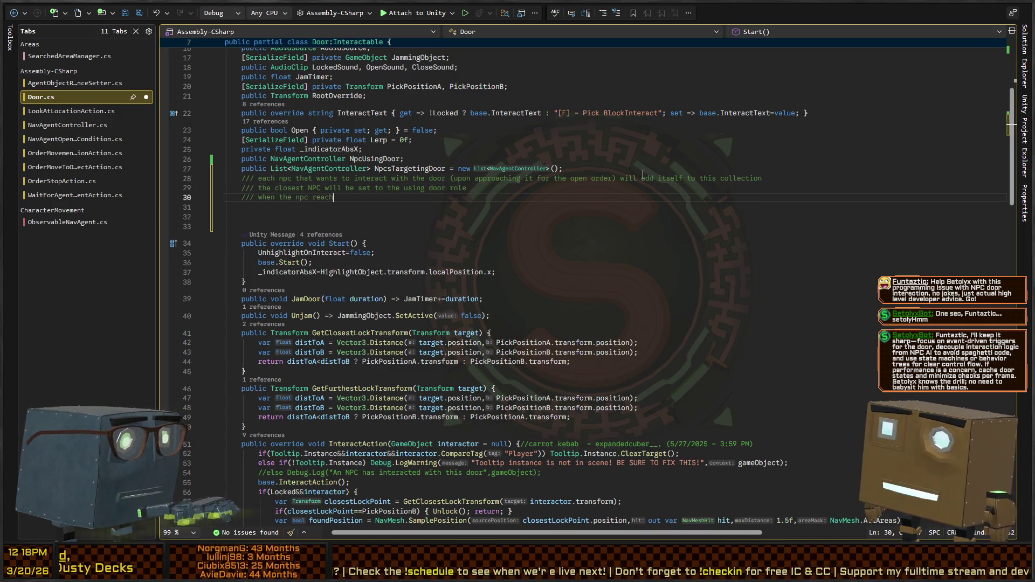
{"action": "type", "text": "es the door, and open"}
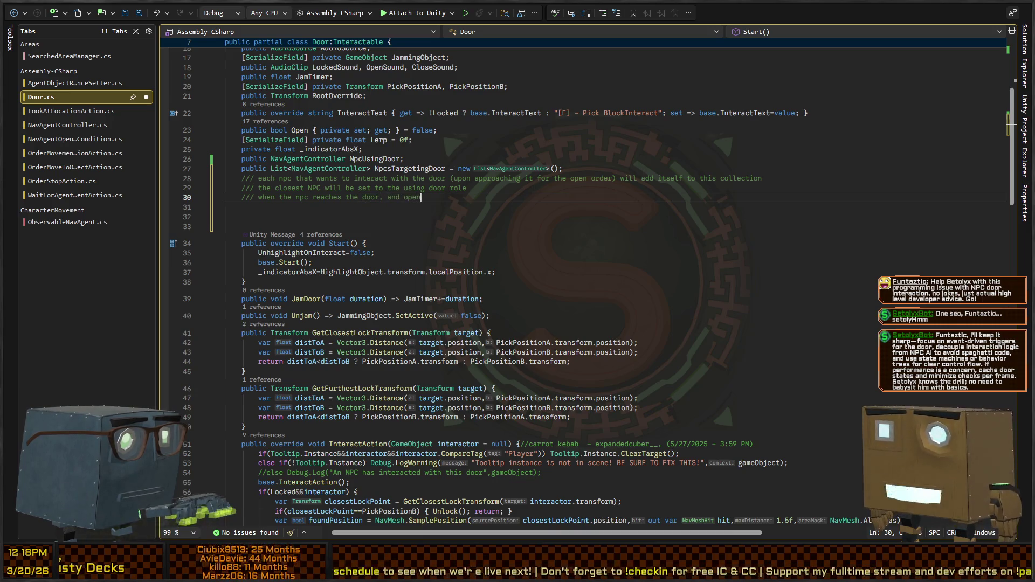
{"action": "type", "text": "s it, it moves"}
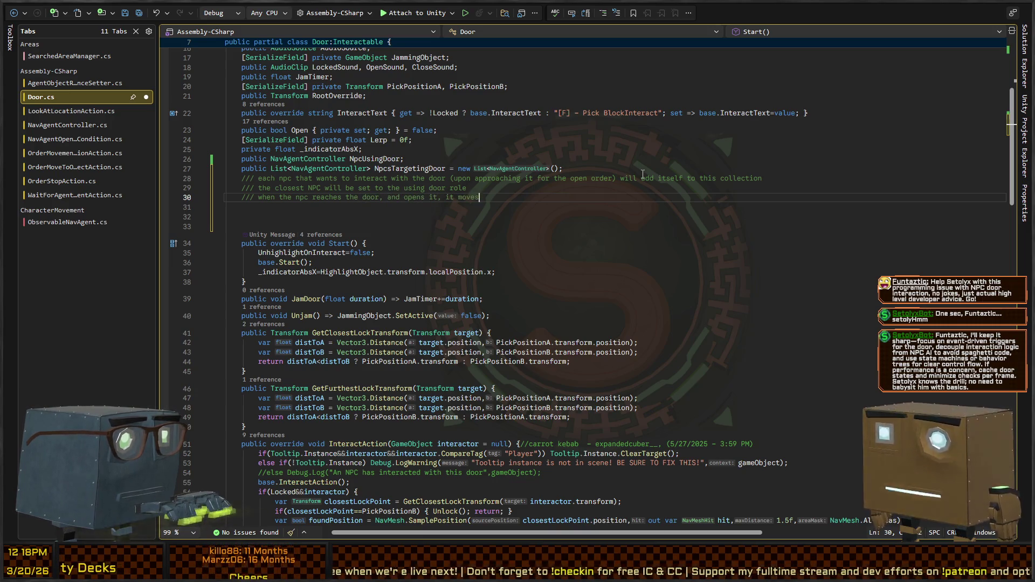
{"action": "type", "text": " to the other side"}
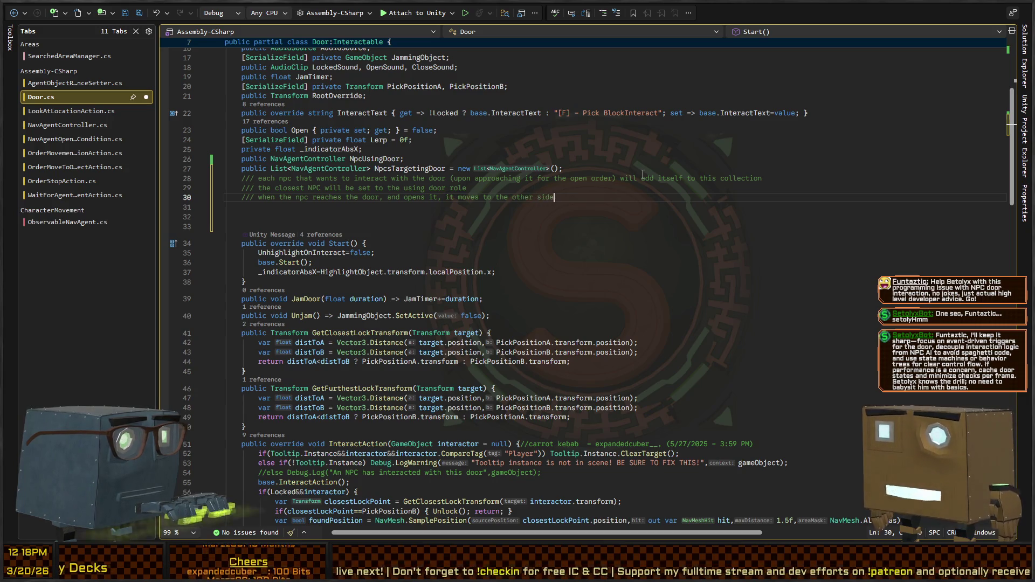
{"action": "type", "text": " (off to the e"}
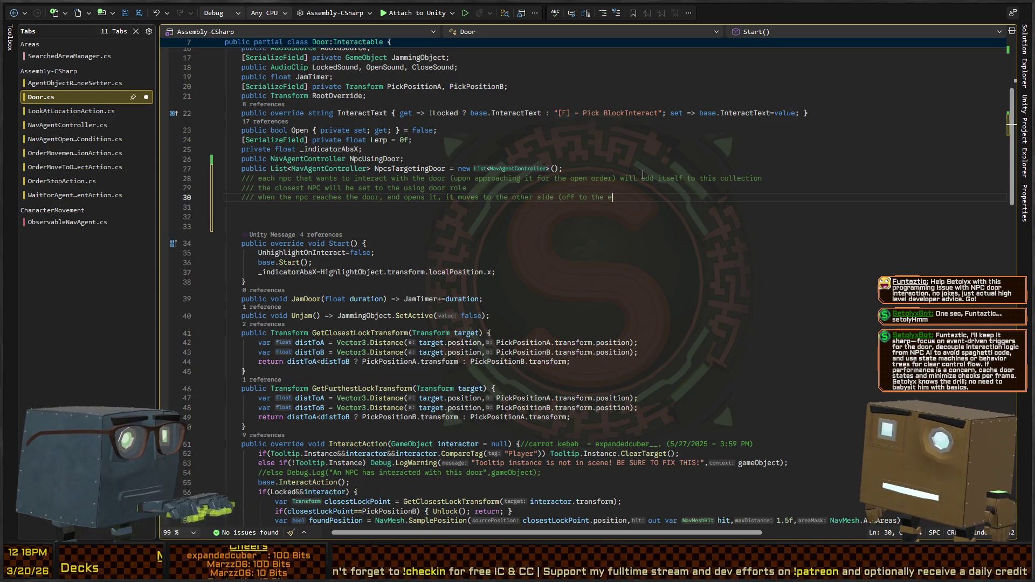
{"action": "type", "text": "dge a bit to allow "}
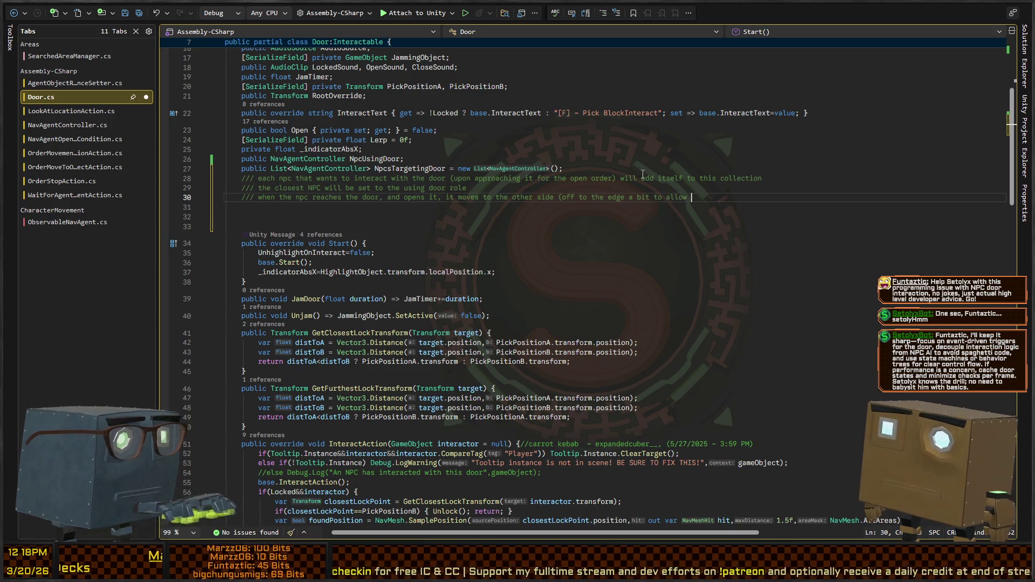
{"action": "type", "text": "others through)"}
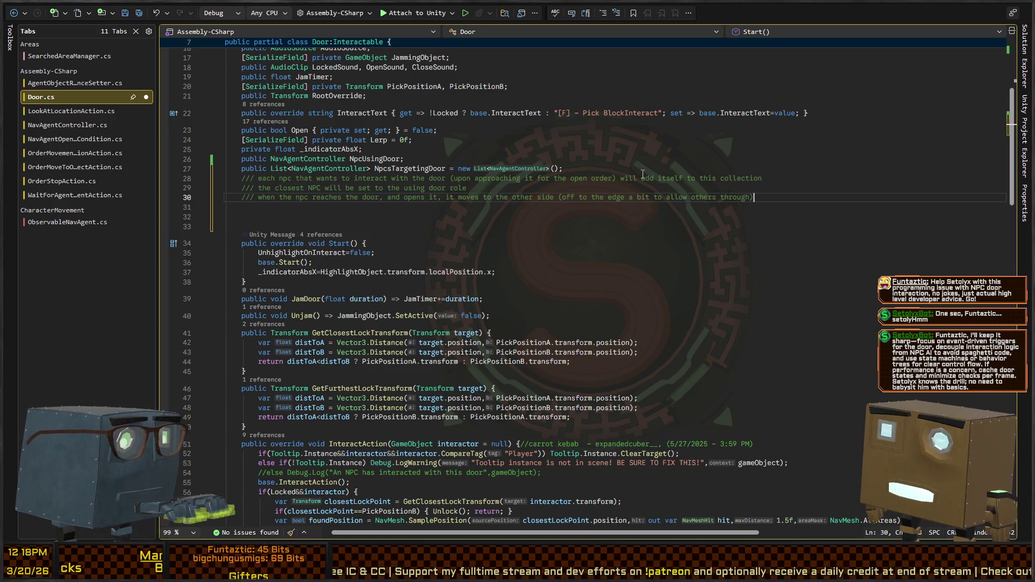
{"action": "key", "text": "Return"}
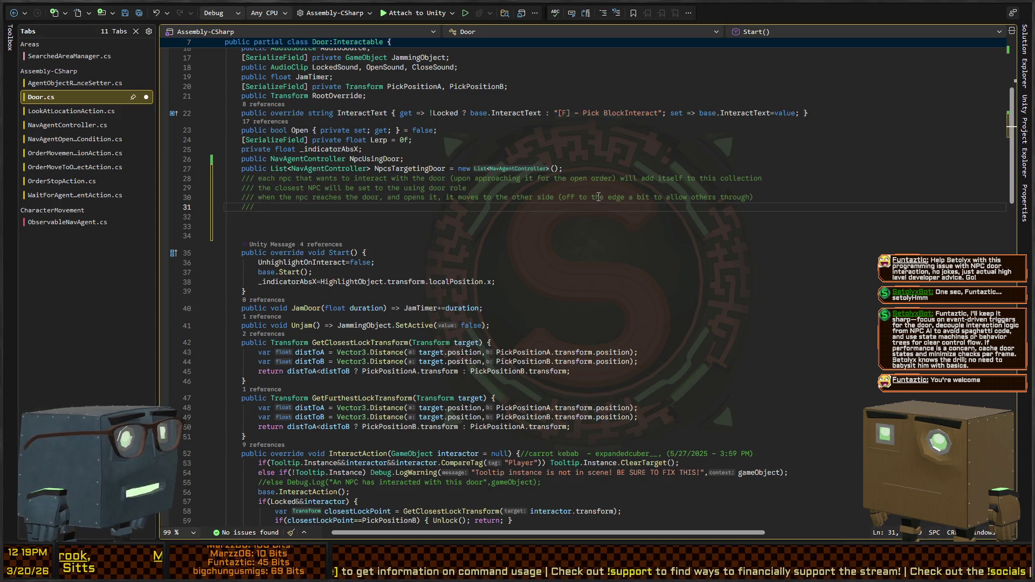
- Write the fourth line: wait for nearby NPCs while others still target the door; return to Unity
{"action": "type", "text": "then the NPC will wait for ALL "}
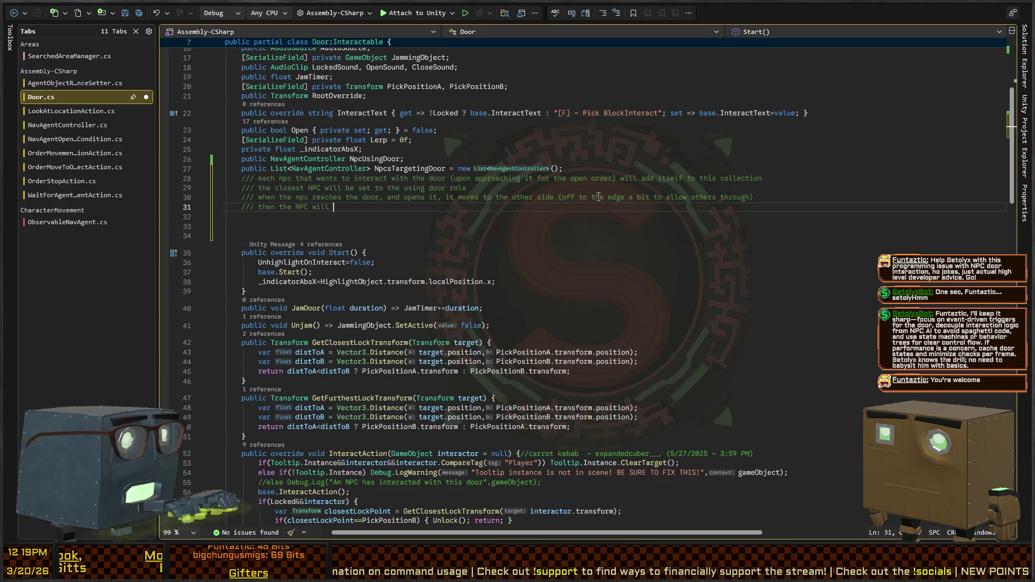
{"action": "type", "text": "nearby npc's within X units upon STARTING TO HOLD THE DOOR"}
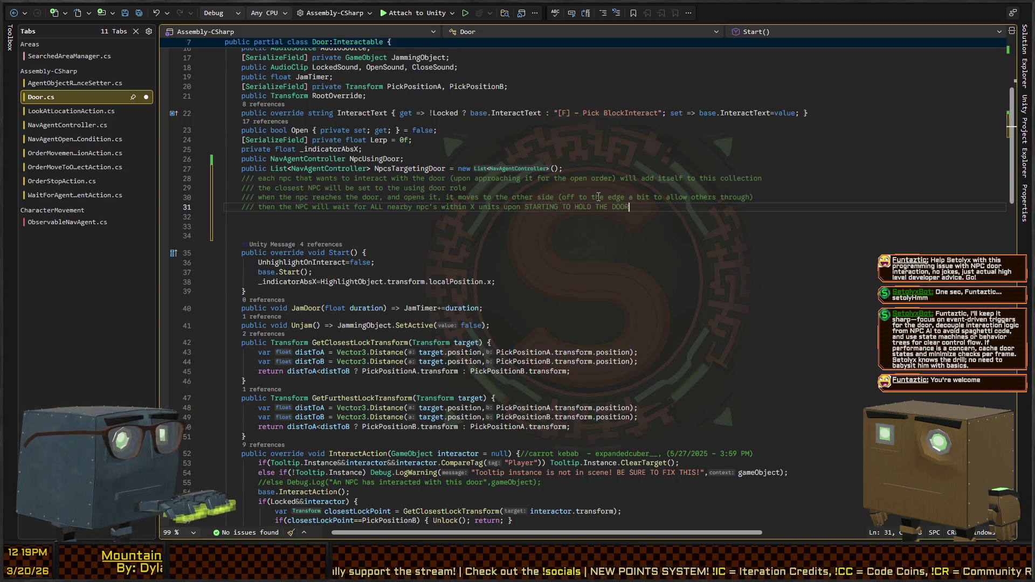
{"action": "type", "text": ", this means if an NPC "}
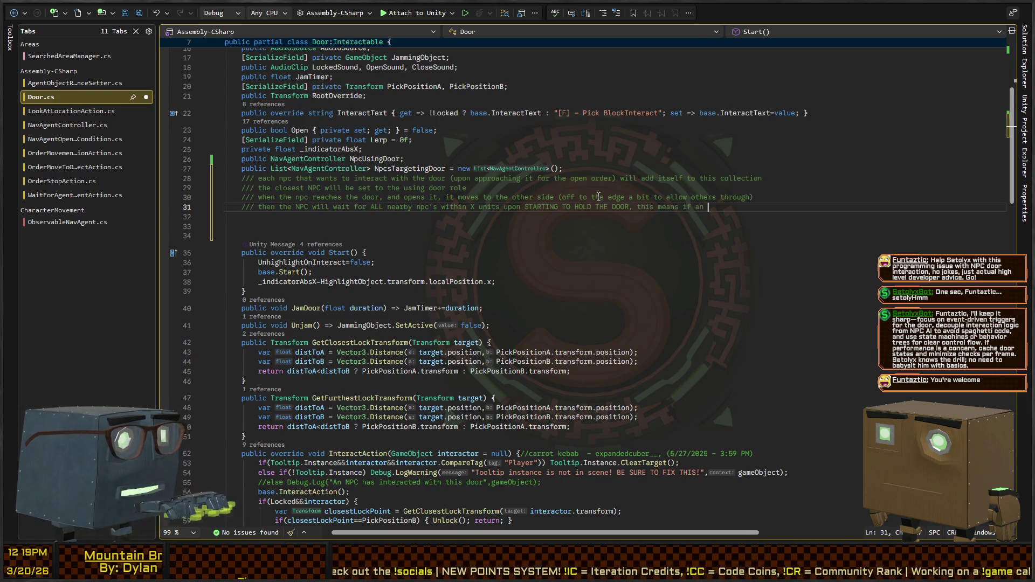
{"action": "type", "text": "reac"}
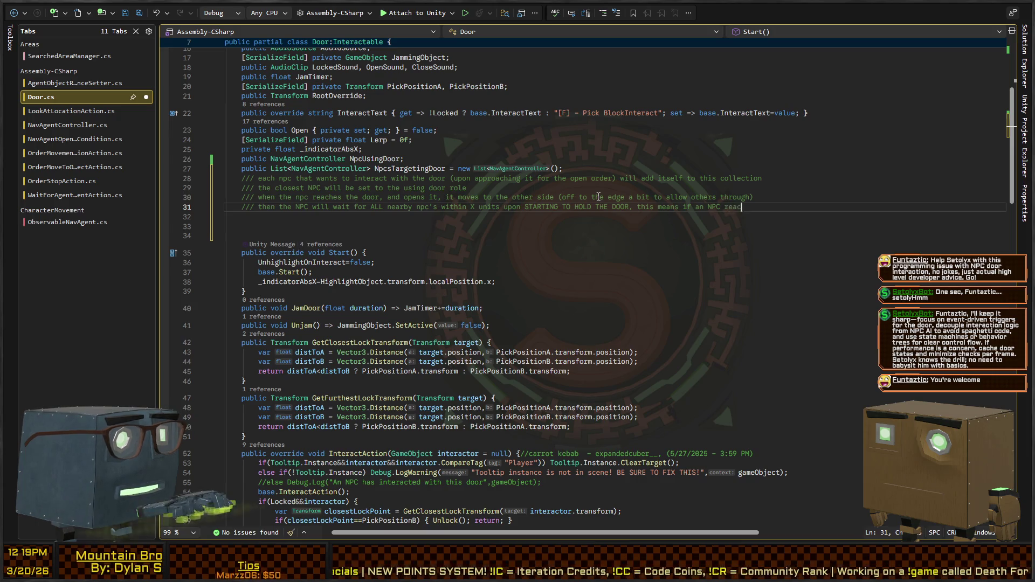
{"action": "type", "text": "hes the radius "}
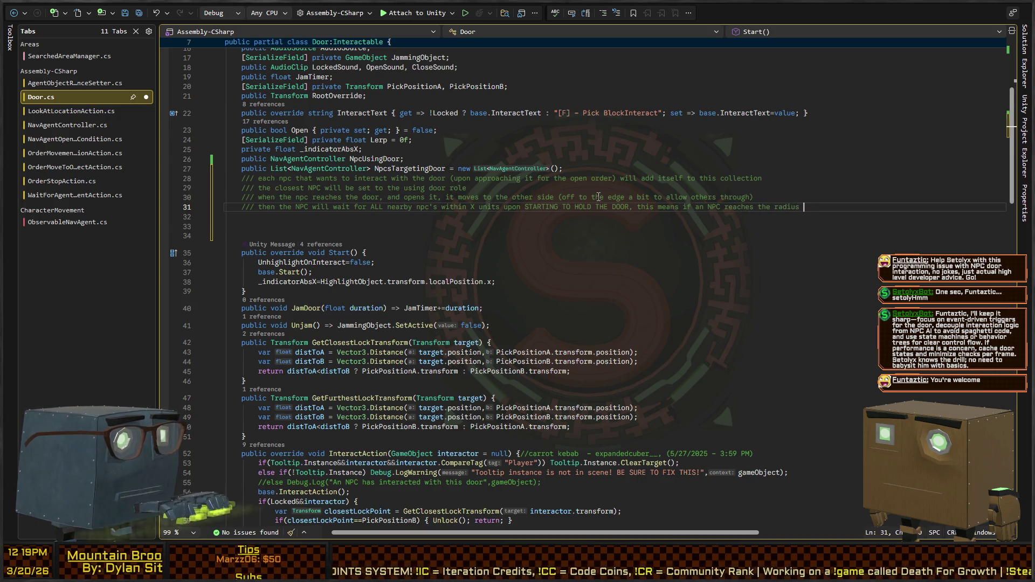
{"action": "type", "text": "during NP"}
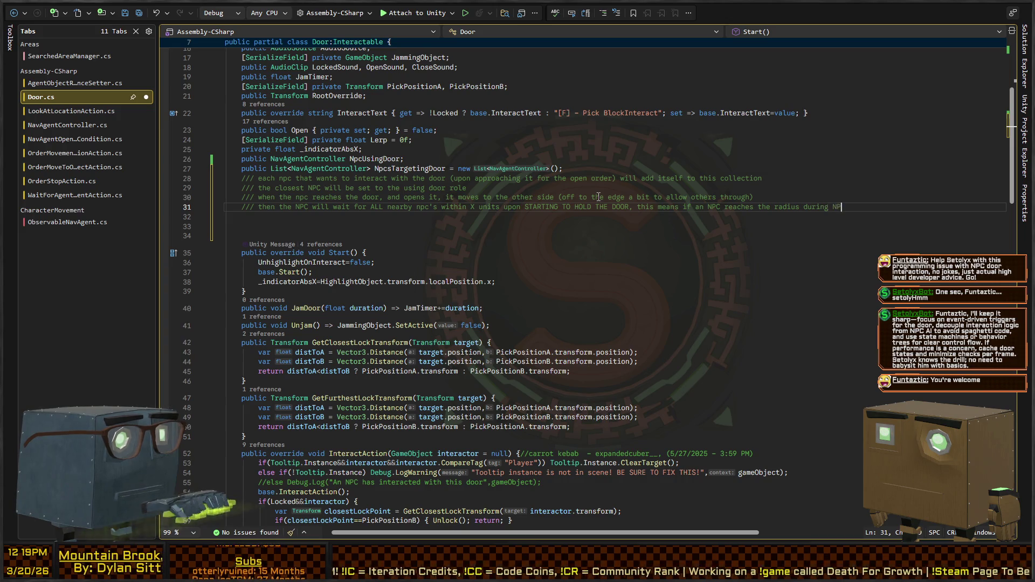
{"action": "type", "text": "Cs goi"}
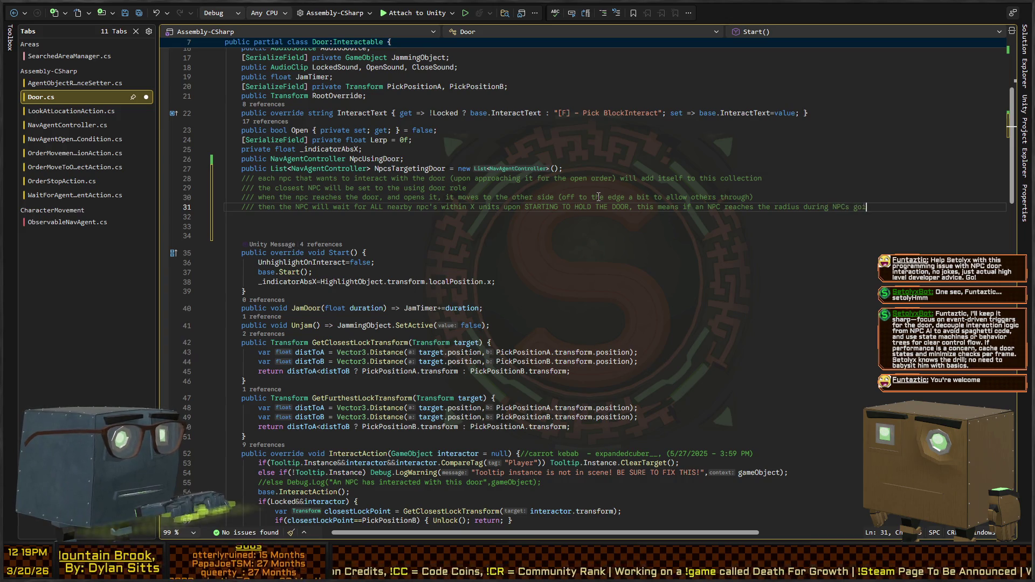
{"action": "type", "text": "ng through the do"}
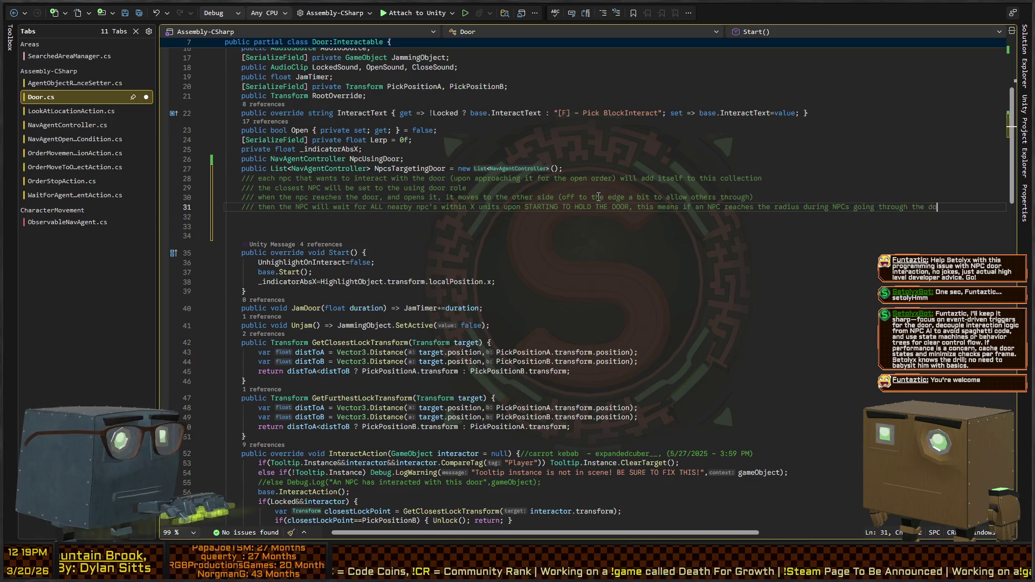
{"action": "type", "text": "or, they will be ignored"}
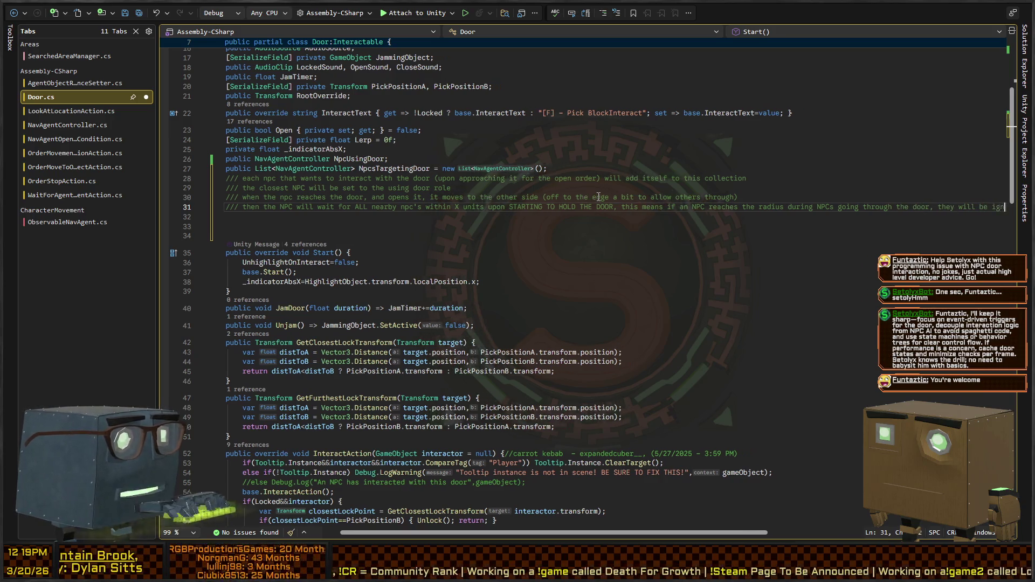
{"action": "key", "text": "ctrl+BackSpace"}
{"action": "key", "text": "ctrl+BackSpace"}
{"action": "key", "text": "ctrl+BackSpace"}
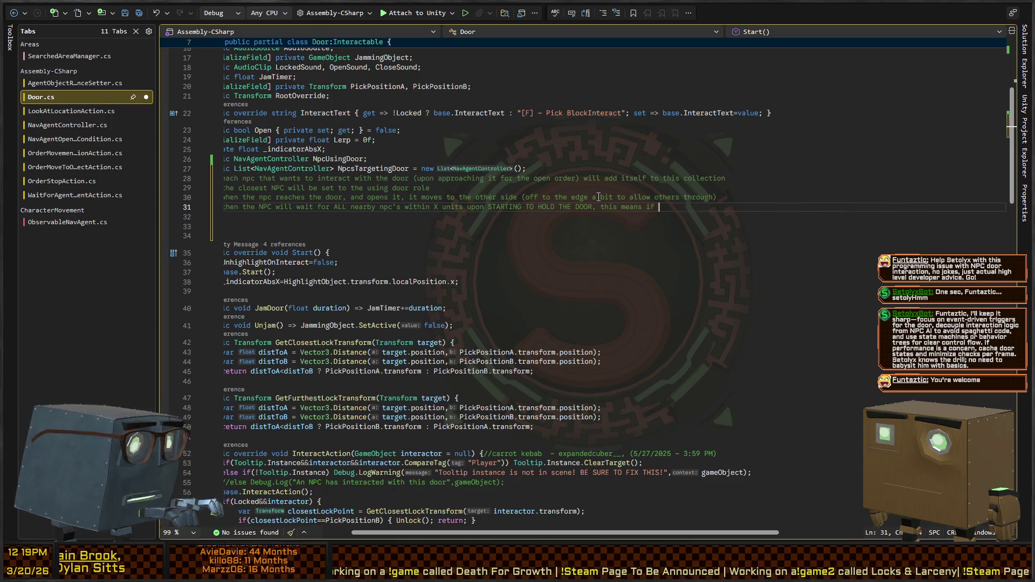
{"action": "key", "text": "ctrl+BackSpace"}
{"action": "key", "text": "ctrl+BackSpace"}
{"action": "key", "text": "ctrl+BackSpace"}
{"action": "key", "text": "ctrl+BackSpace"}
{"action": "type", "text": "while "}
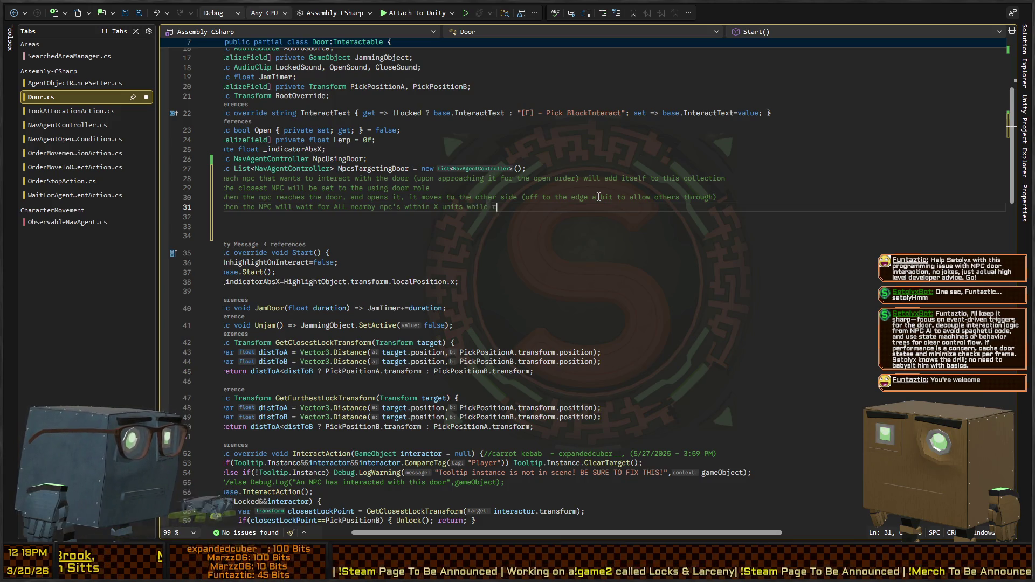
{"action": "type", "text": "there are still others targeting the doo"}
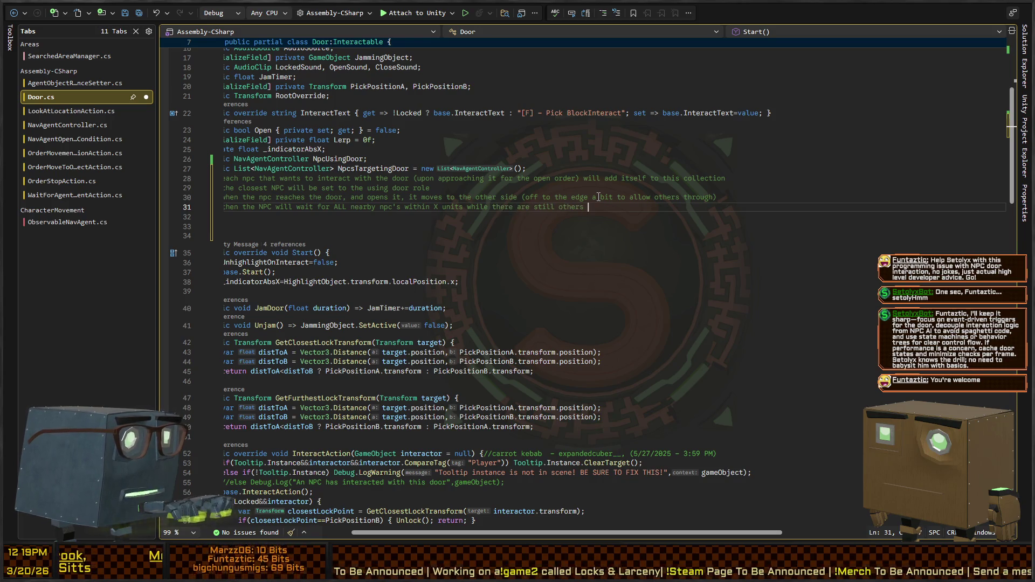
{"action": "type", "text": "r"}
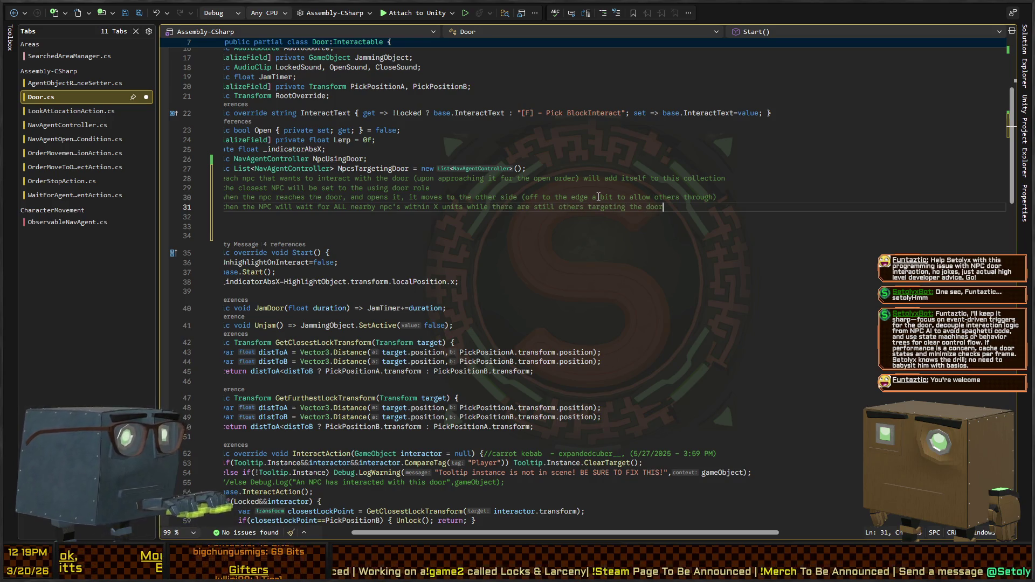
{"action": "scroll", "coordinate": [599, 197], "scroll_direction": "left", "scroll_amount": 2}
{"action": "key", "text": "Home"}
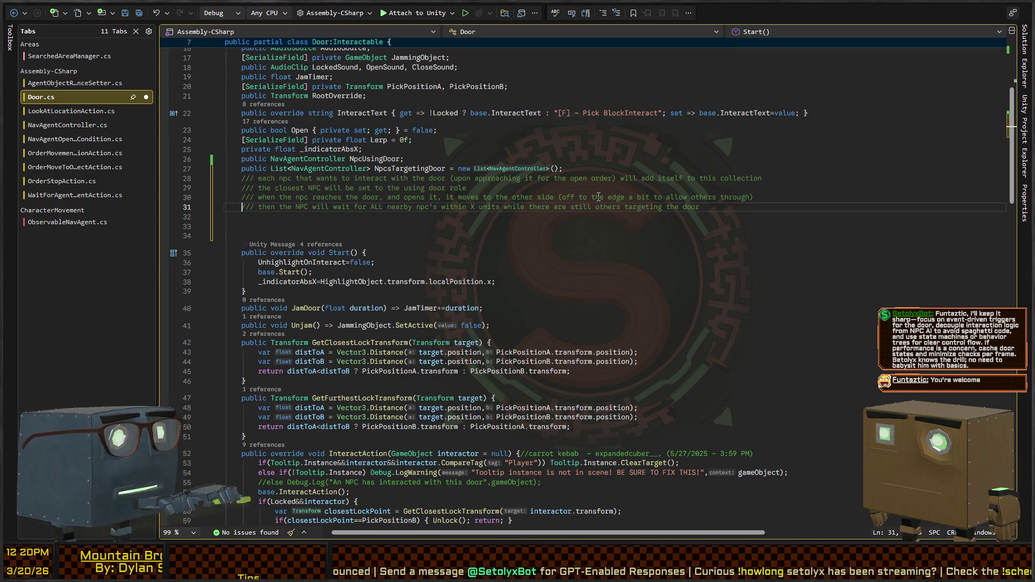
{"action": "key", "text": "alt+Tab"}
{"action": "key", "text": "w"}
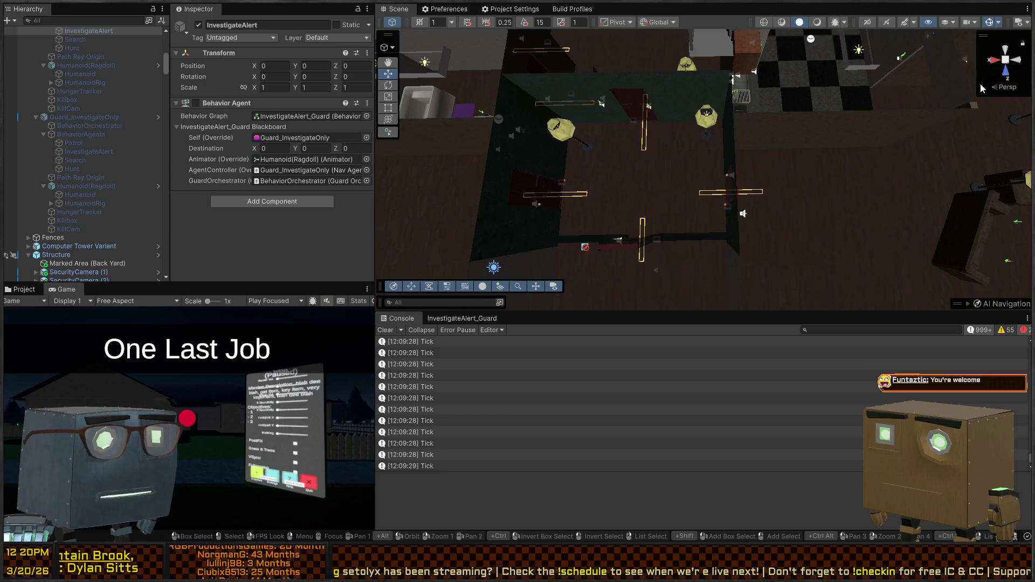
- Pan the Scene view across the room, then return to Door.cs in Visual Studio
{"action": "left_click_drag", "start_coordinate": [819, 187], "coordinate": [682, 187]}
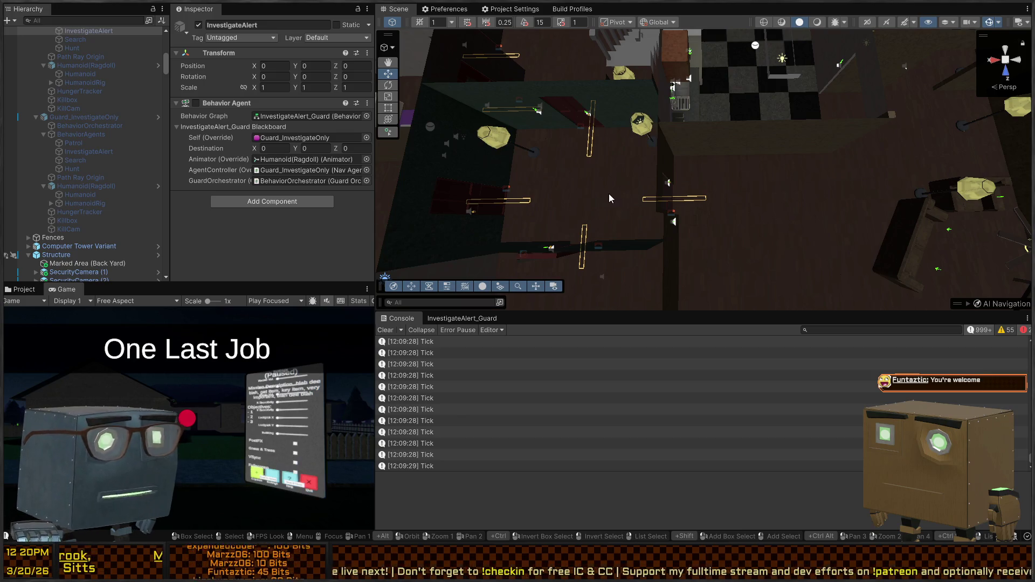
{"action": "key", "text": "alt"}
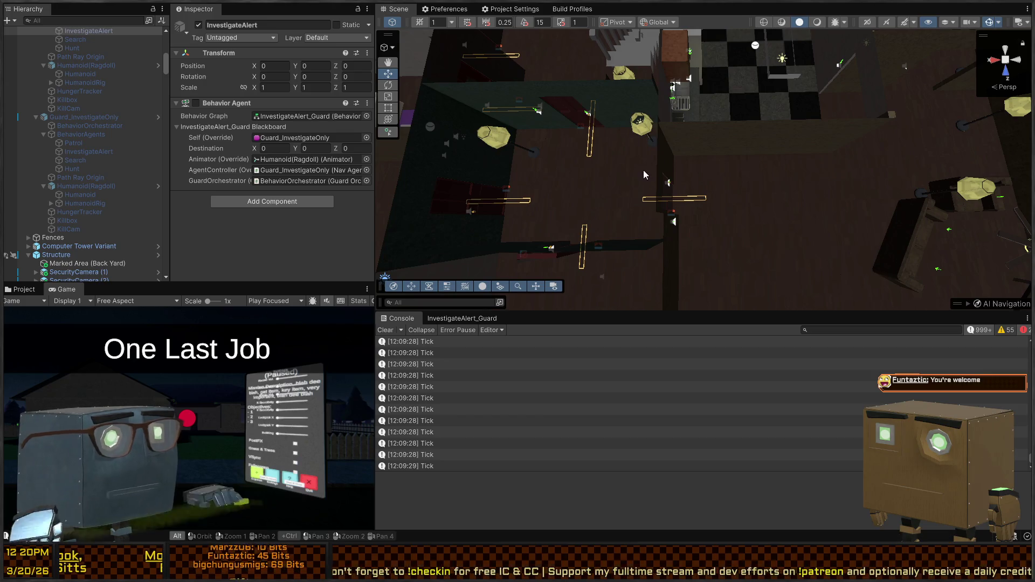
{"action": "key", "text": "alt+Tab"}
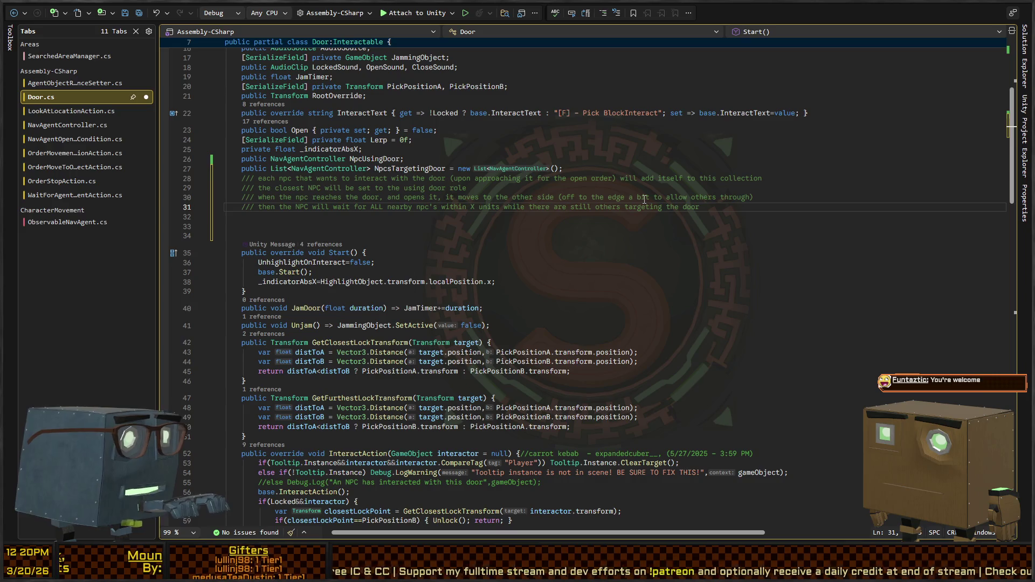
- Add a fifth /// comment line: 'finally, the NPC will let go, and proceed with its pathing as usual.'
{"action": "key", "text": "shift+End"}
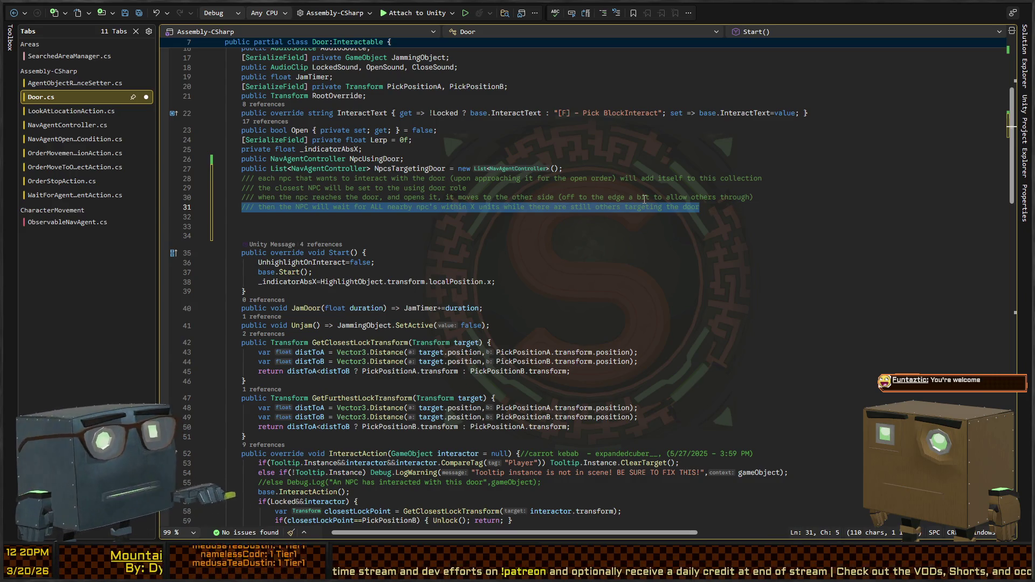
{"action": "key", "text": "Down"}
{"action": "type", "text": "u"}
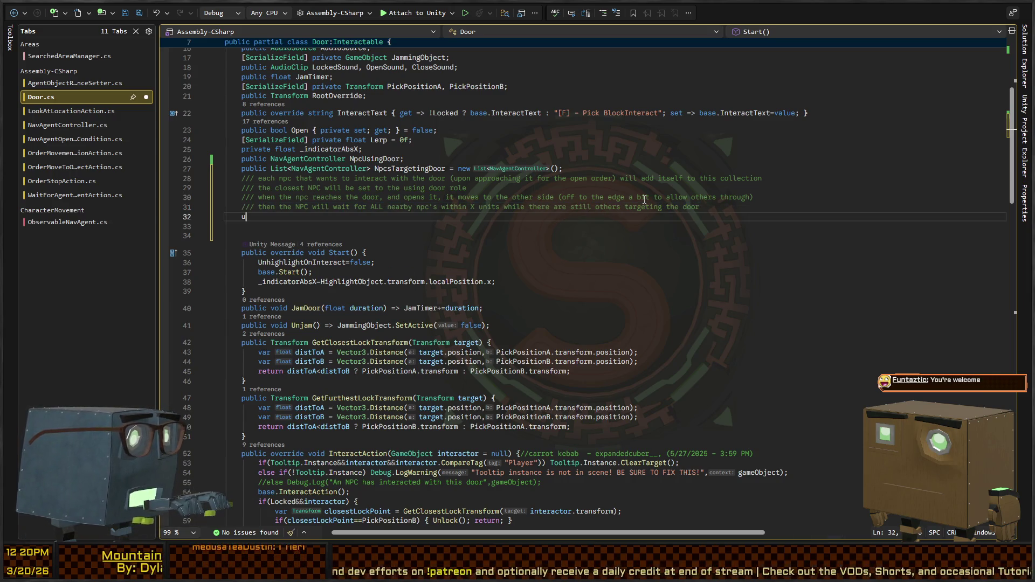
{"action": "type", "text": "///"}
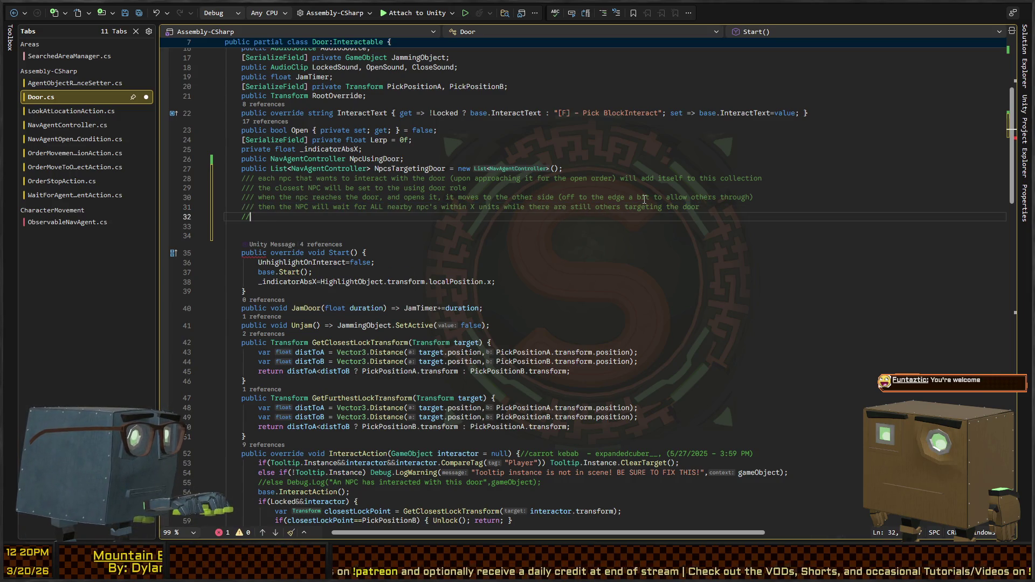
{"action": "key", "text": "ctrl+z"}
{"action": "key", "text": "ctrl+z"}
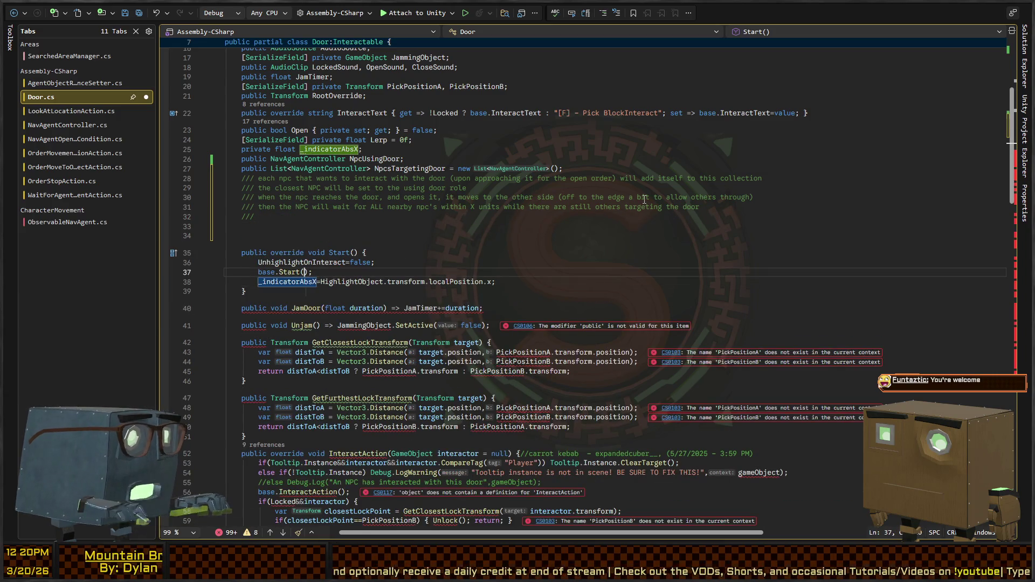
{"action": "key", "text": "ctrl+z"}
{"action": "type", "text": " finally"}
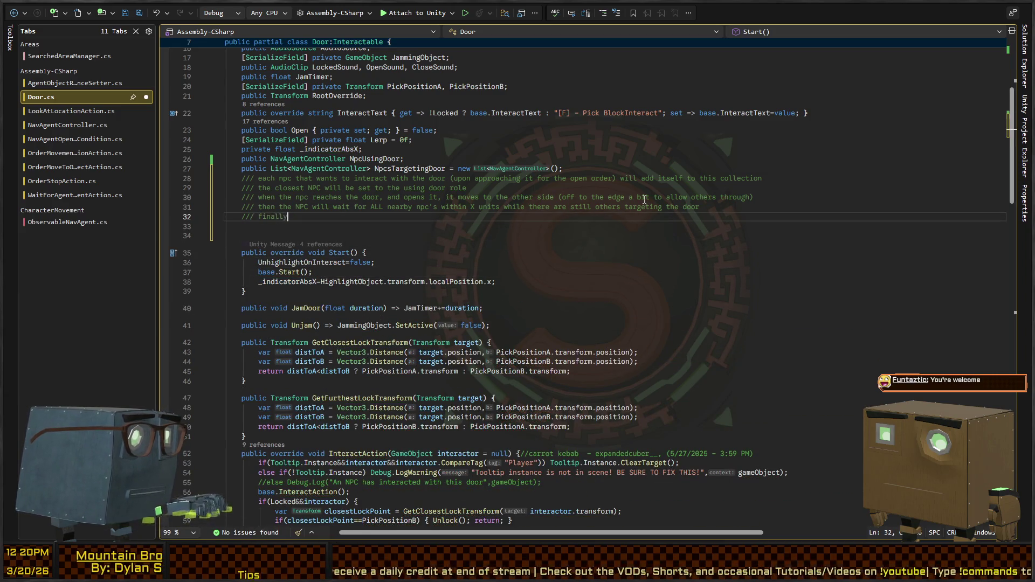
{"action": "type", "text": ", the NPC will let go, and a"}
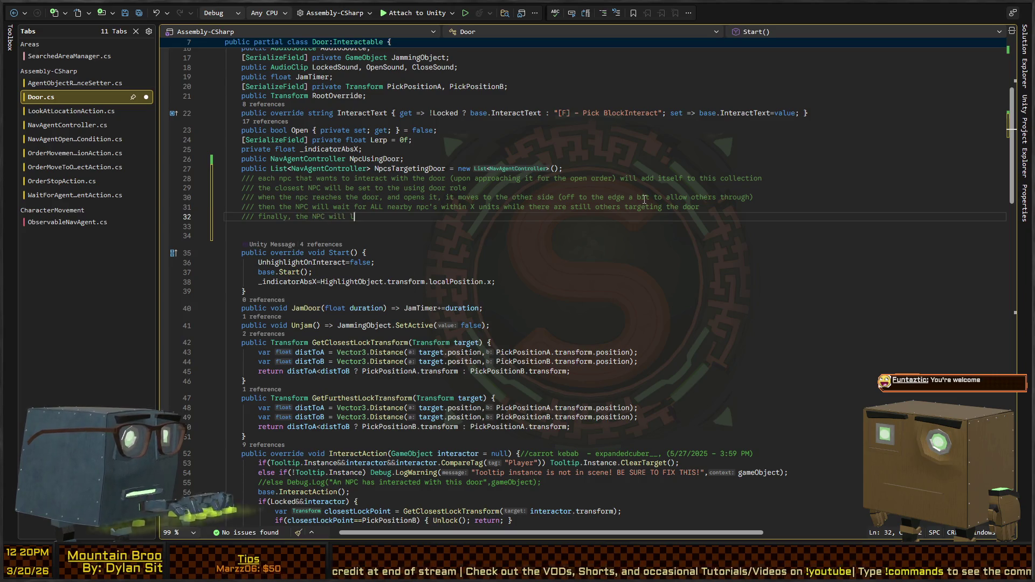
{"action": "key", "text": "BackSpace"}
{"action": "type", "text": "proceed with its pathing as usual."}
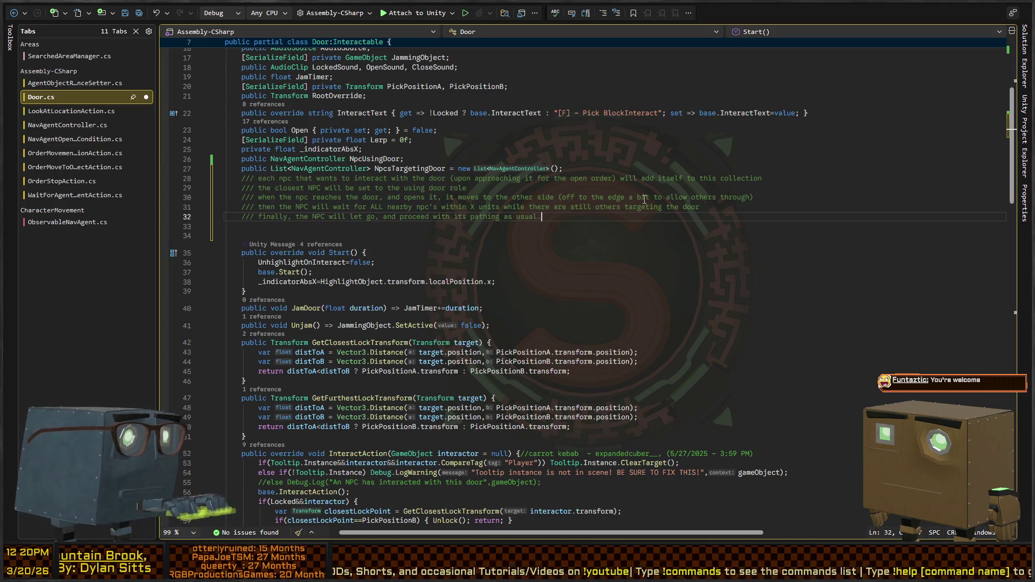
{"action": "key", "text": "shift+Up"}
{"action": "key", "text": "shift+Up"}
{"action": "key", "text": "shift+Up"}
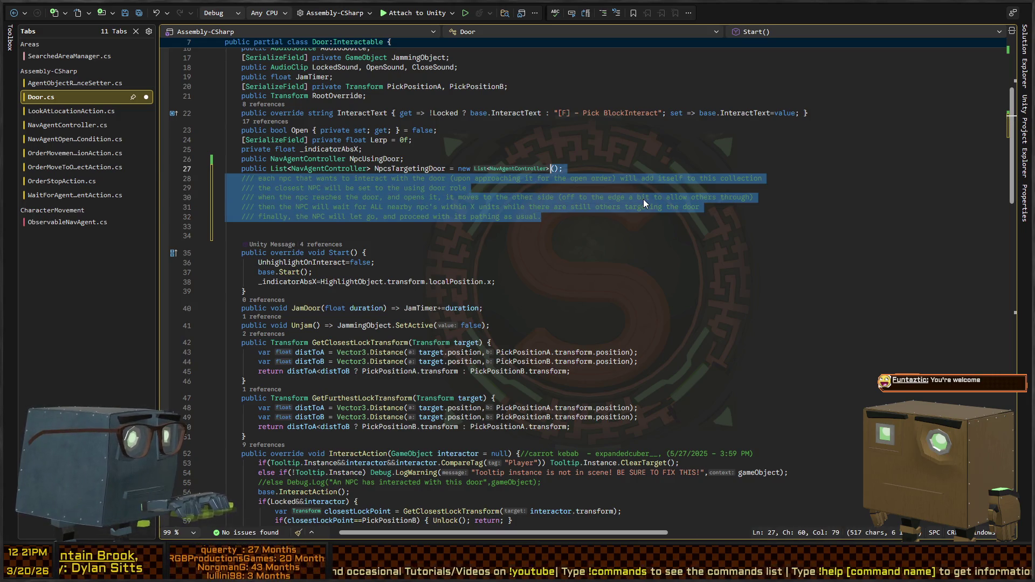
- Delete the five-line door-protocol comment block below the NpcsTargetingDoor list
{"action": "key", "text": "Delete"}
{"action": "key", "text": "Return"}
{"action": "key", "text": "Up"}
{"action": "key", "text": "Up"}
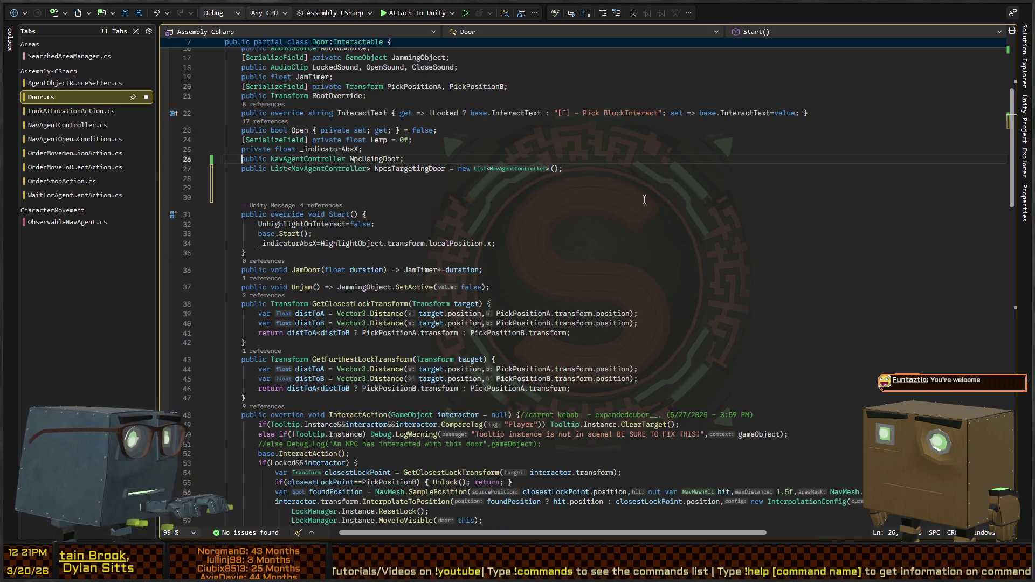
- Review the rest of Door.cs, then switch to NavAgentController.cs
{"action": "scroll", "coordinate": [644, 200], "scroll_direction": "down", "scroll_amount": 10}
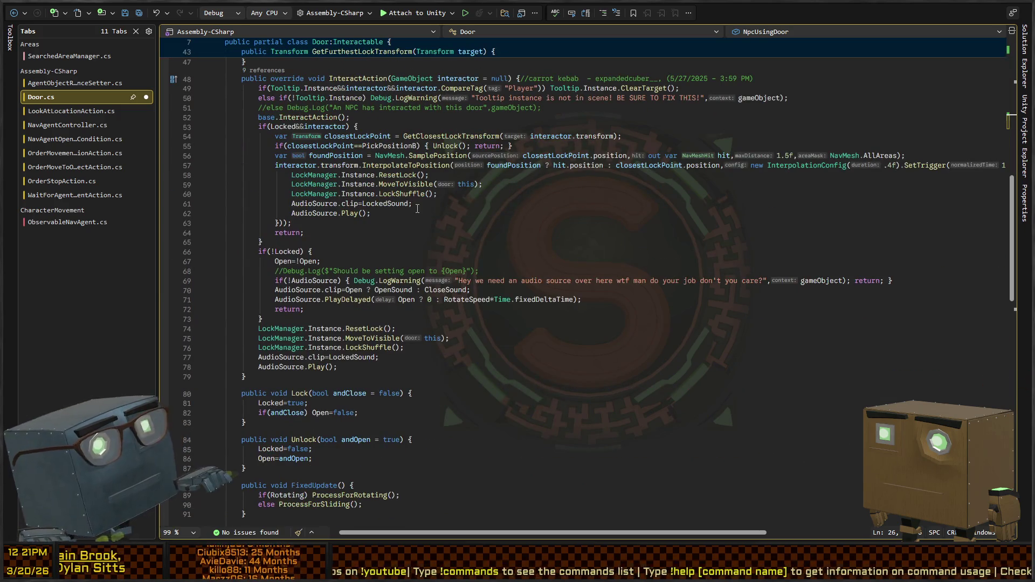
{"action": "scroll", "coordinate": [432, 213], "scroll_direction": "up", "scroll_amount": 7}
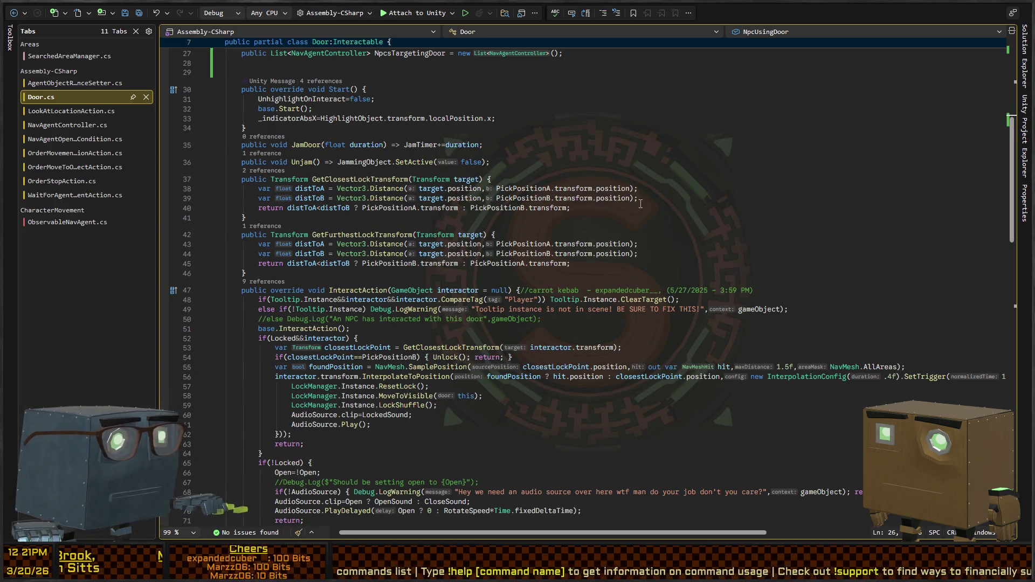
{"action": "key", "text": "ctrl+Tab"}
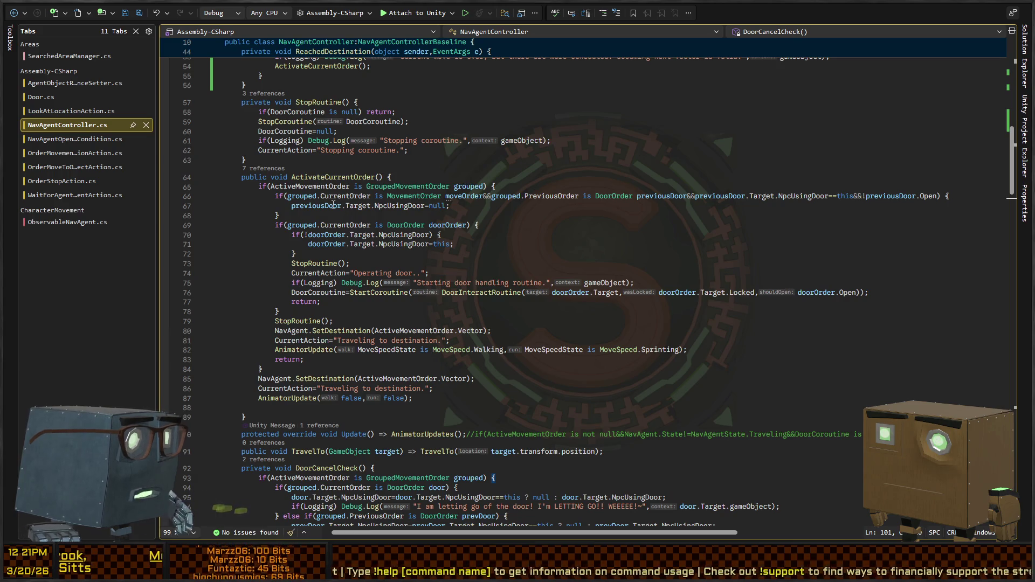
{"action": "scroll", "coordinate": [429, 214], "scroll_direction": "down", "scroll_amount": 15}
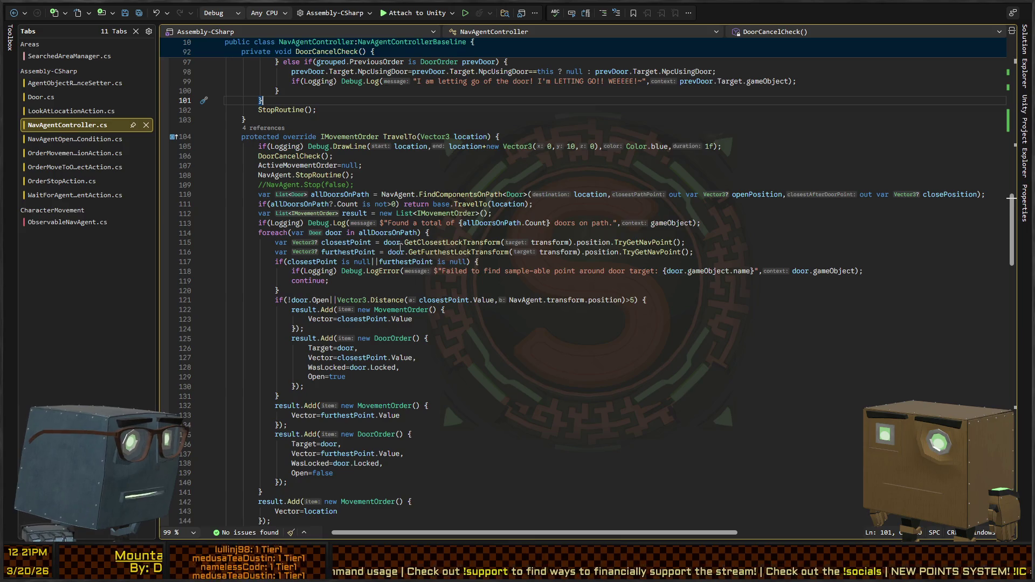
{"action": "scroll", "coordinate": [298, 284], "scroll_direction": "down", "scroll_amount": 8}
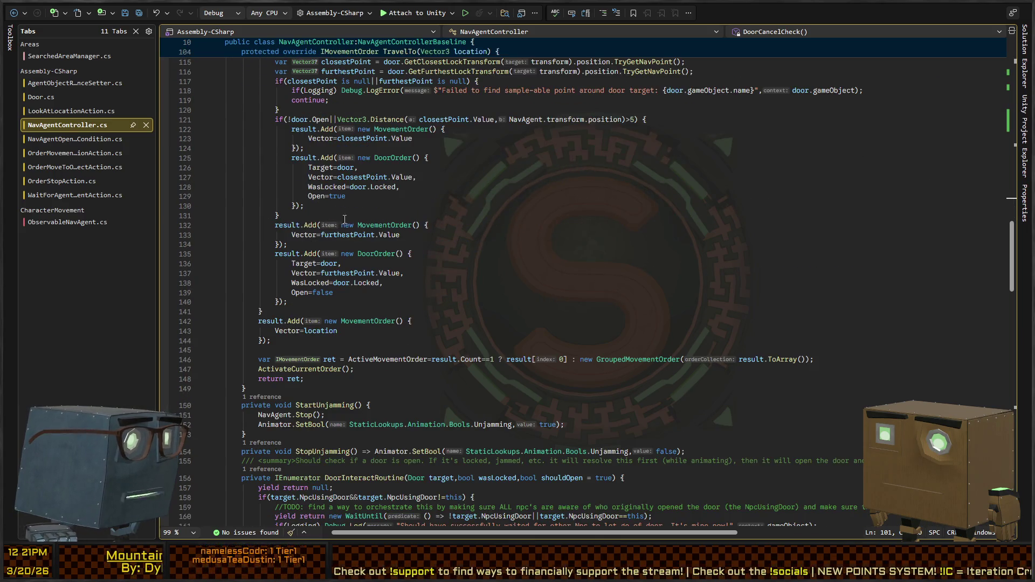
{"action": "scroll", "coordinate": [351, 222], "scroll_direction": "down", "scroll_amount": 2}
{"action": "left_click", "coordinate": [292, 253]}
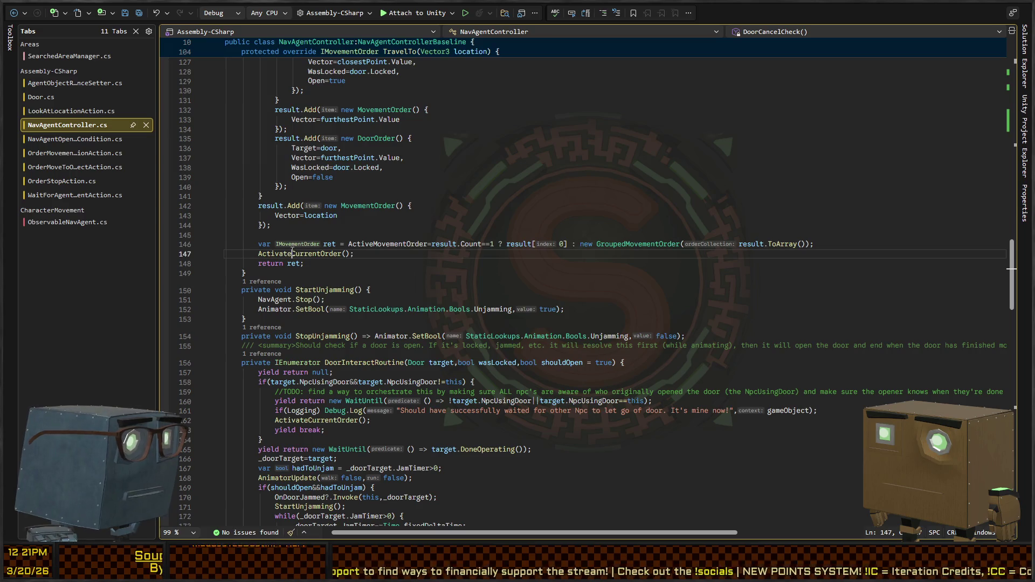
{"action": "key", "text": "F12"}
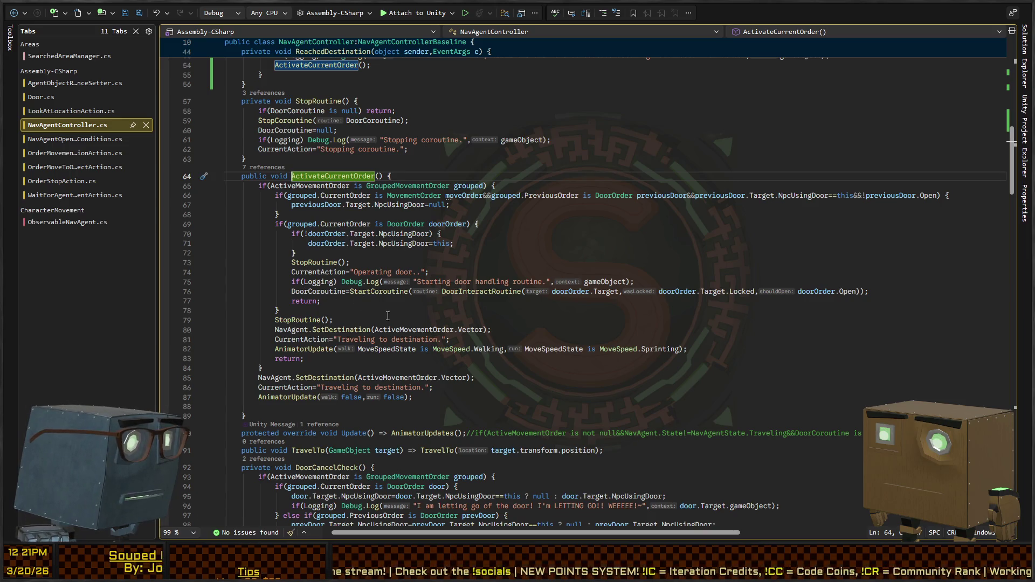
{"action": "left_click", "coordinate": [322, 291]}
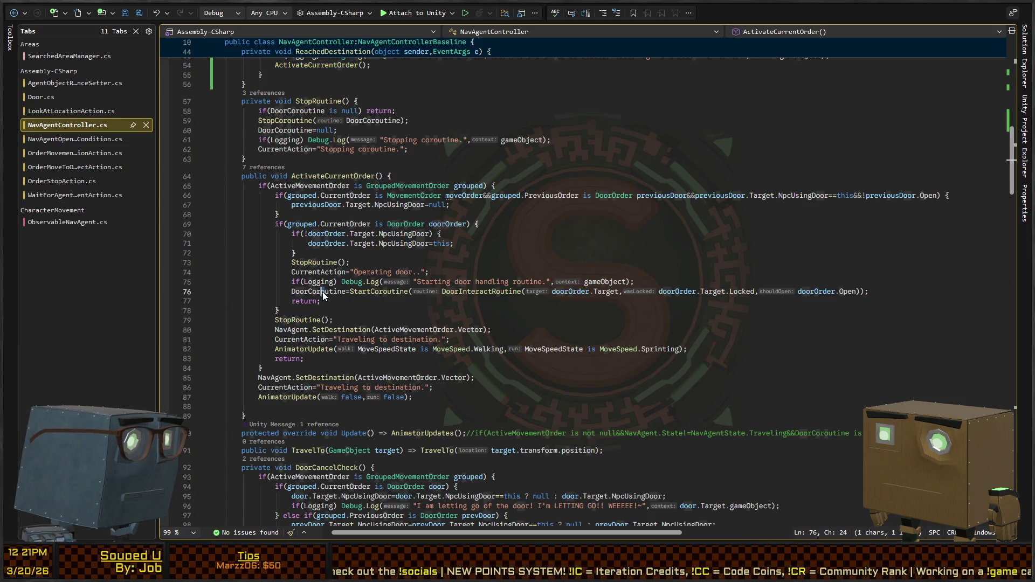
{"action": "left_click", "coordinate": [399, 215]}
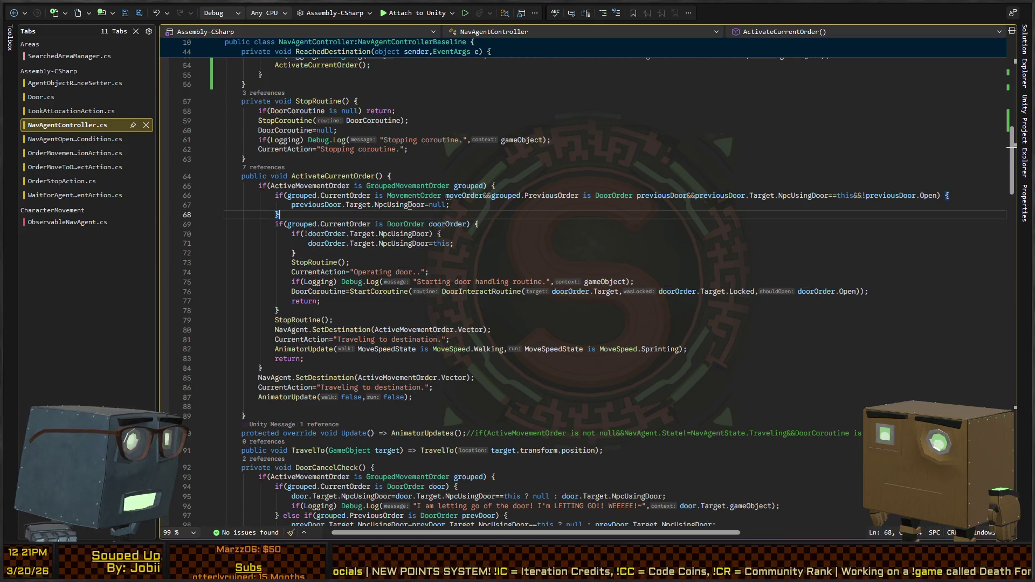